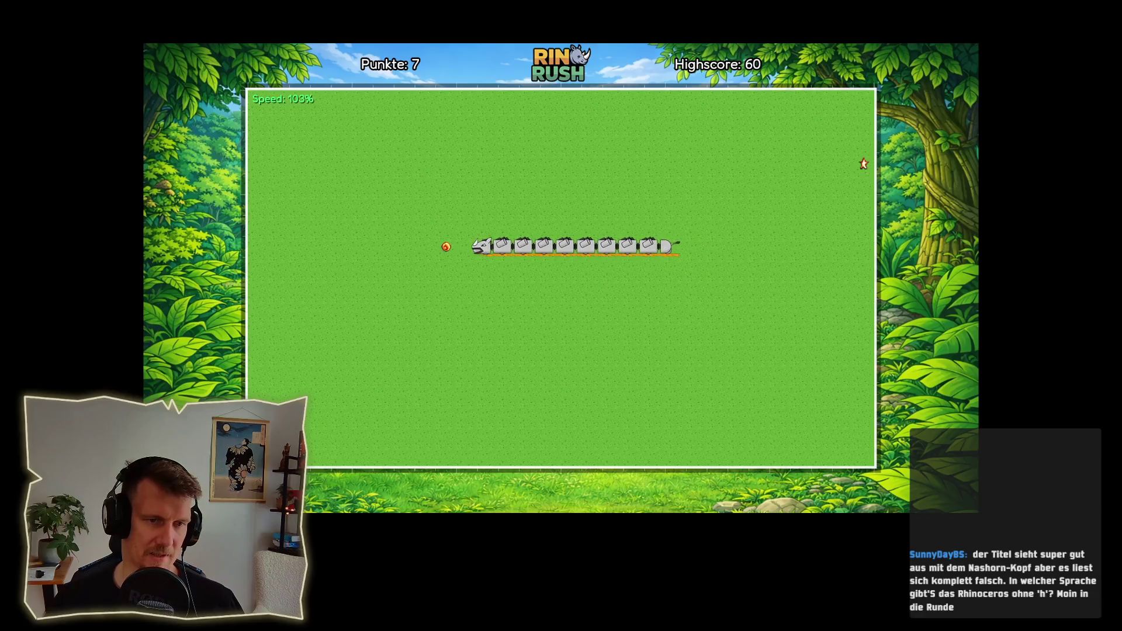
- Steer the rhino snake with the arrow keys onto coins, raising Punkte from 7 to 26
{"action": "key", "text": "Right"}
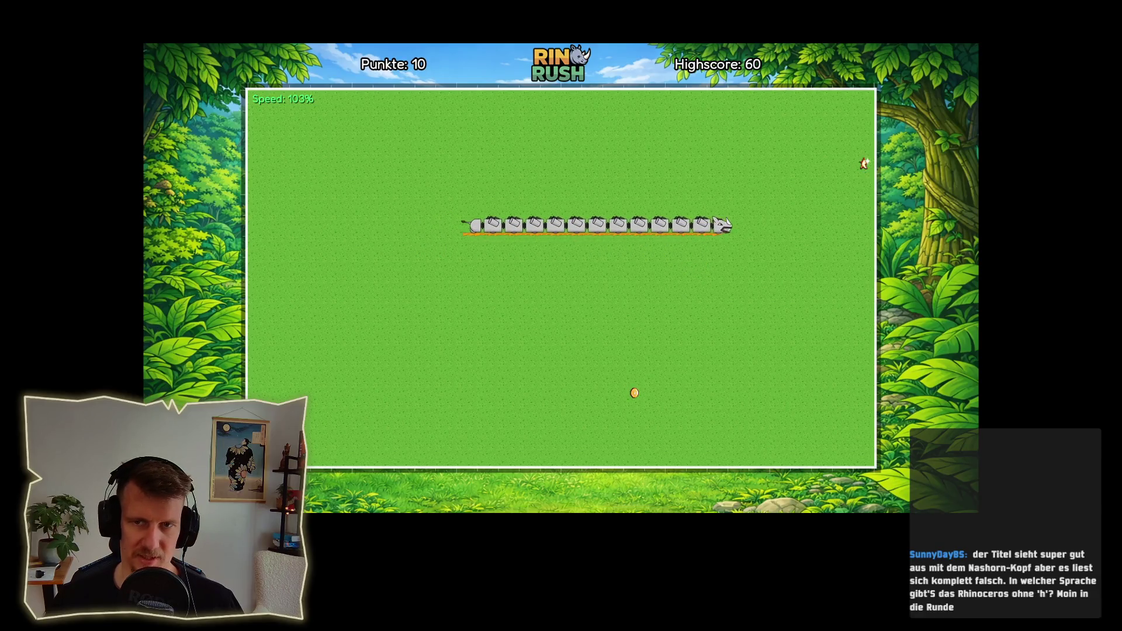
{"action": "key", "text": "Up"}
{"action": "key", "text": "Left"}
{"action": "key", "text": "Down"}
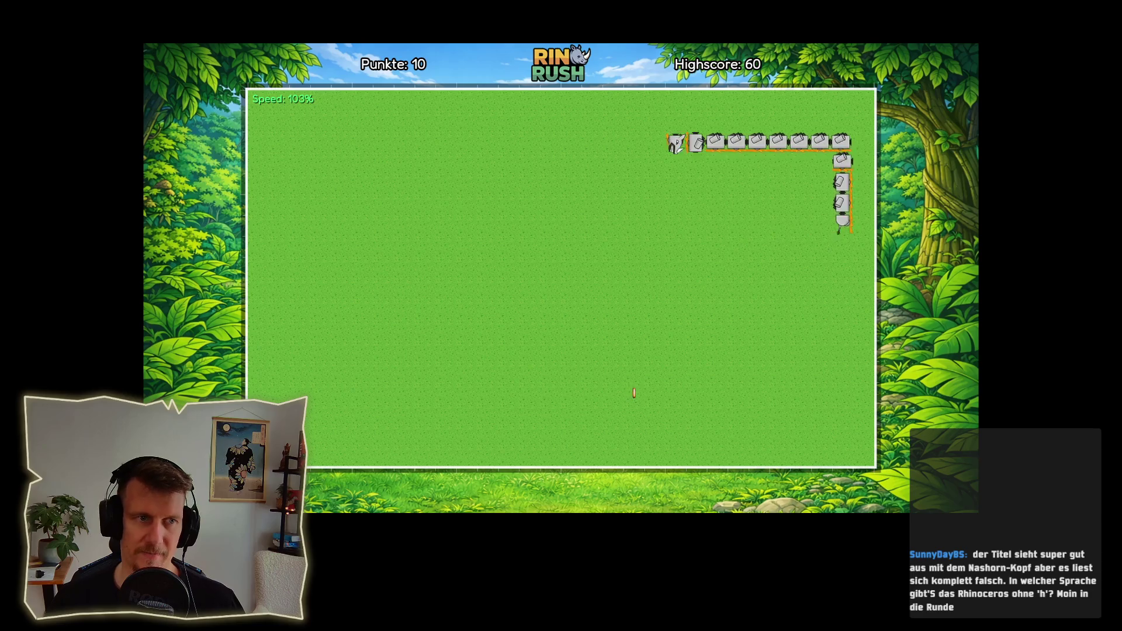
{"action": "key", "text": "Left"}
{"action": "key", "text": "Down"}
{"action": "key", "text": "Right"}
{"action": "key", "text": "Up"}
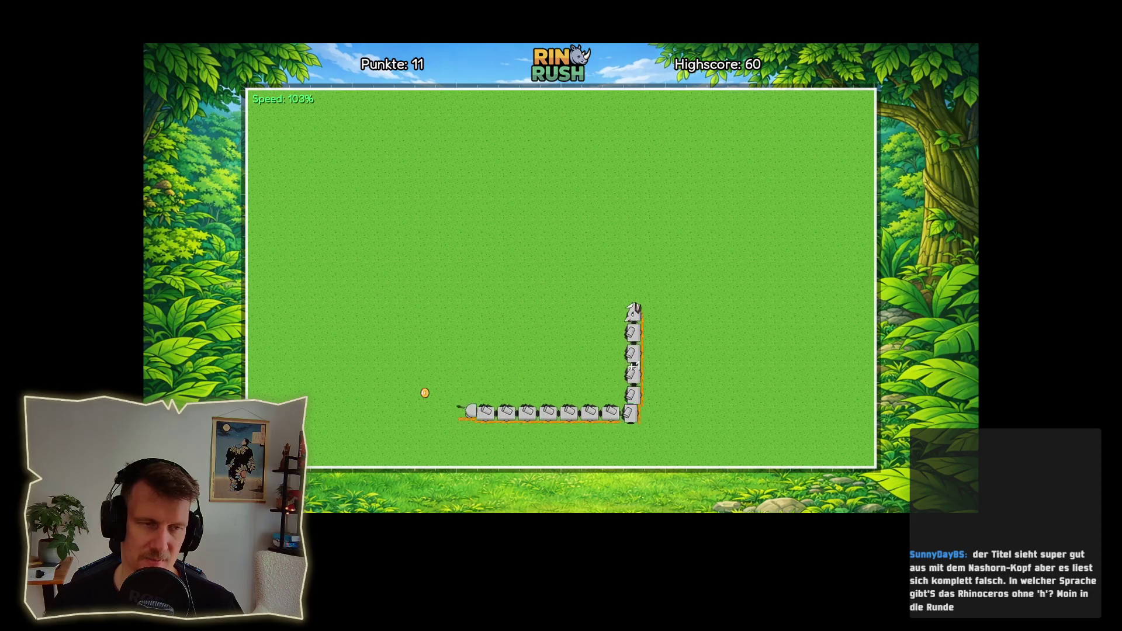
{"action": "key", "text": "Left"}
{"action": "key", "text": "Down"}
{"action": "key", "text": "Left"}
{"action": "key", "text": "Down"}
{"action": "key", "text": "Right"}
{"action": "key", "text": "Up"}
{"action": "key", "text": "Left"}
{"action": "key", "text": "Up"}
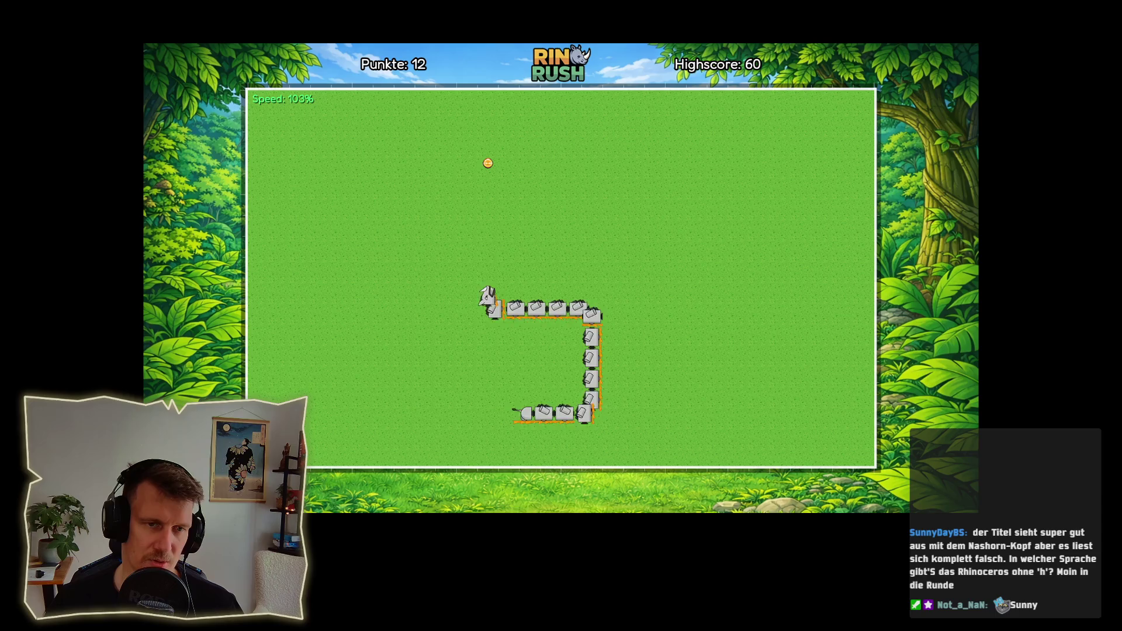
{"action": "key", "text": "Left"}
{"action": "key", "text": "Down"}
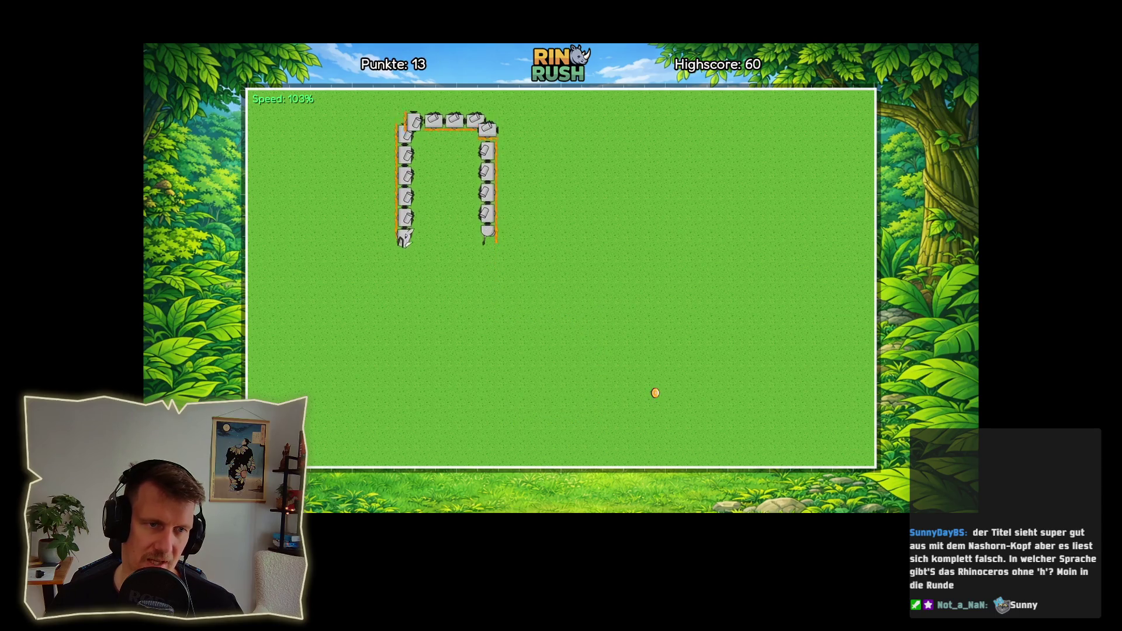
{"action": "key", "text": "Right"}
{"action": "key", "text": "Down"}
{"action": "key", "text": "Right"}
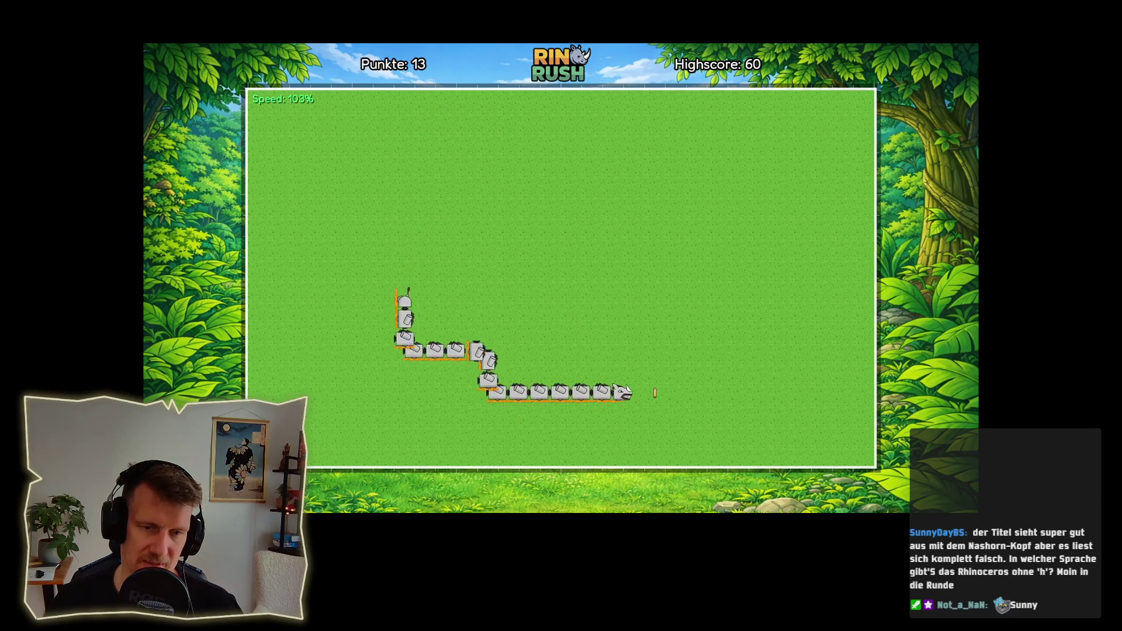
{"action": "key", "text": "Up"}
{"action": "key", "text": "Left"}
{"action": "key", "text": "Up"}
{"action": "key", "text": "Left"}
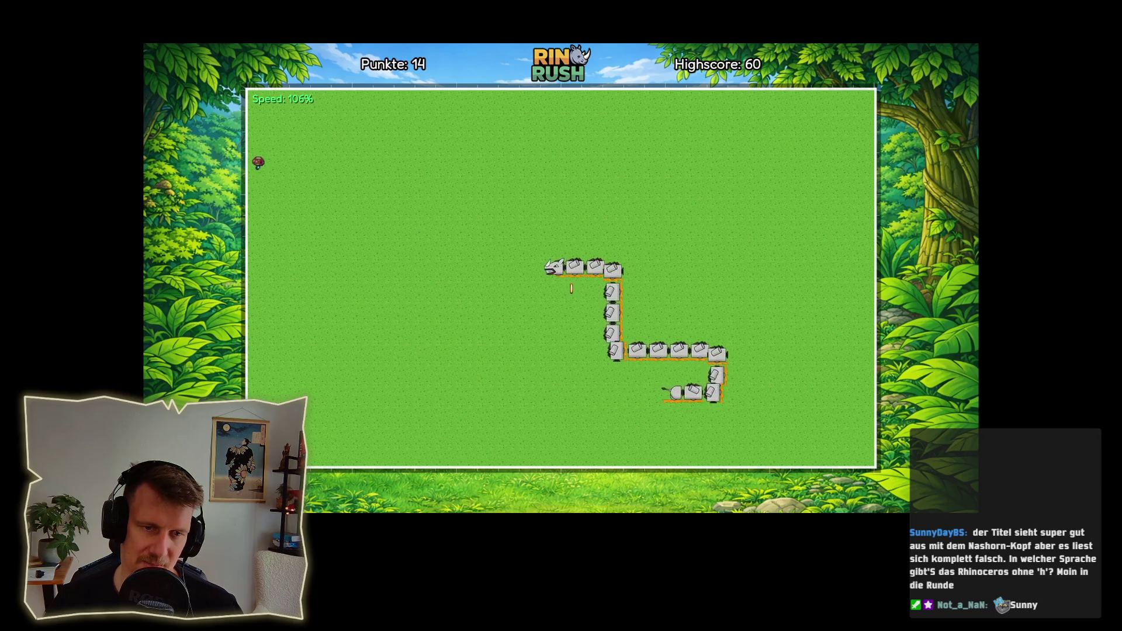
{"action": "key", "text": "Down"}
{"action": "key", "text": "Right"}
{"action": "key", "text": "Up"}
{"action": "key", "text": "Left"}
{"action": "key", "text": "Up"}
{"action": "key", "text": "Left"}
{"action": "key", "text": "Down"}
{"action": "key", "text": "Right"}
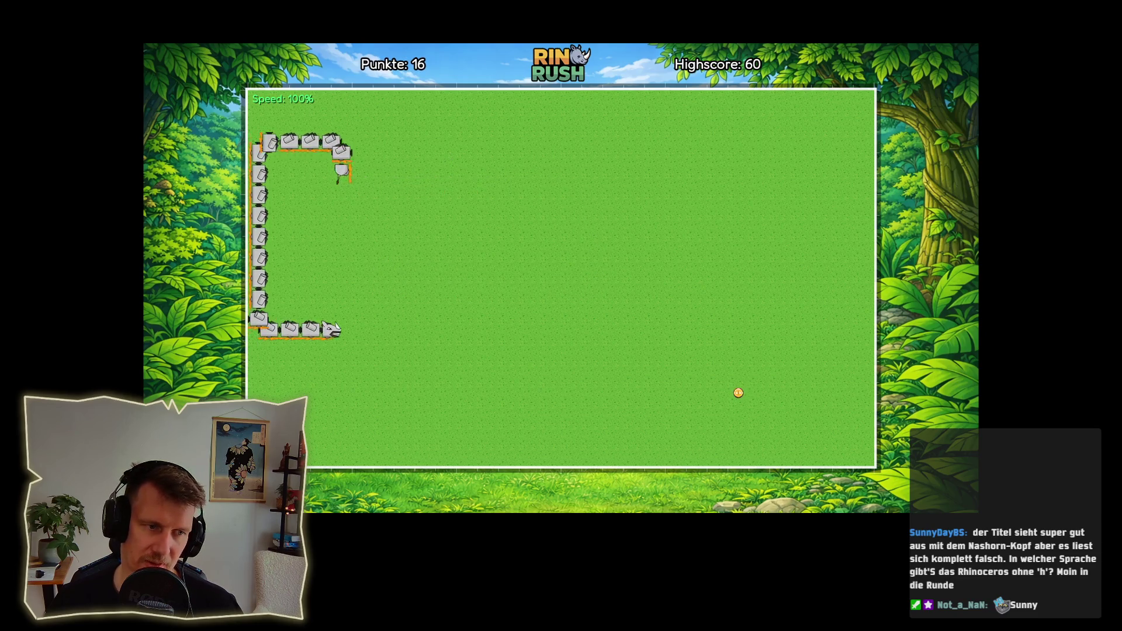
{"action": "key", "text": "Down"}
{"action": "key", "text": "Right"}
{"action": "key", "text": "Down"}
{"action": "key", "text": "Right"}
{"action": "key", "text": "Up"}
{"action": "key", "text": "Right"}
{"action": "key", "text": "Up"}
{"action": "key", "text": "Left"}
{"action": "key", "text": "Up"}
{"action": "key", "text": "Right"}
{"action": "key", "text": "Up"}
{"action": "key", "text": "Left"}
{"action": "key", "text": "Down"}
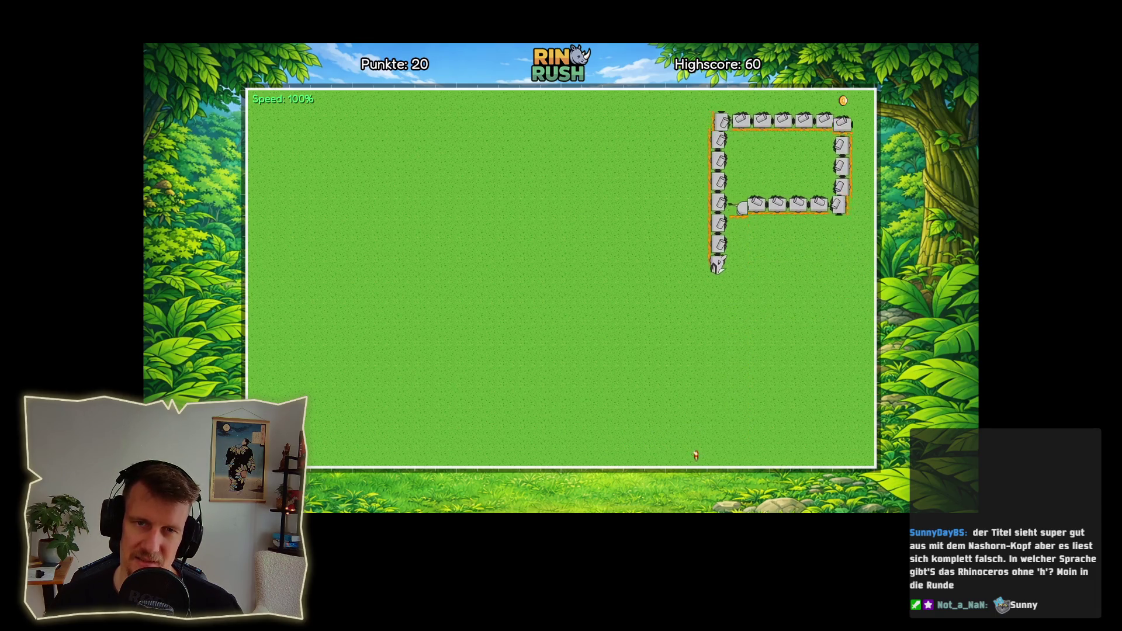
{"action": "key", "text": "Left"}
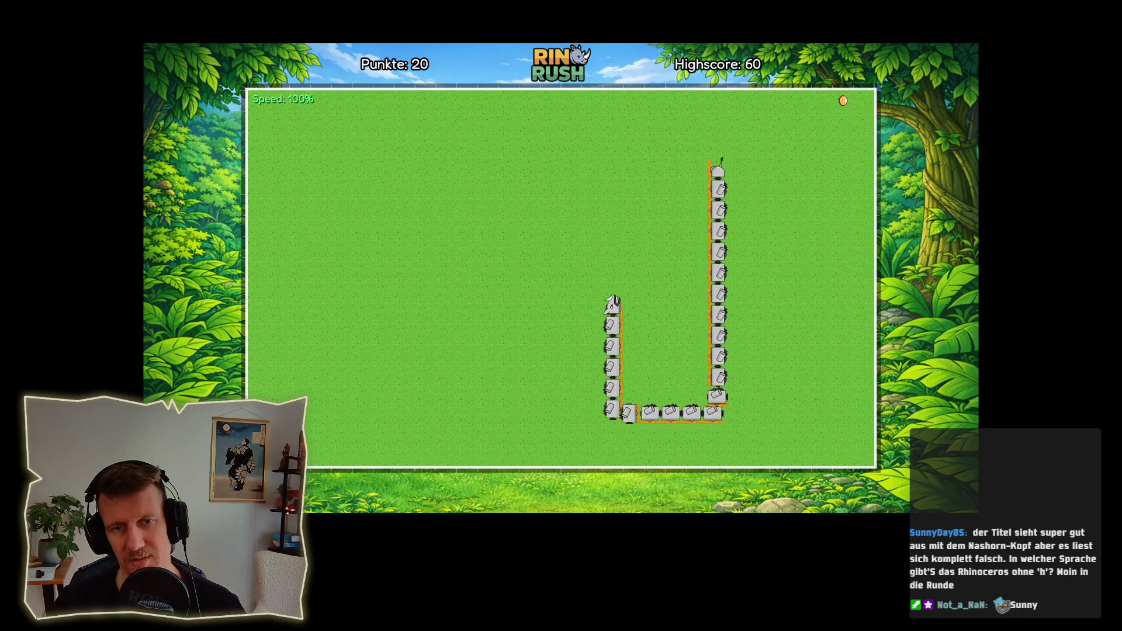
{"action": "key", "text": "Right"}
{"action": "key", "text": "Down"}
{"action": "key", "text": "Left"}
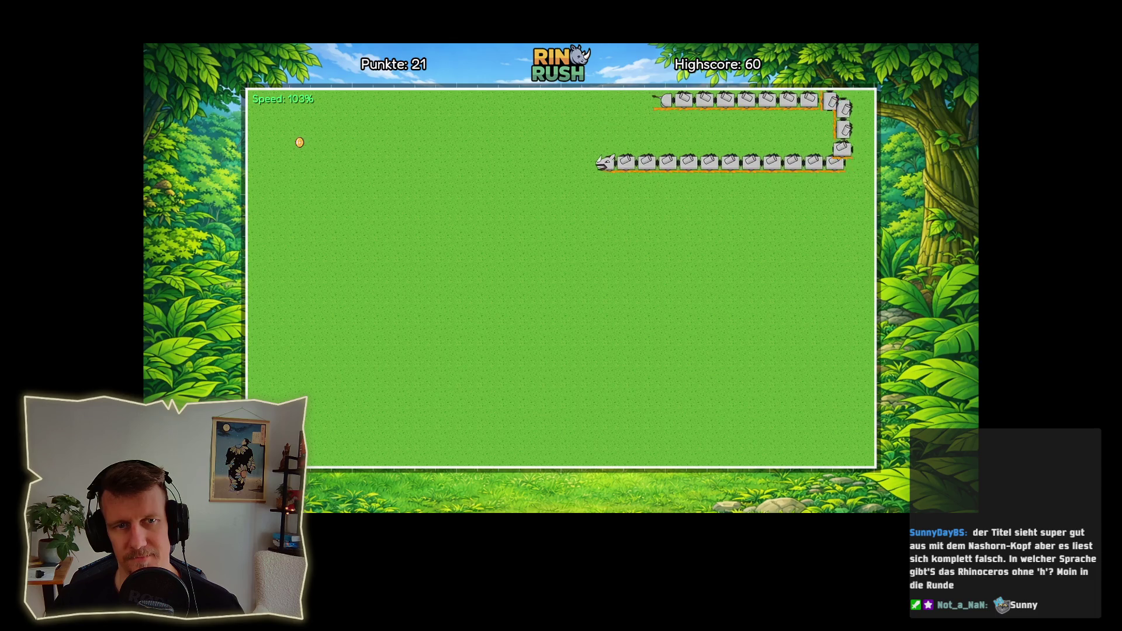
{"action": "key", "text": "Up"}
{"action": "key", "text": "Left"}
{"action": "key", "text": "Down"}
{"action": "key", "text": "Right"}
{"action": "key", "text": "Up"}
{"action": "key", "text": "Right"}
{"action": "key", "text": "Down"}
{"action": "key", "text": "Left"}
{"action": "key", "text": "Down"}
{"action": "key", "text": "Right"}
{"action": "key", "text": "Up"}
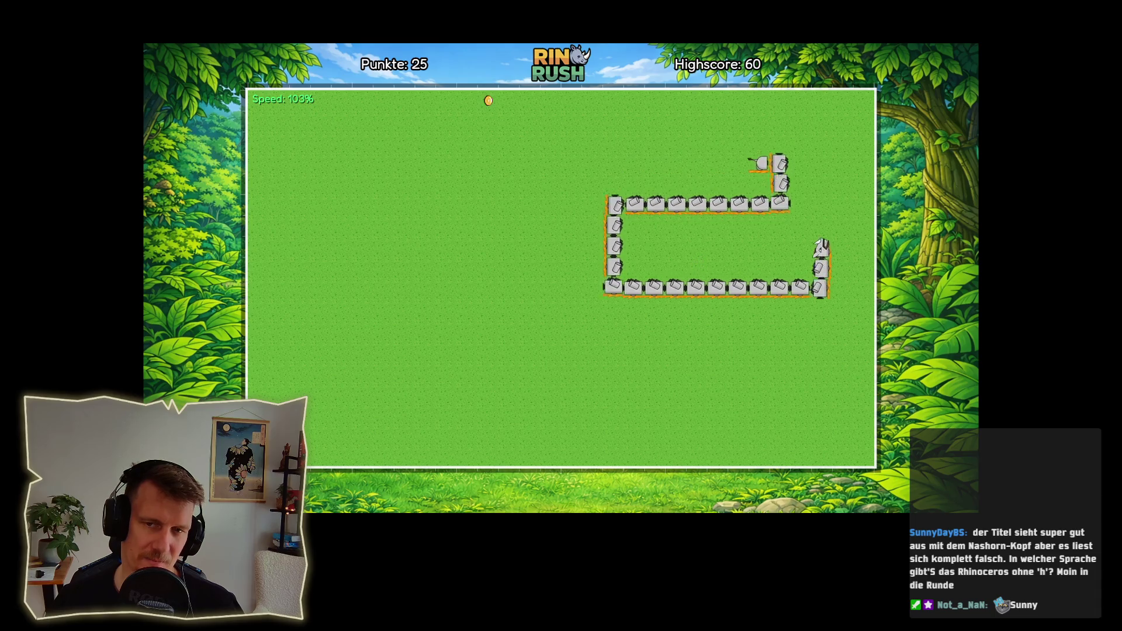
{"action": "key", "text": "Left"}
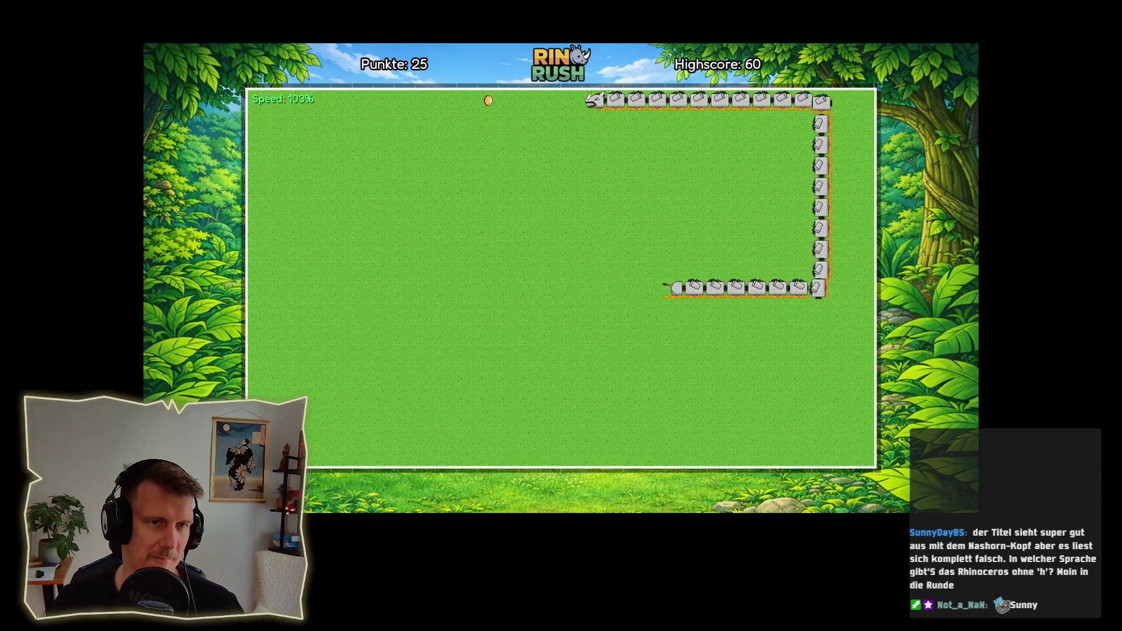
{"action": "key", "text": "Down"}
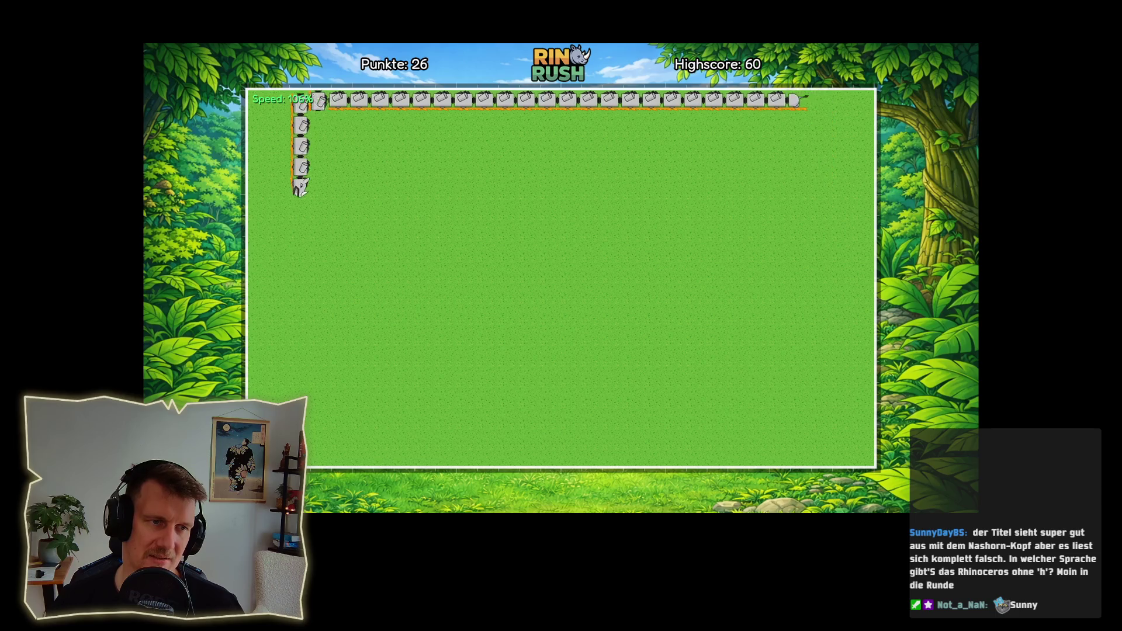
- Guide the growing snake onto more coins and the star until Punkte reaches 48 and the round ends
{"action": "key", "text": "Right"}
{"action": "key", "text": "Up"}
{"action": "key", "text": "Right"}
{"action": "key", "text": "Down"}
{"action": "key", "text": "Right"}
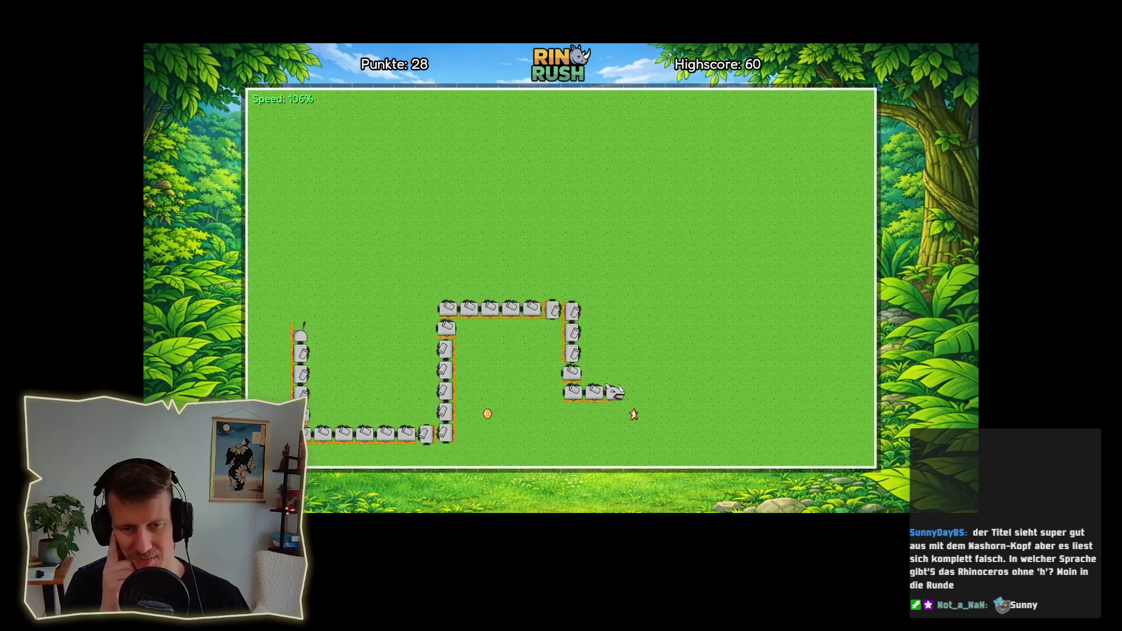
{"action": "key", "text": "Down"}
{"action": "key", "text": "Left"}
{"action": "key", "text": "Up"}
{"action": "key", "text": "Left"}
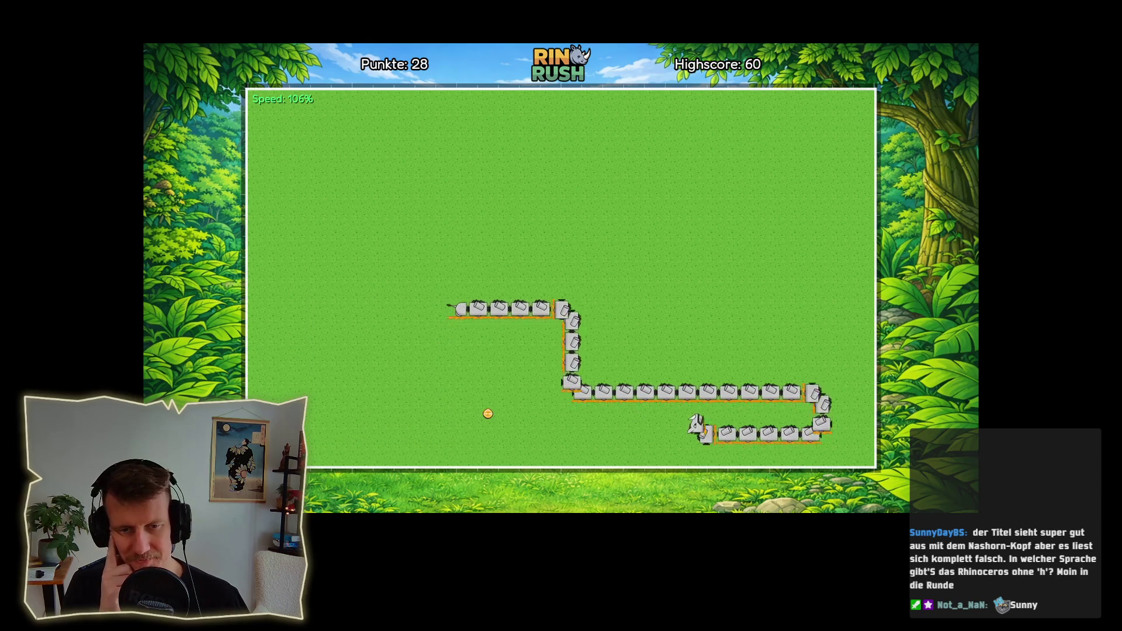
{"action": "key", "text": "Up"}
{"action": "key", "text": "Right"}
{"action": "key", "text": "Up"}
{"action": "key", "text": "Right"}
{"action": "key", "text": "Up"}
{"action": "key", "text": "Left"}
{"action": "key", "text": "Down"}
{"action": "key", "text": "Left"}
{"action": "key", "text": "Up"}
{"action": "key", "text": "Left"}
{"action": "key", "text": "Right"}
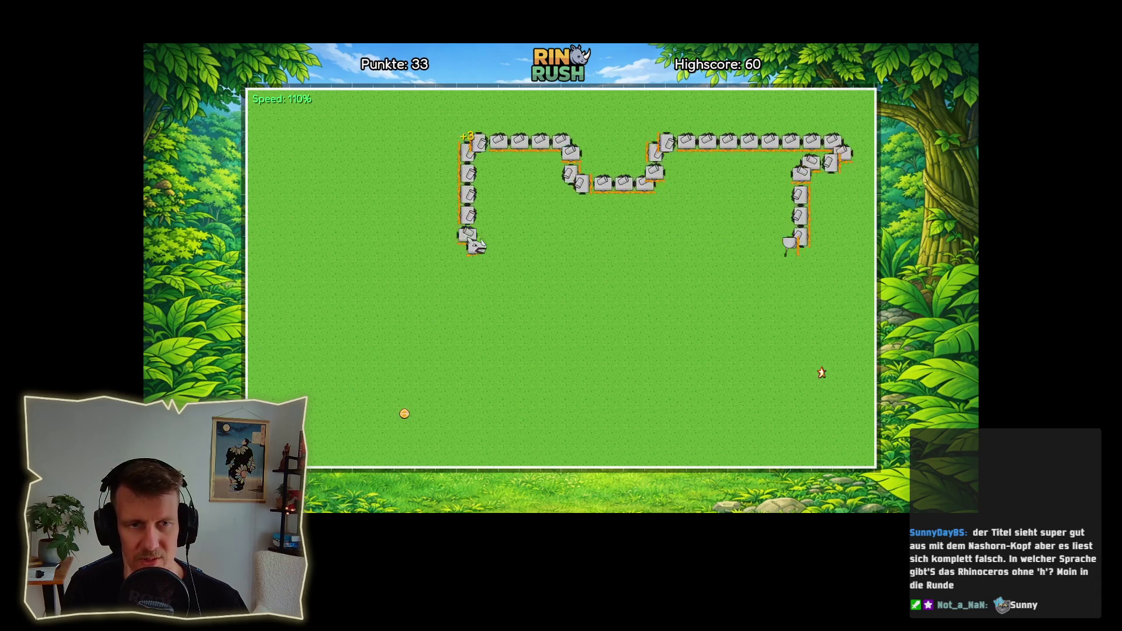
{"action": "key", "text": "Down"}
{"action": "key", "text": "Left"}
{"action": "key", "text": "Down"}
{"action": "key", "text": "Left"}
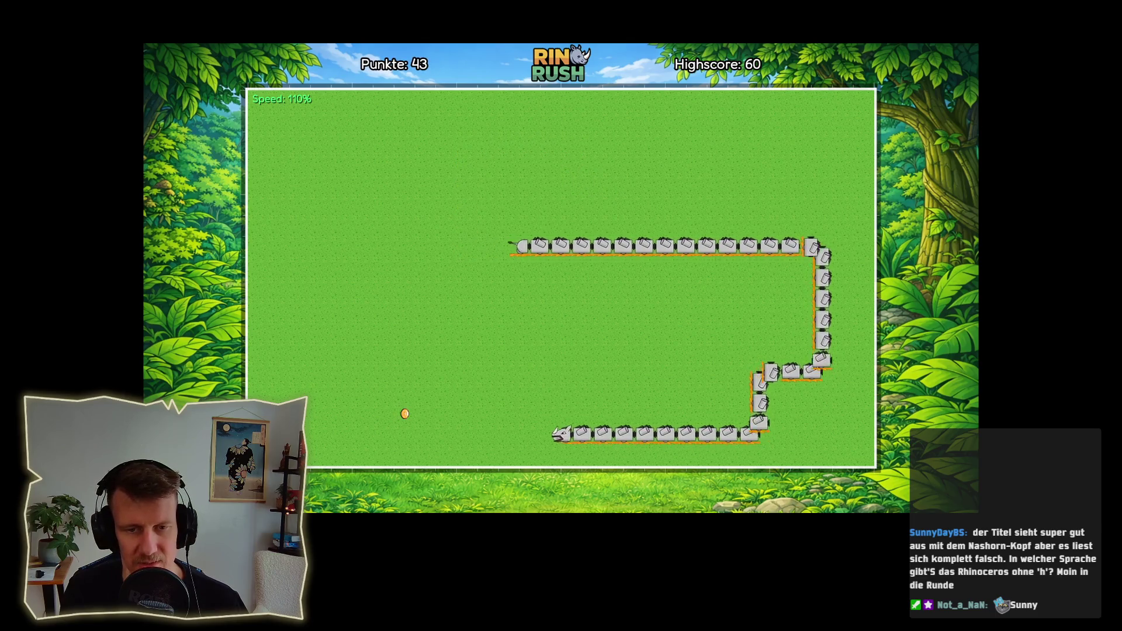
{"action": "key", "text": "Up"}
{"action": "key", "text": "Right"}
{"action": "key", "text": "Down"}
{"action": "key", "text": "Right"}
{"action": "key", "text": "Up"}
{"action": "key", "text": "Left"}
{"action": "key", "text": "Up"}
{"action": "key", "text": "Left"}
{"action": "key", "text": "Down"}
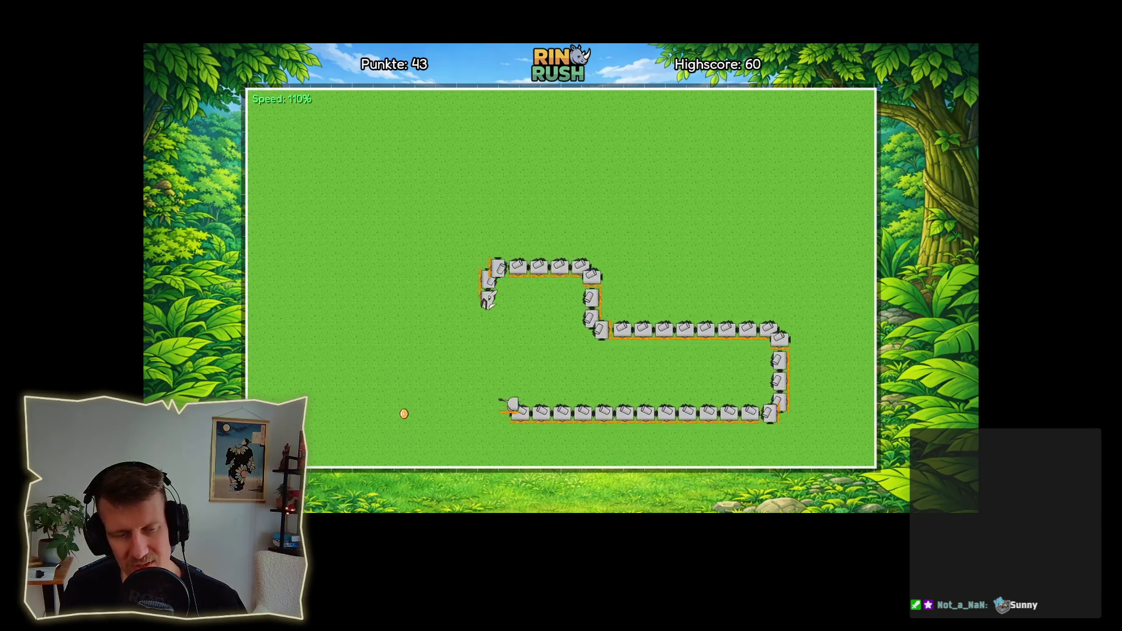
{"action": "key", "text": "Left"}
{"action": "key", "text": "Up"}
{"action": "key", "text": "Right"}
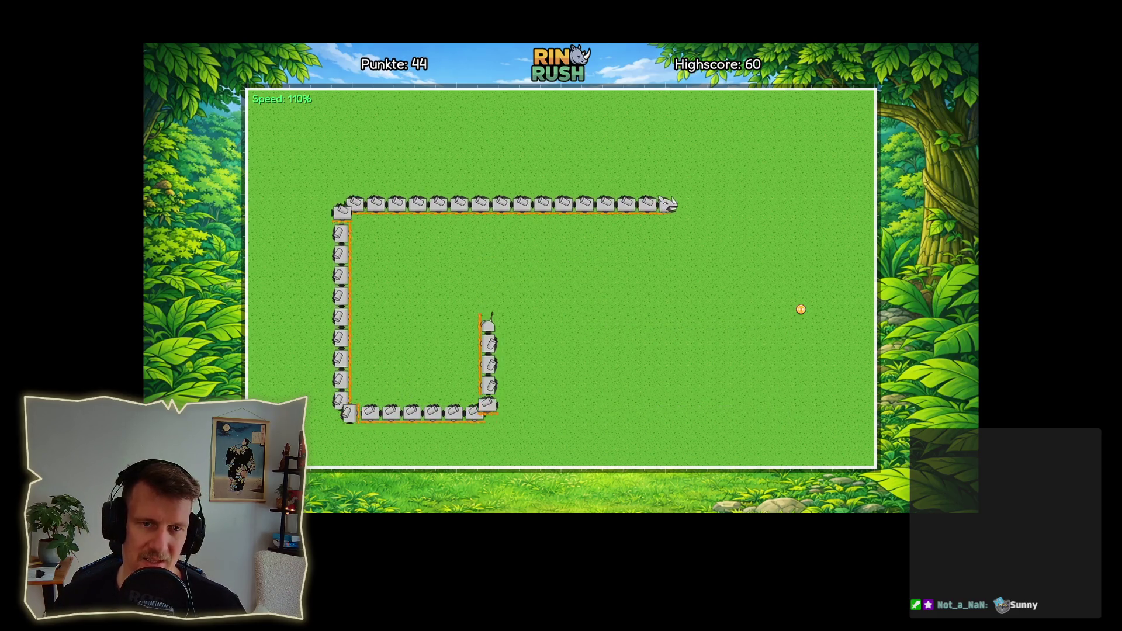
{"action": "key", "text": "Down"}
{"action": "key", "text": "Left"}
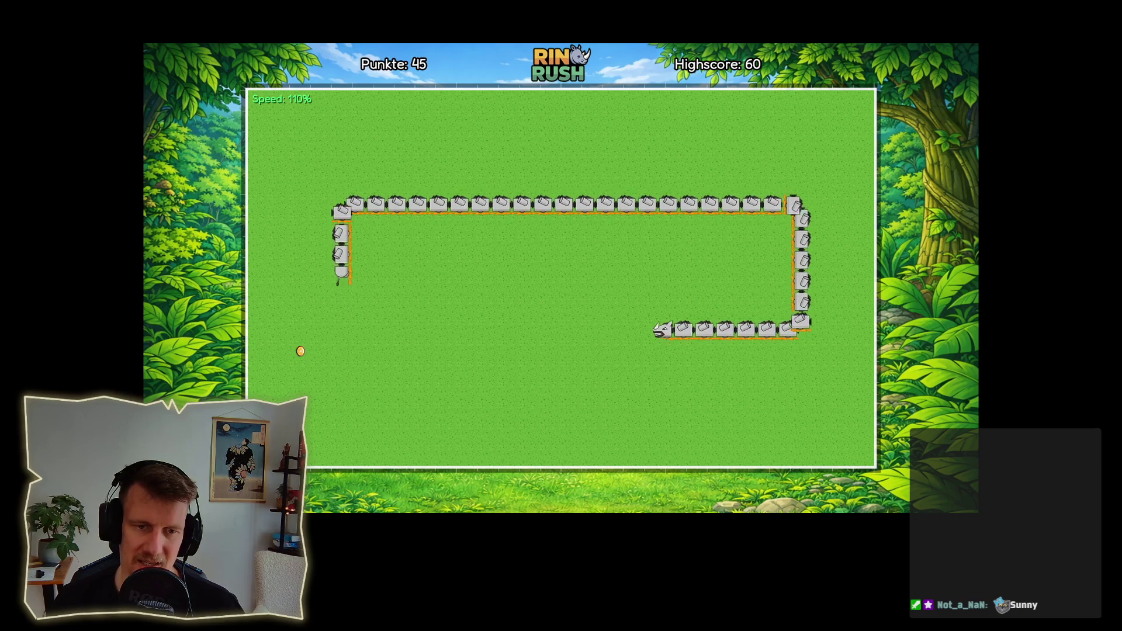
{"action": "key", "text": "Down"}
{"action": "key", "text": "Right"}
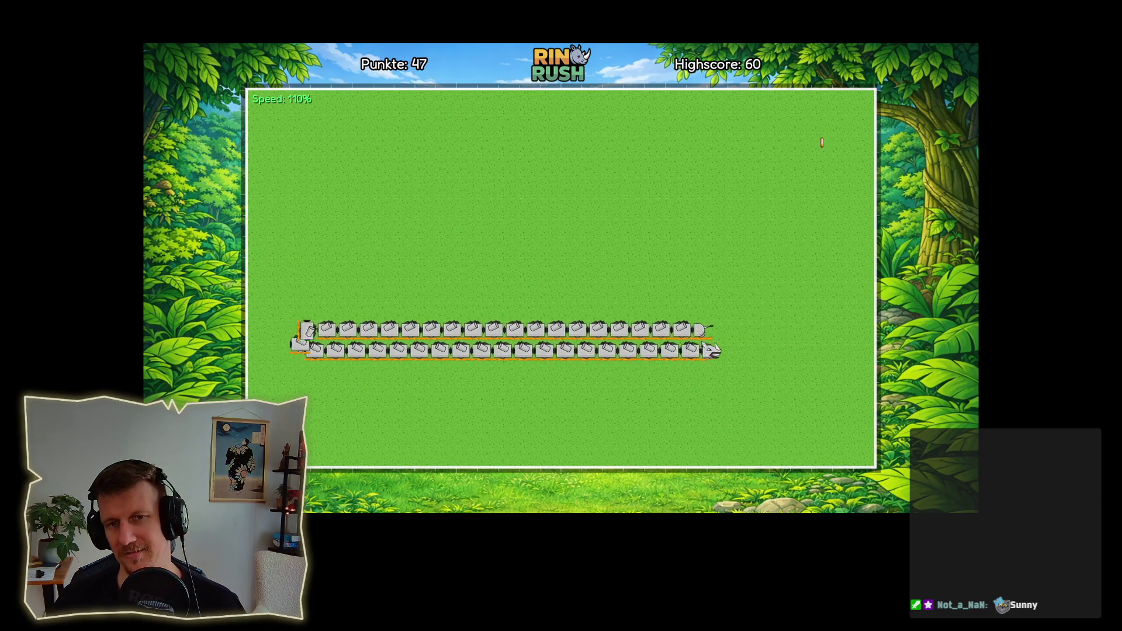
{"action": "key", "text": "Up"}
{"action": "key", "text": "Left"}
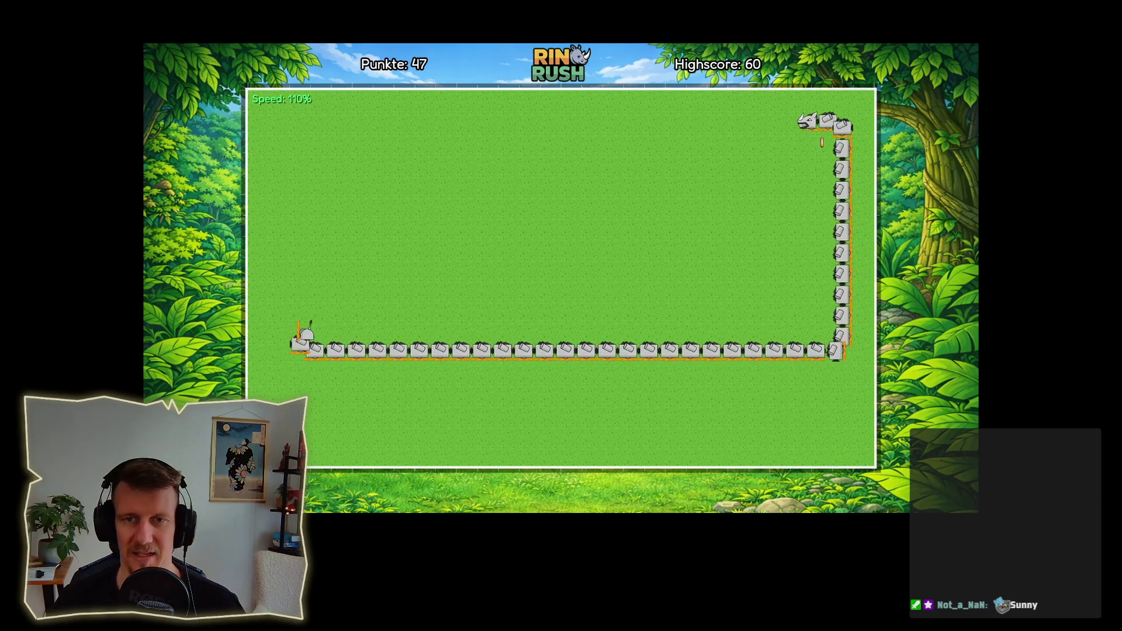
{"action": "key", "text": "Down"}
{"action": "key", "text": "Right"}
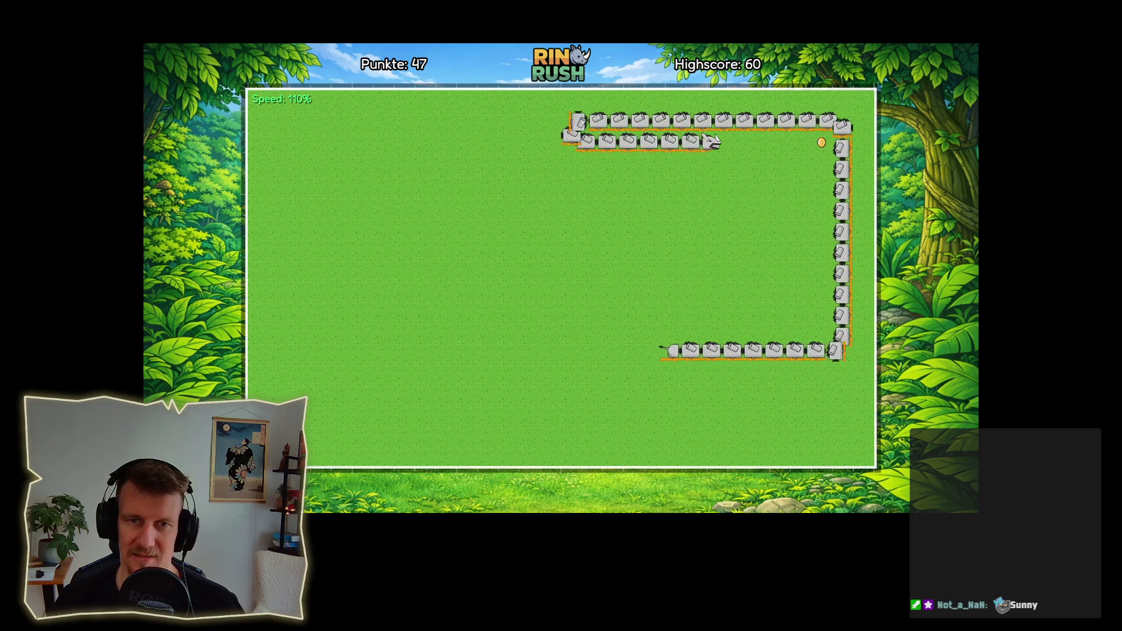
{"action": "key", "text": "Down"}
{"action": "key", "text": "Left"}
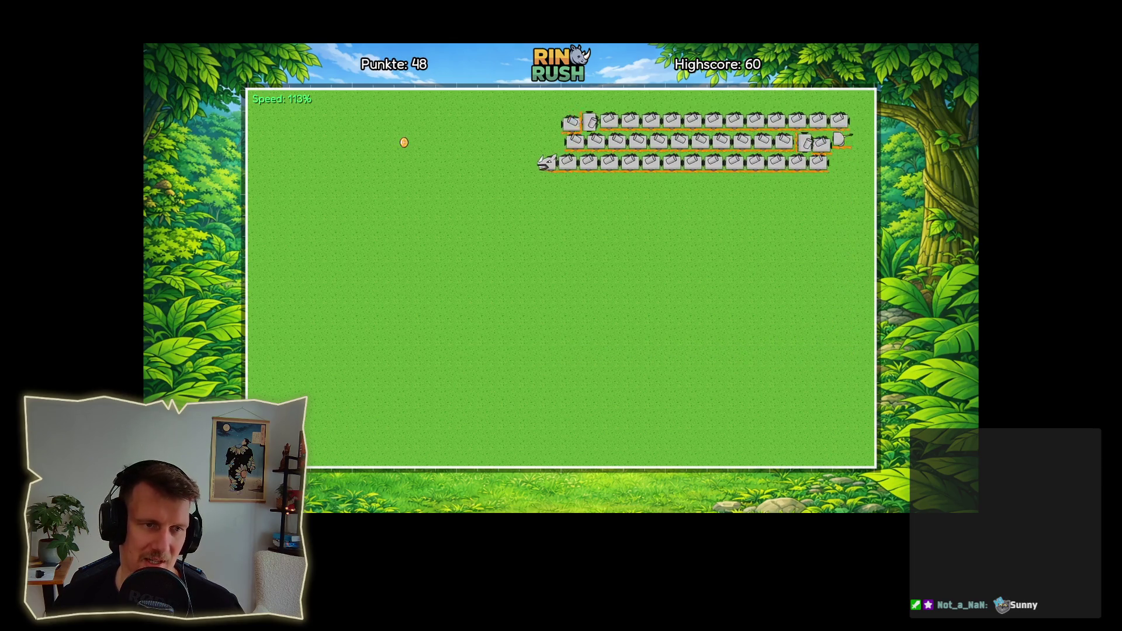
{"action": "key", "text": "Up"}
{"action": "key", "text": "Left"}
{"action": "key", "text": "Down"}
{"action": "key", "text": "Right"}
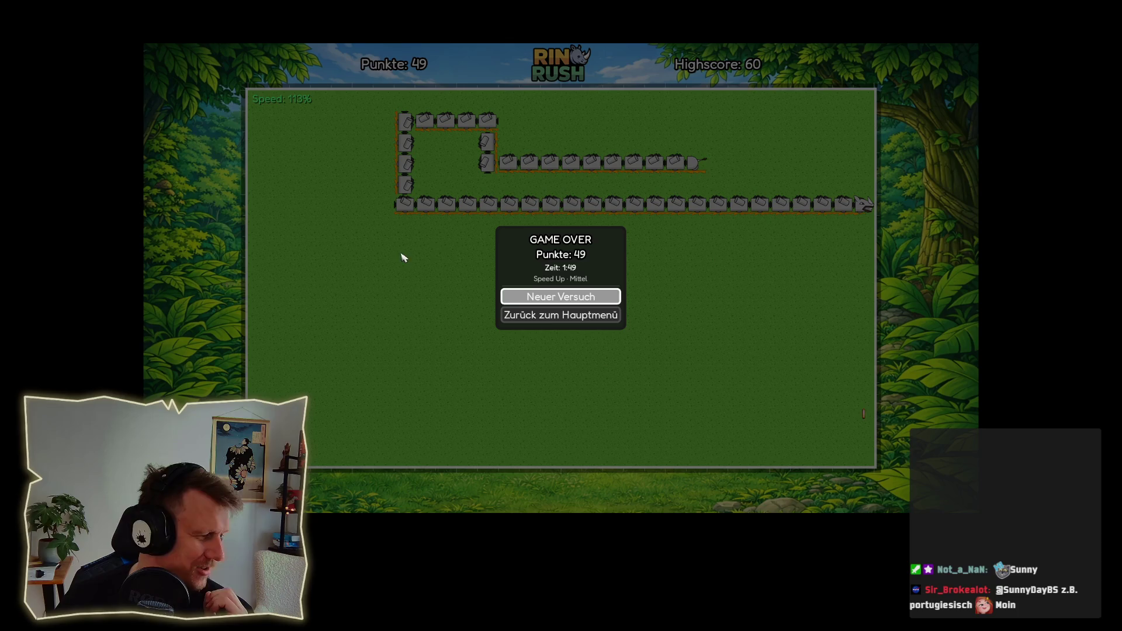
{"action": "left_click", "coordinate": [551, 316]}
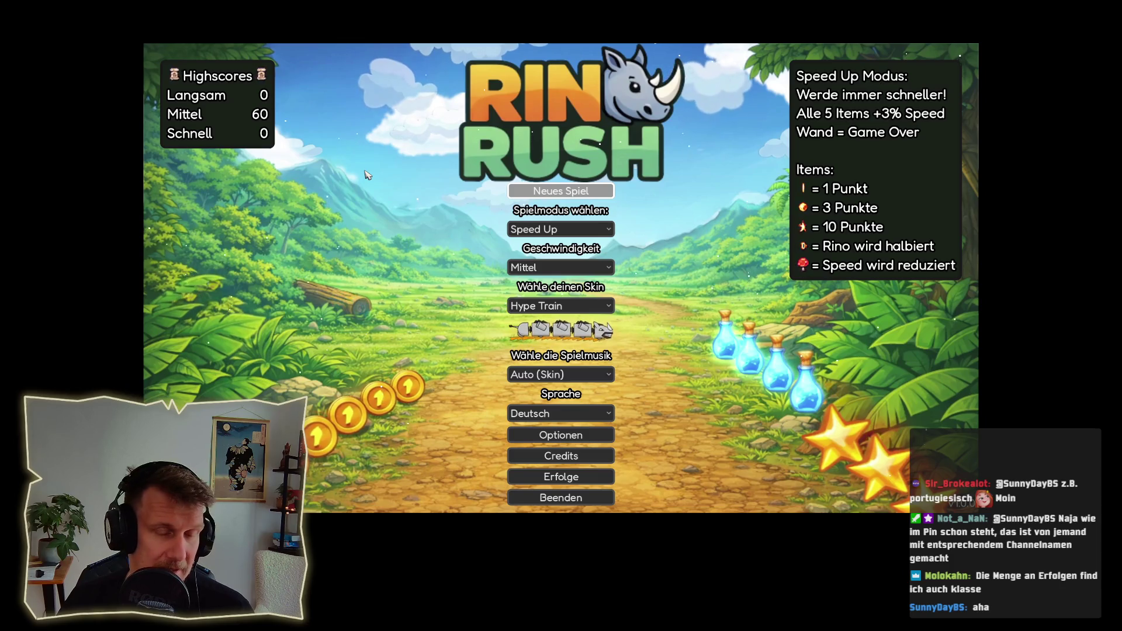
- Start Neues Spiel repeatedly, crash to Game Over, and return via Zurück zum Hauptmenü or Neuer Versuch
{"action": "left_click", "coordinate": [576, 196]}
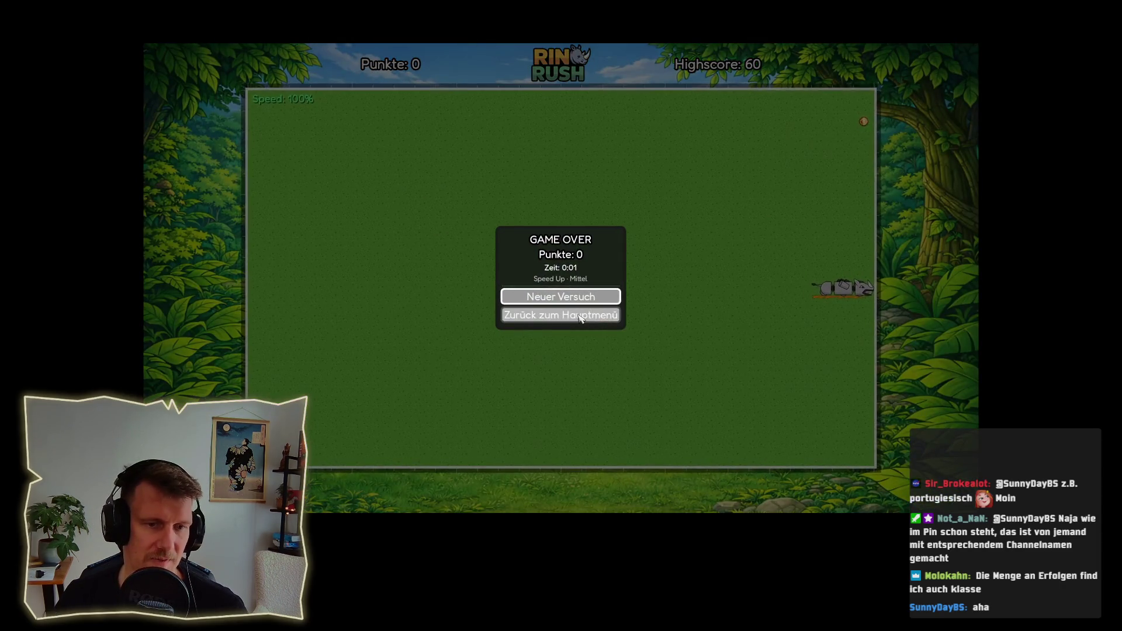
{"action": "left_click", "coordinate": [580, 318]}
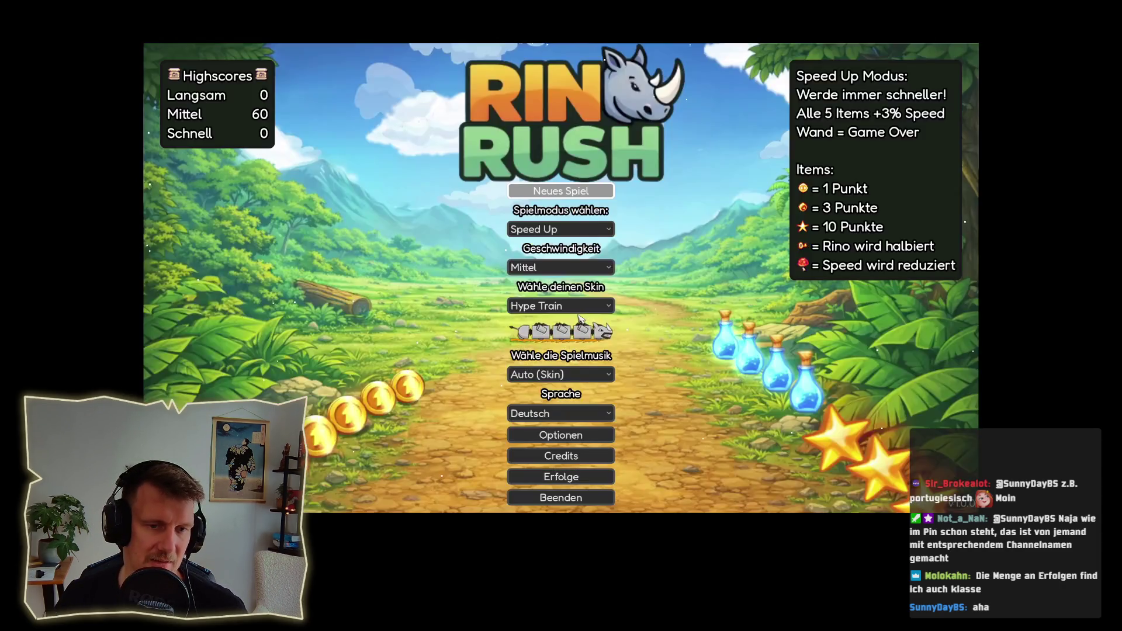
{"action": "left_click", "coordinate": [564, 193]}
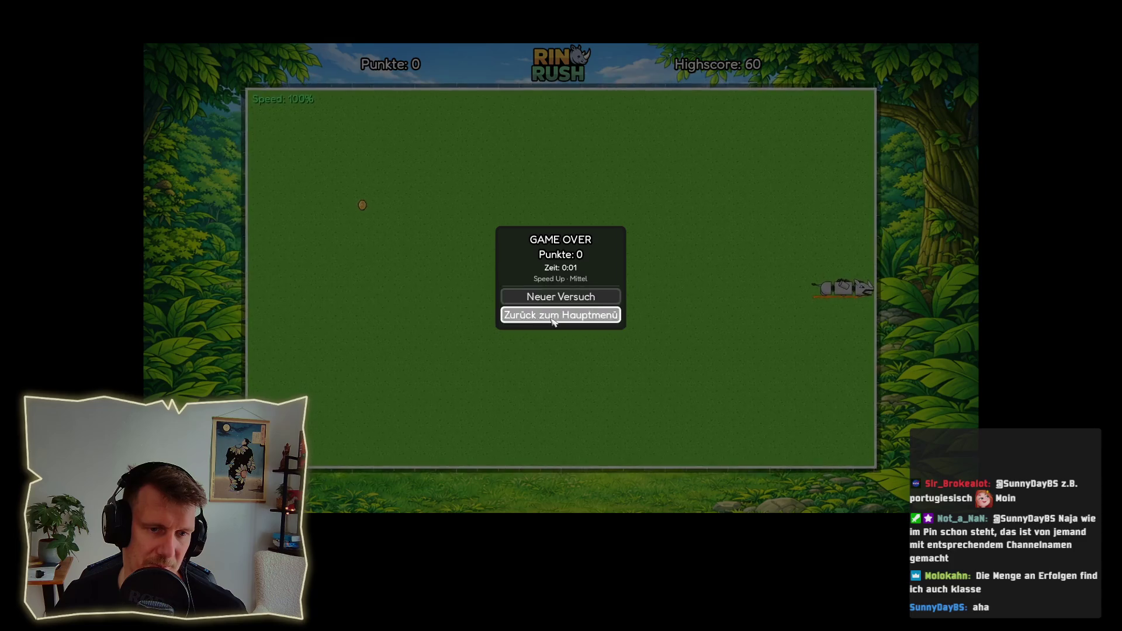
{"action": "left_click", "coordinate": [578, 316]}
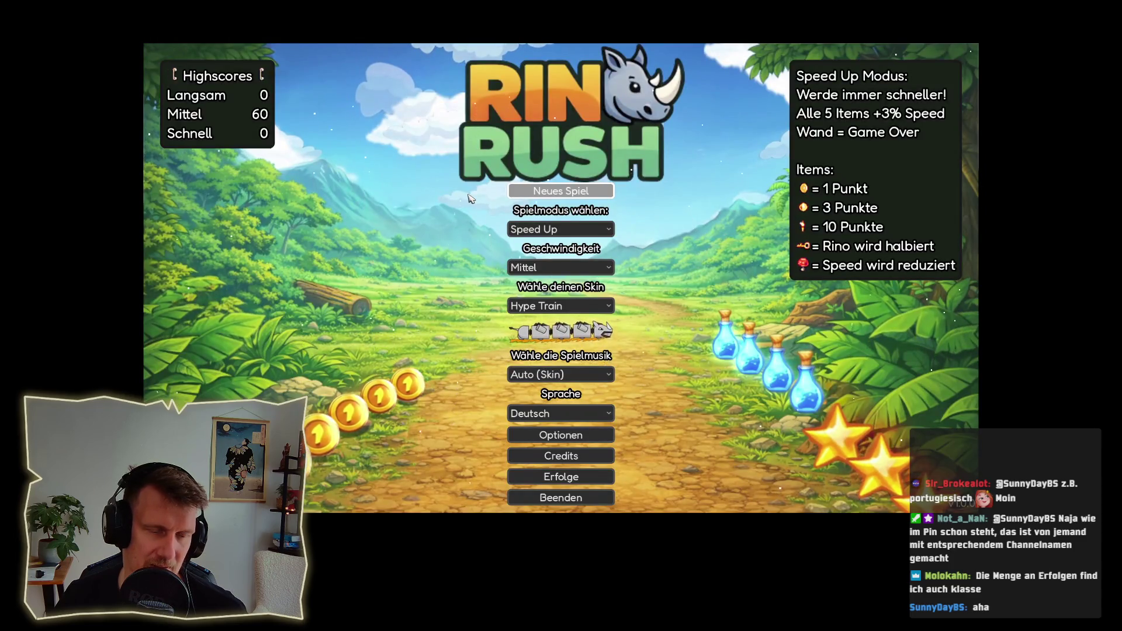
{"action": "left_click", "coordinate": [540, 192]}
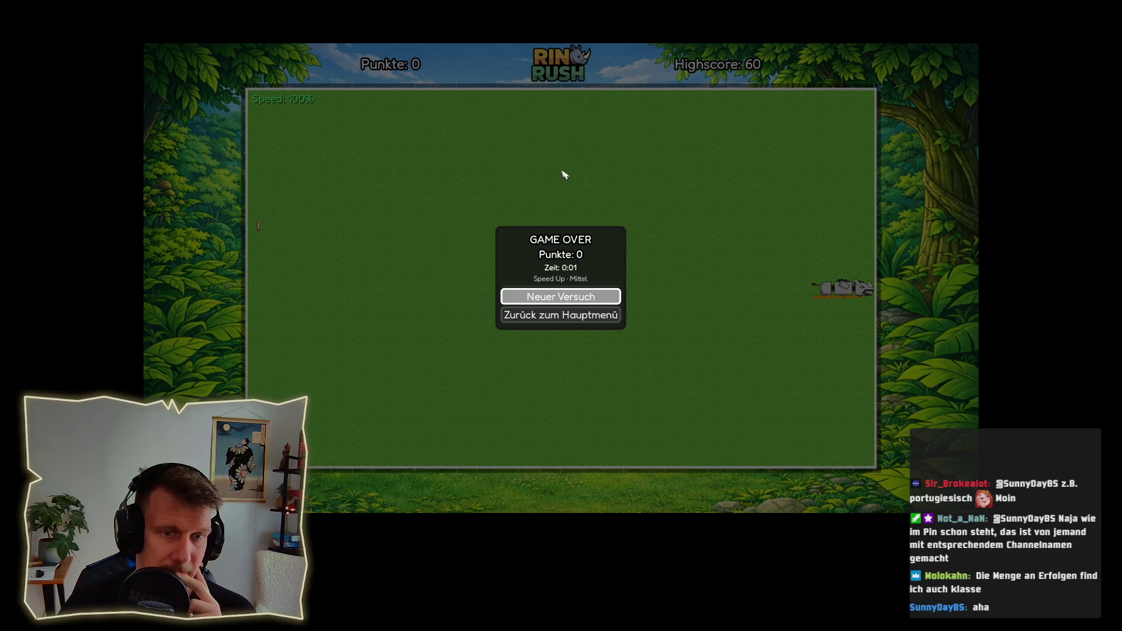
{"action": "left_click", "coordinate": [536, 299]}
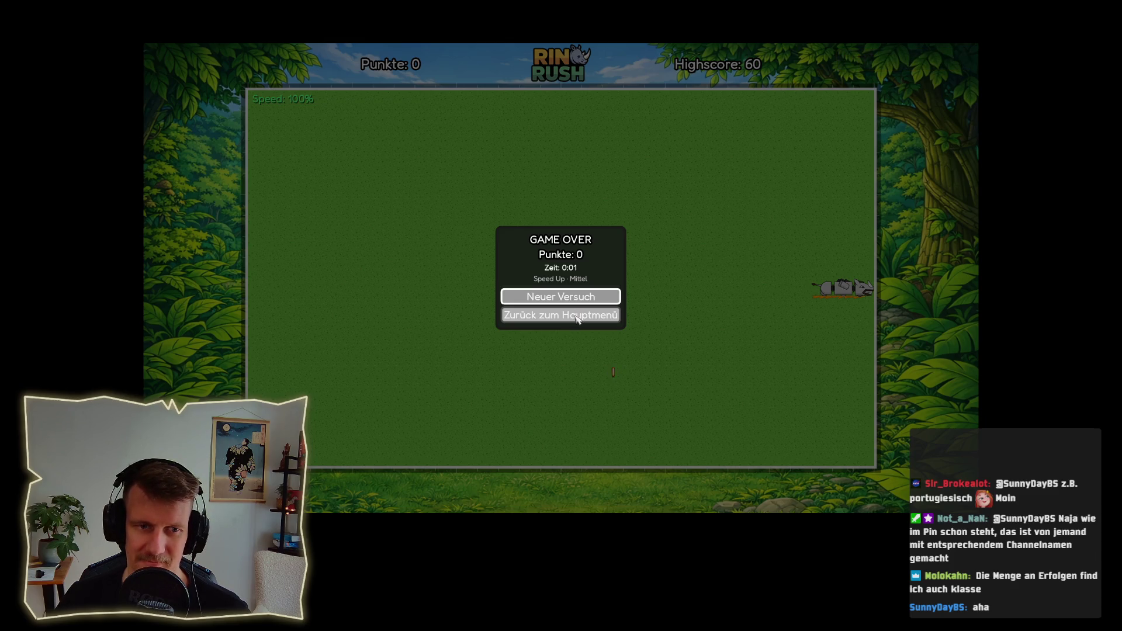
{"action": "left_click", "coordinate": [577, 319]}
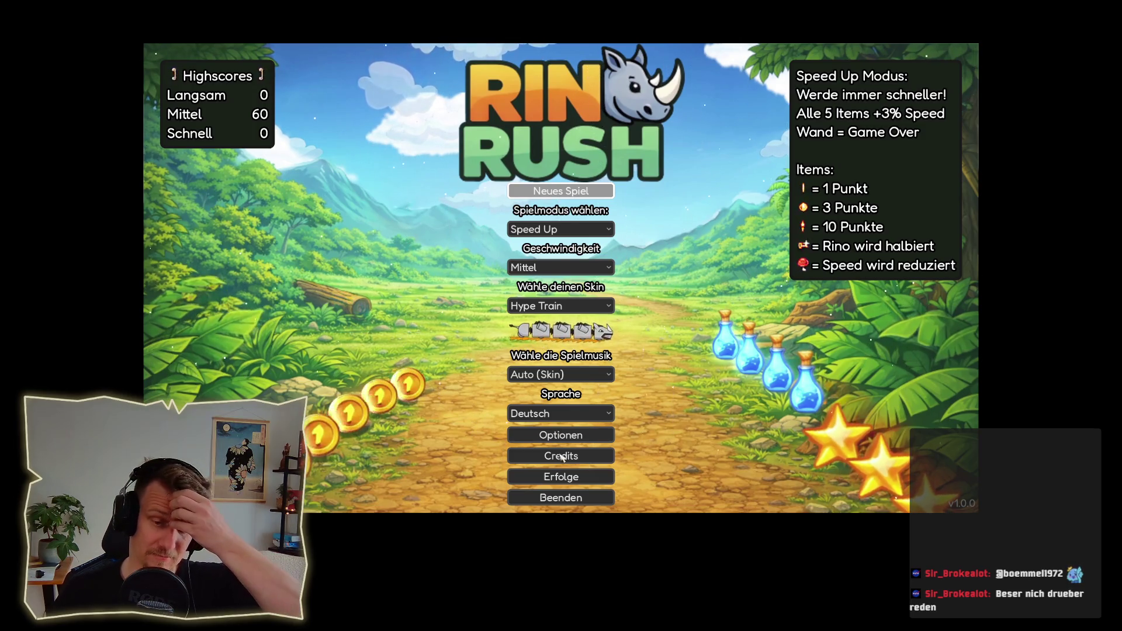
- Ask to quit Rino Rush, bringing up the quit confirmation dialog
{"action": "left_click", "coordinate": [560, 497]}
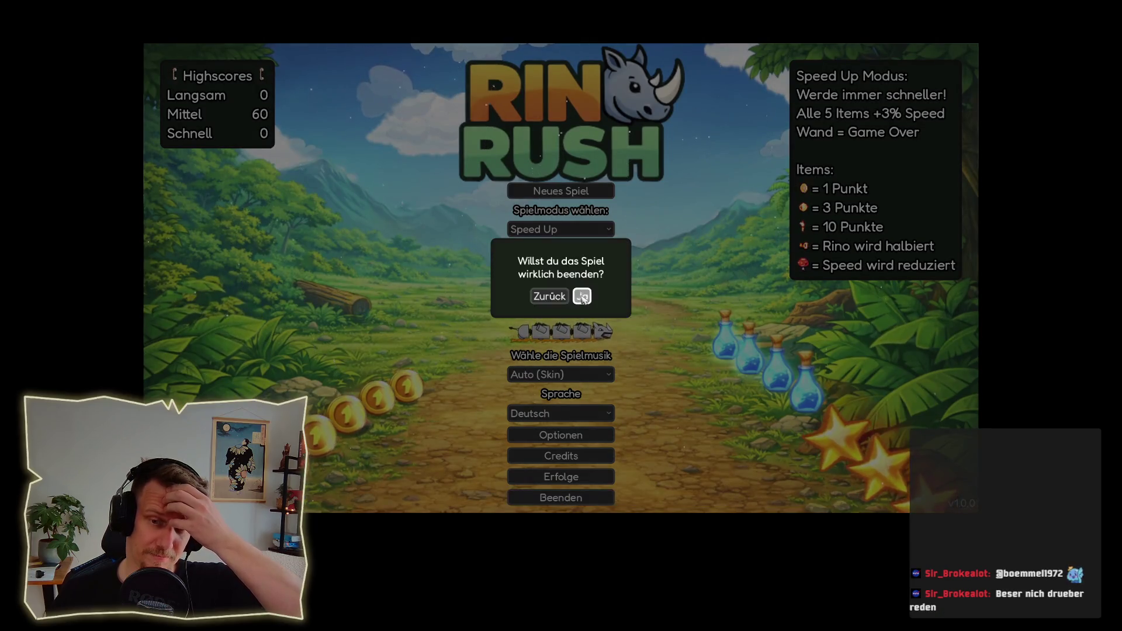
- Confirm quitting Rino Rush in the 'Willst du das Spiel wirklich beenden?' dialog
{"action": "left_click", "coordinate": [581, 297]}
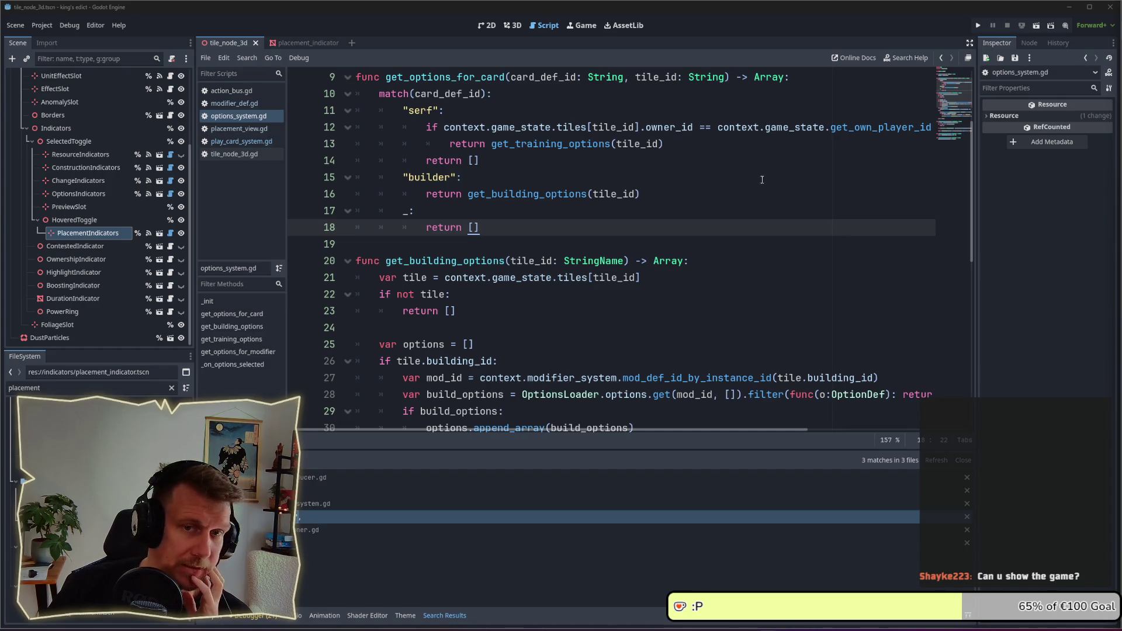
- Run King's Edict, create a Multiplayer game, pick a purple start hex, and start the match
{"action": "left_click", "coordinate": [976, 27]}
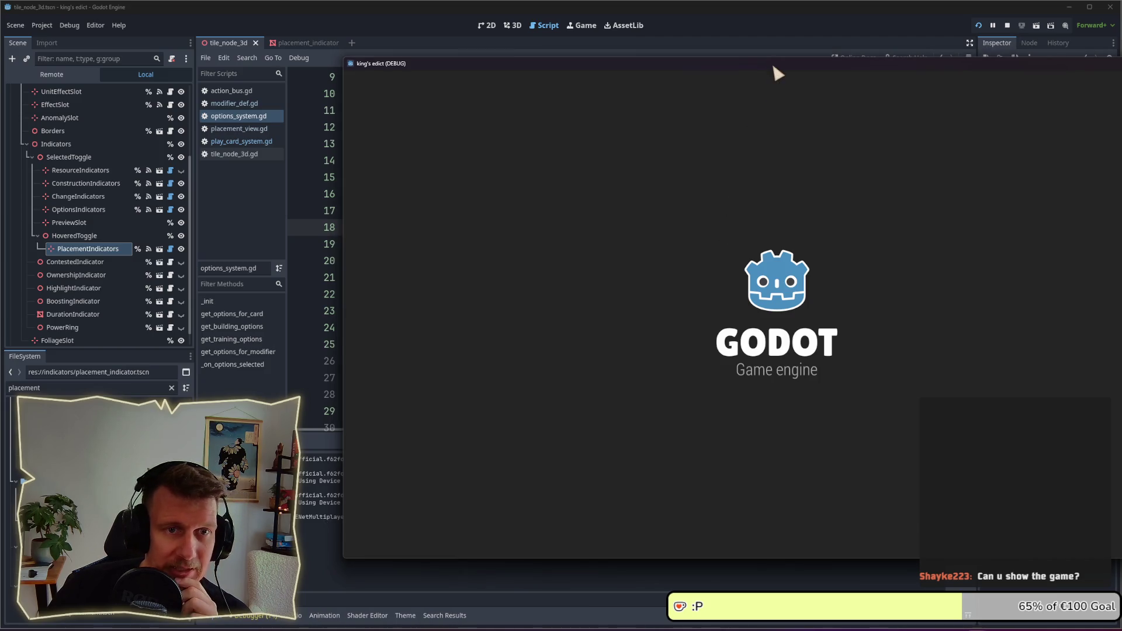
{"action": "left_click_drag", "start_coordinate": [773, 66], "coordinate": [568, 61]}
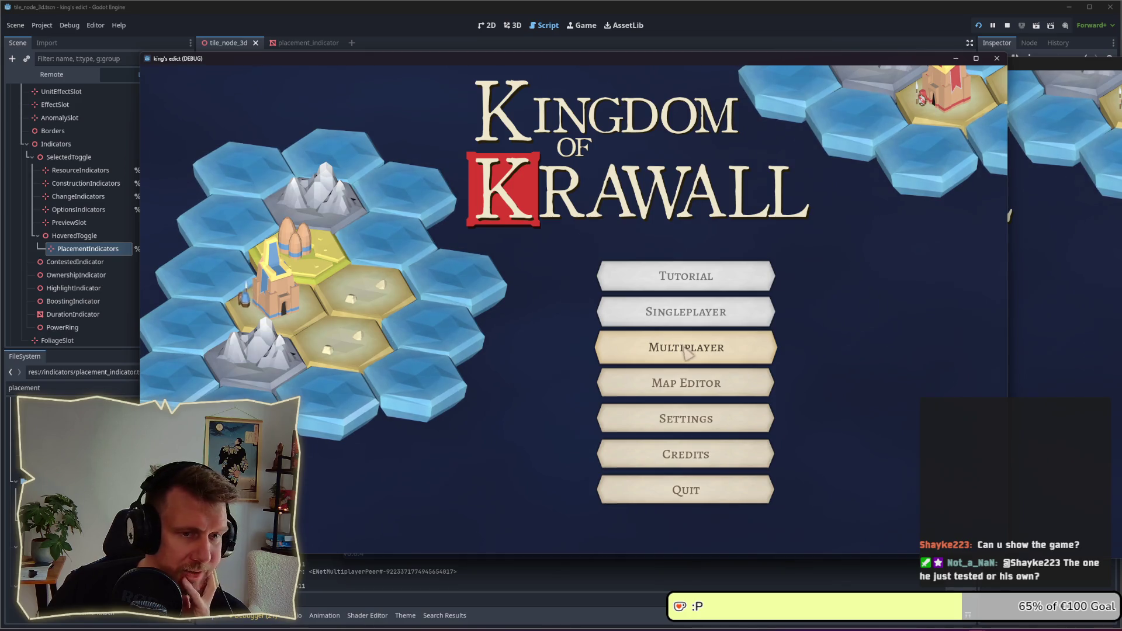
{"action": "left_click", "coordinate": [688, 350]}
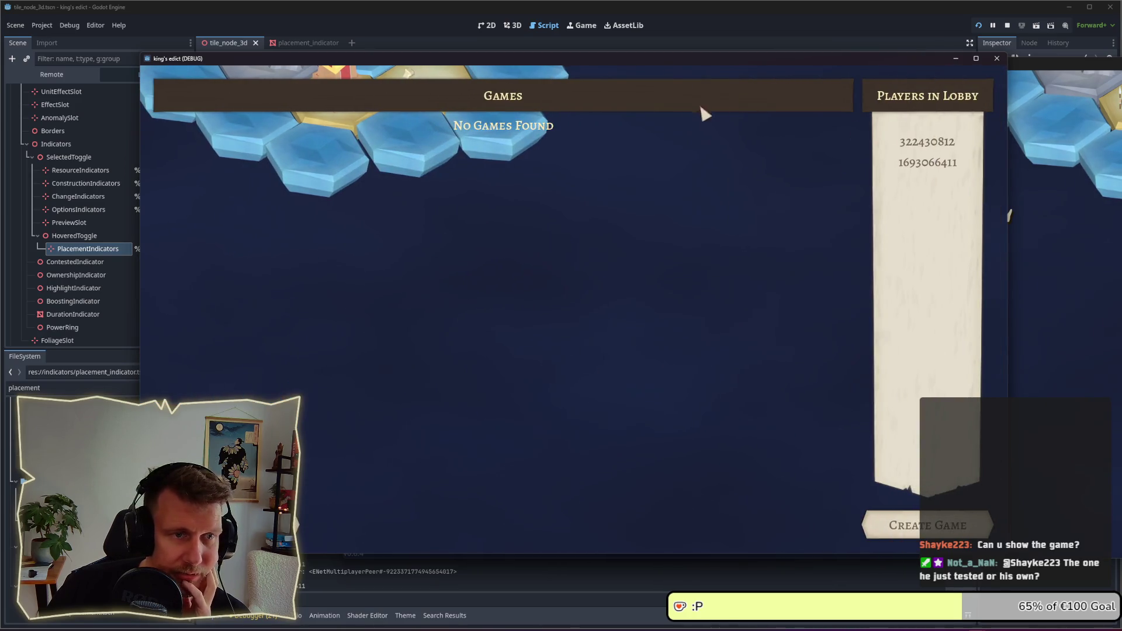
{"action": "left_click", "coordinate": [892, 535]}
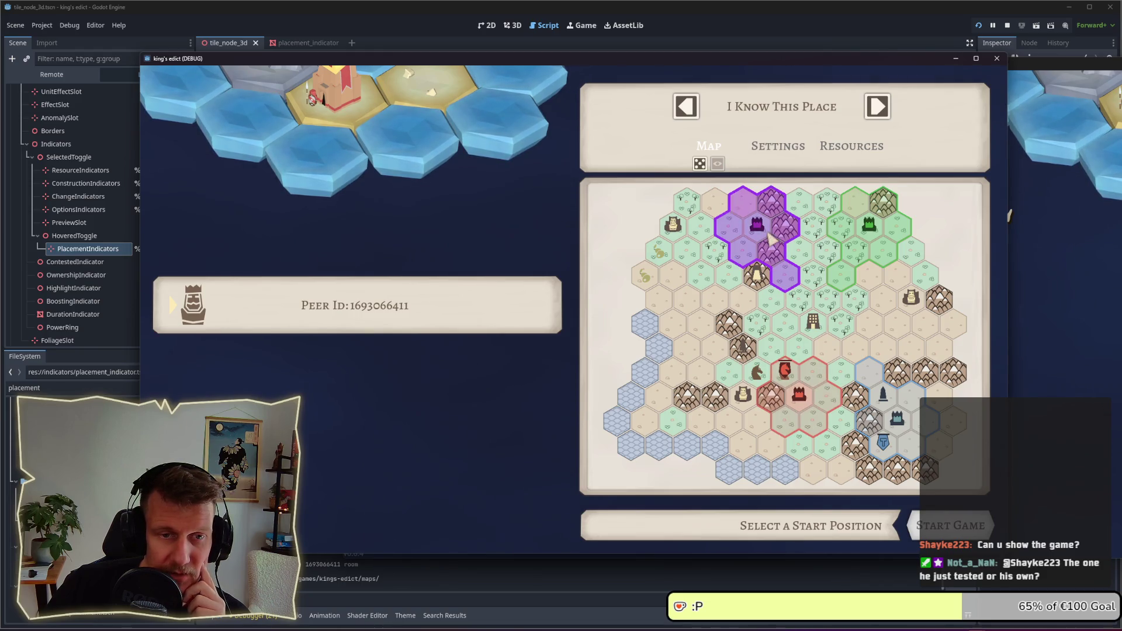
{"action": "left_click", "coordinate": [781, 272]}
{"action": "left_click", "coordinate": [950, 525]}
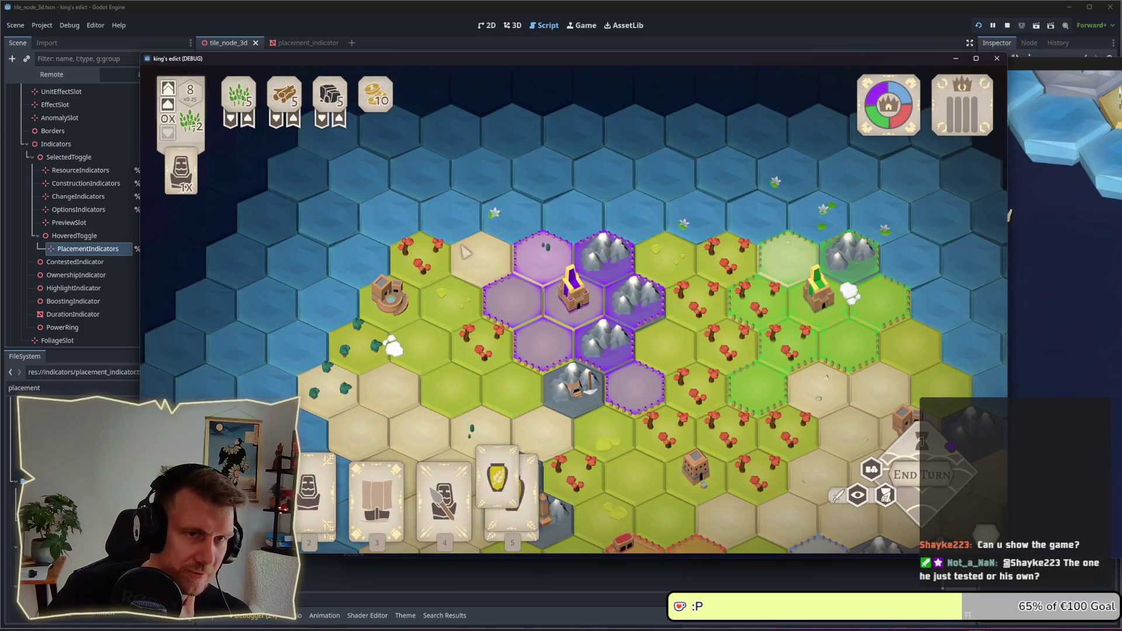
- Place a servant on the mine hex and a Spearmen unit on a purple tile
{"action": "mouse_move", "coordinate": [557, 62]}
{"action": "left_mouse_down"}
{"action": "mouse_move", "coordinate": [671, 44]}
{"action": "mouse_move", "coordinate": [670, 31]}
{"action": "mouse_move", "coordinate": [611, 16]}
{"action": "left_mouse_up"}
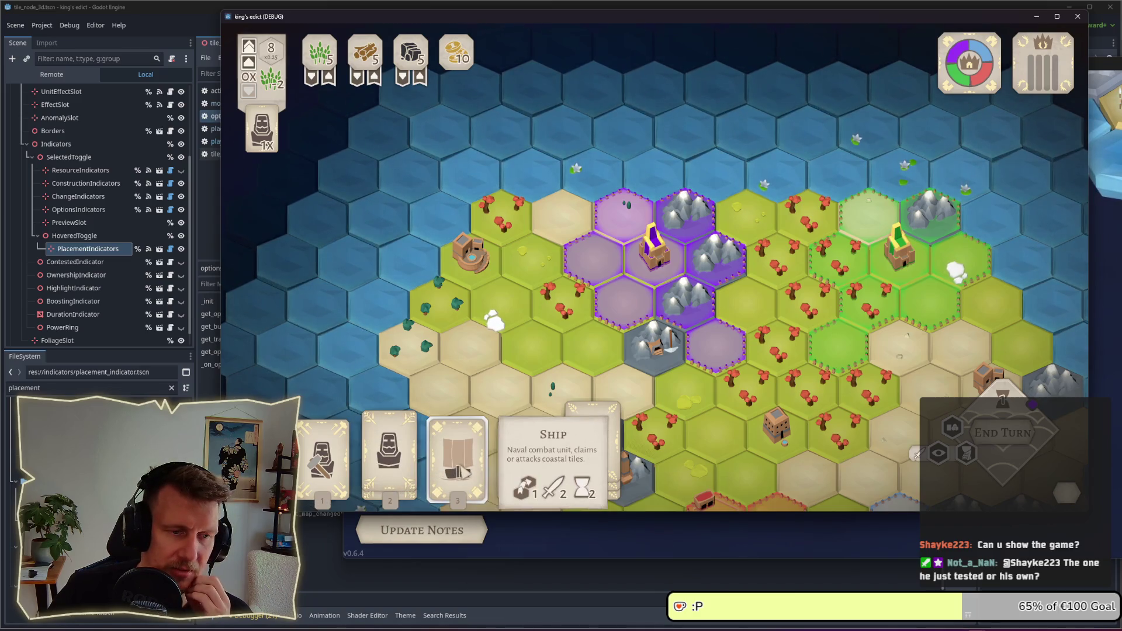
{"action": "scroll", "coordinate": [574, 335], "scroll_direction": "up", "scroll_amount": 3}
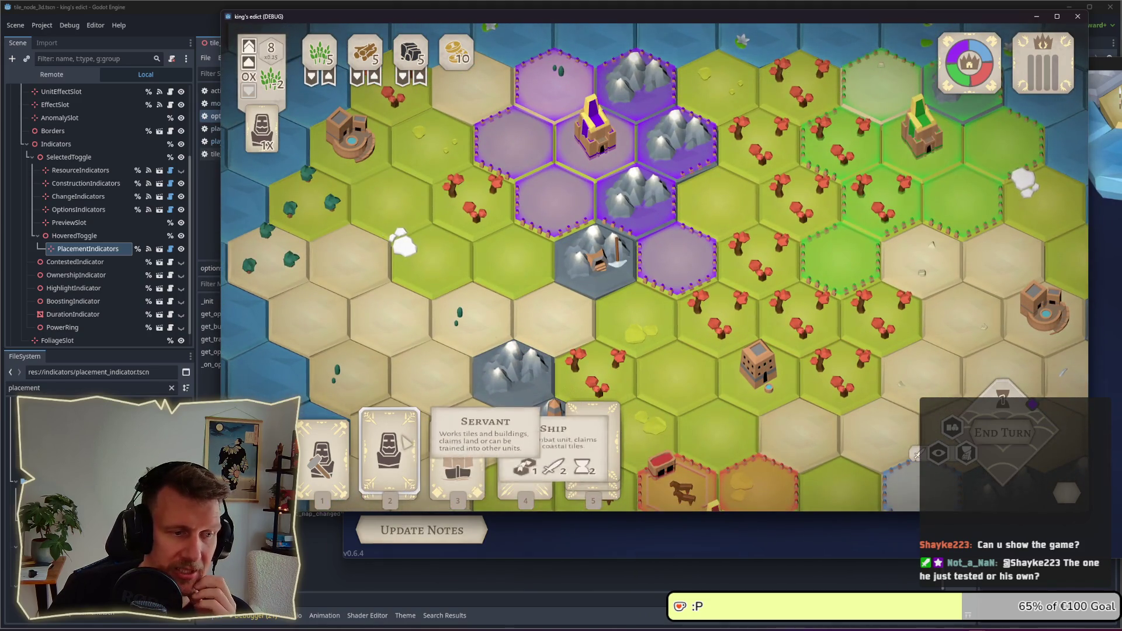
{"action": "mouse_move", "coordinate": [402, 445]}
{"action": "left_mouse_down"}
{"action": "mouse_move", "coordinate": [639, 325]}
{"action": "mouse_move", "coordinate": [597, 276]}
{"action": "left_mouse_up"}
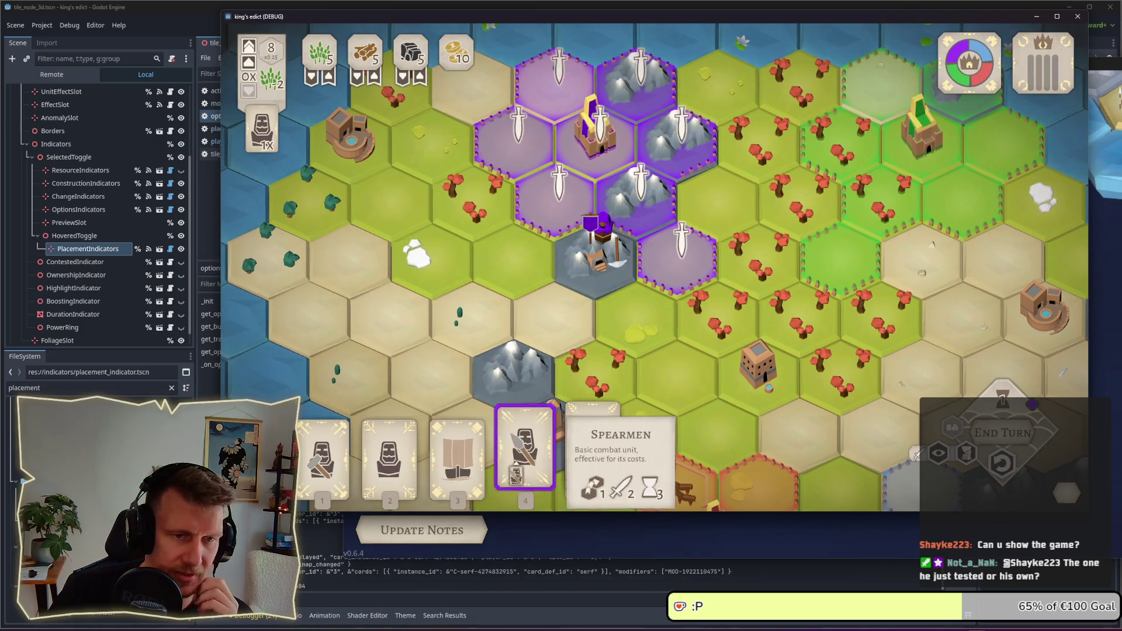
{"action": "left_click", "coordinate": [525, 450]}
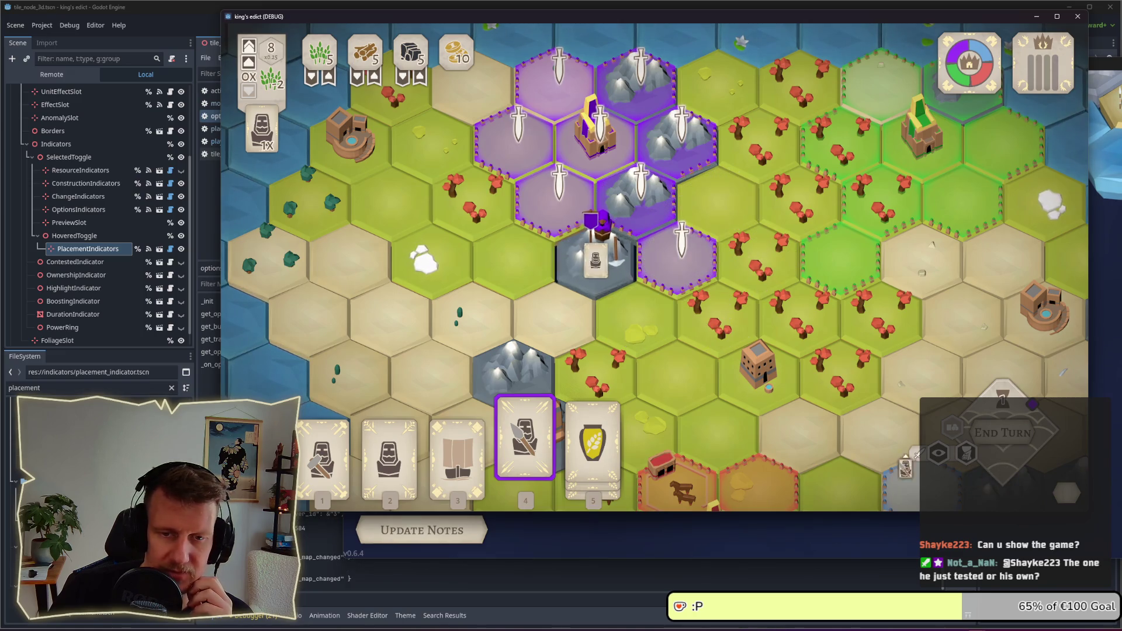
{"action": "left_click", "coordinate": [680, 260]}
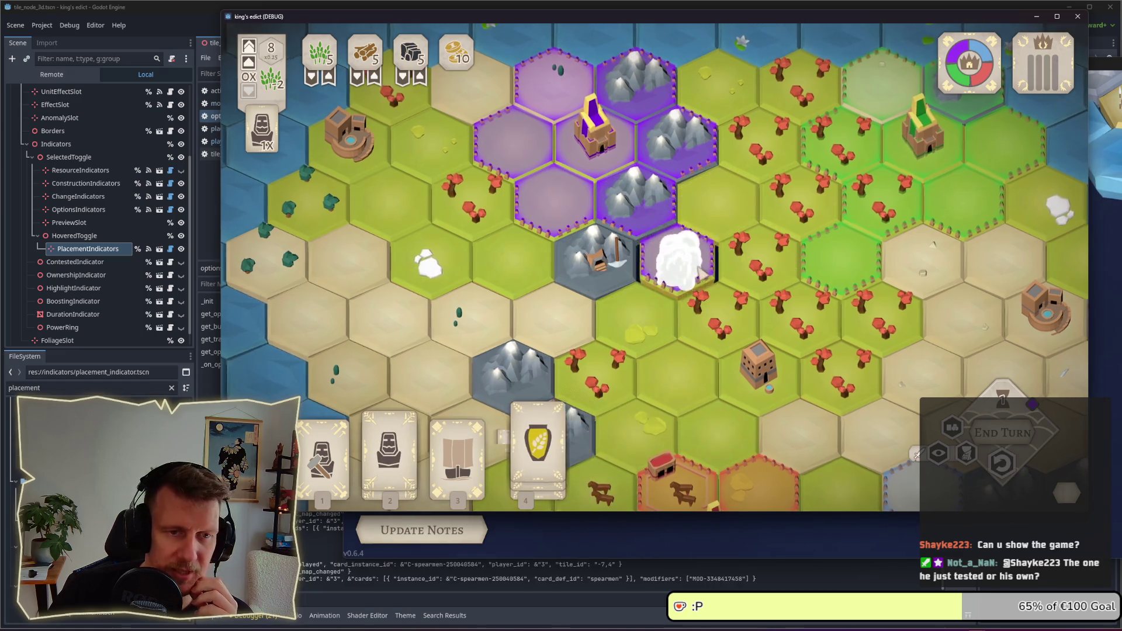
- Play the Builder on a purple hex and start constructing a building
{"action": "left_click", "coordinate": [323, 453]}
{"action": "left_click", "coordinate": [552, 202]}
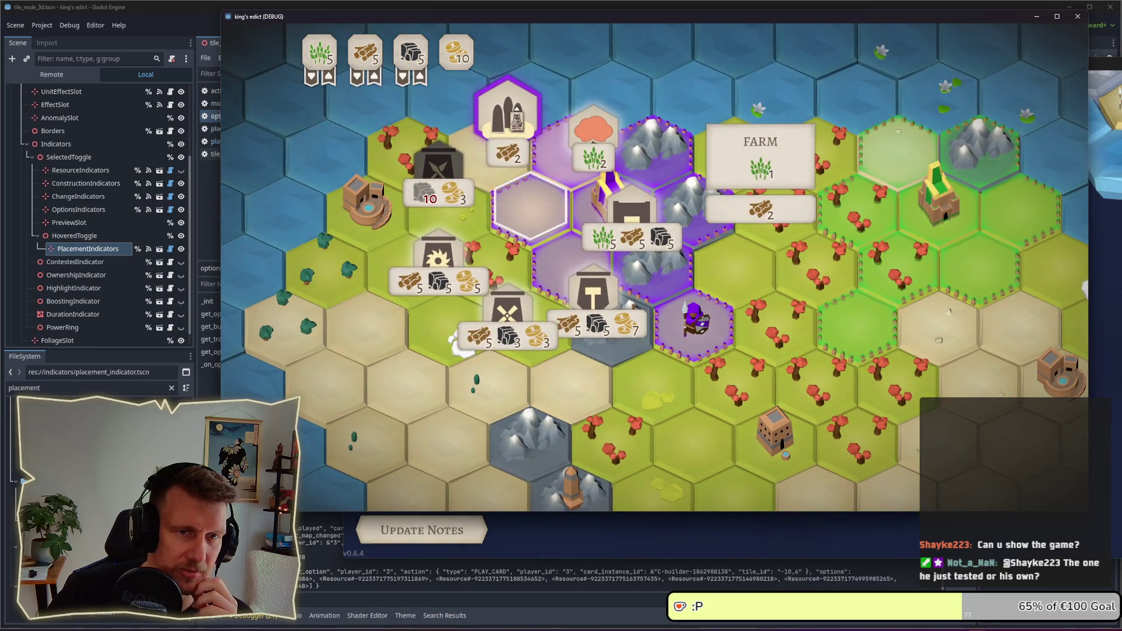
{"action": "left_click", "coordinate": [508, 114]}
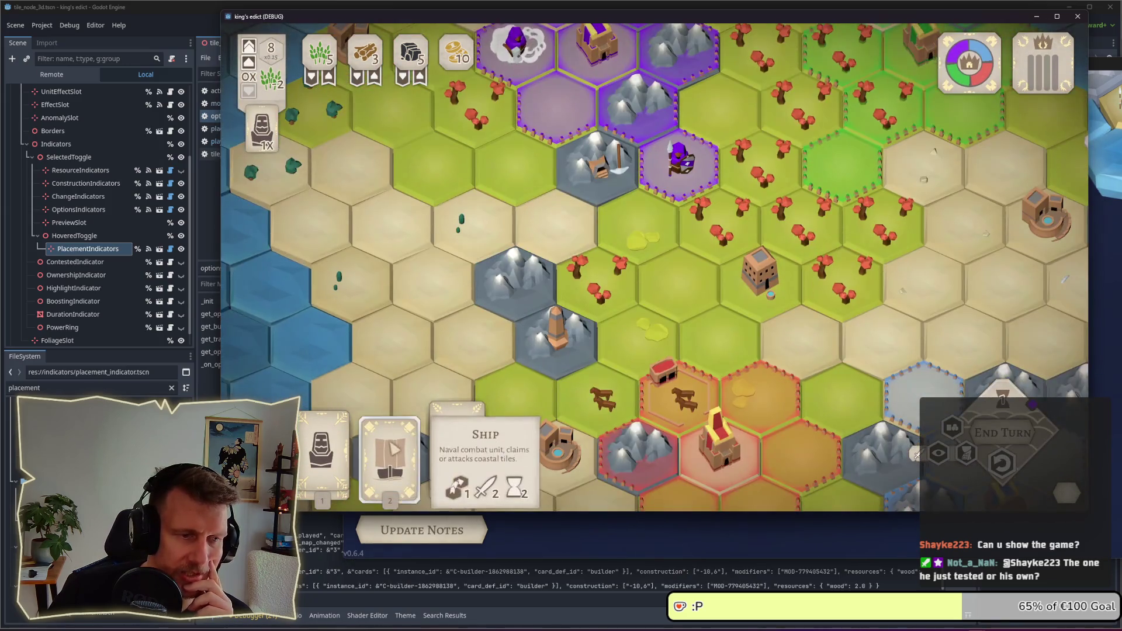
- Place a ship on a coastal water tile, end the turn, and pan the map
{"action": "left_click", "coordinate": [390, 444]}
{"action": "left_click", "coordinate": [425, 268]}
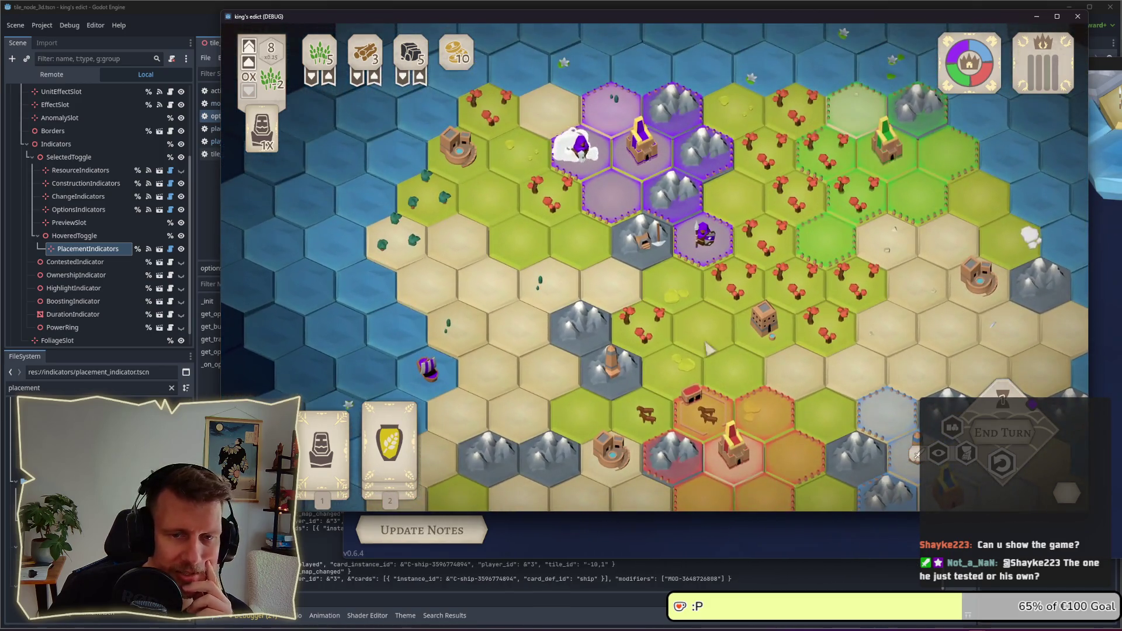
{"action": "left_click", "coordinate": [1015, 440]}
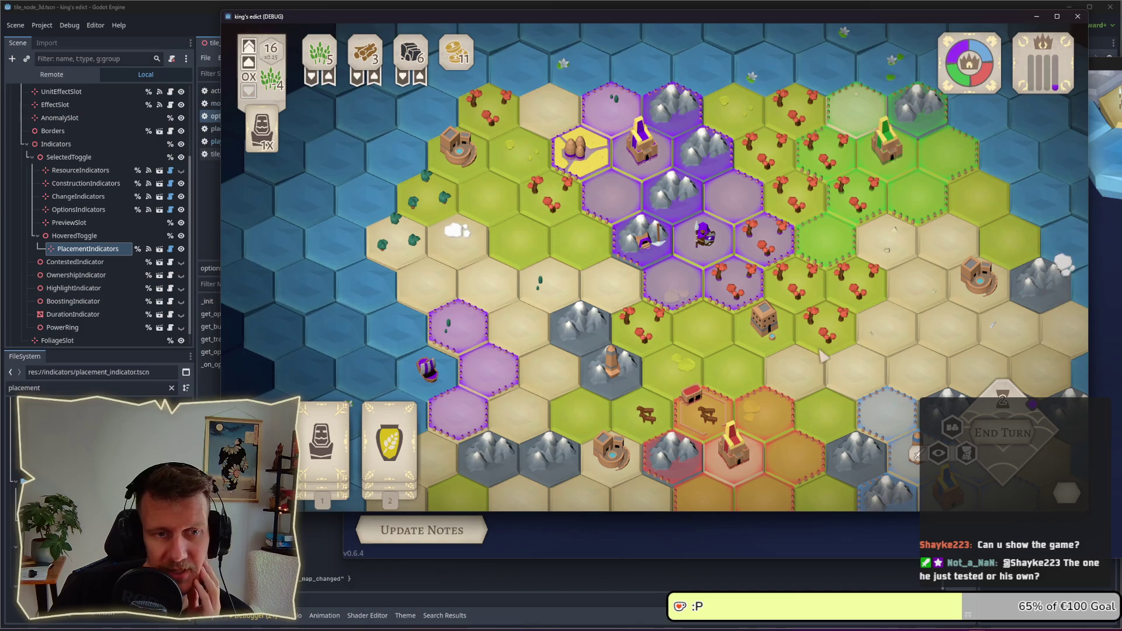
{"action": "left_click_drag", "start_coordinate": [839, 355], "coordinate": [757, 327]}
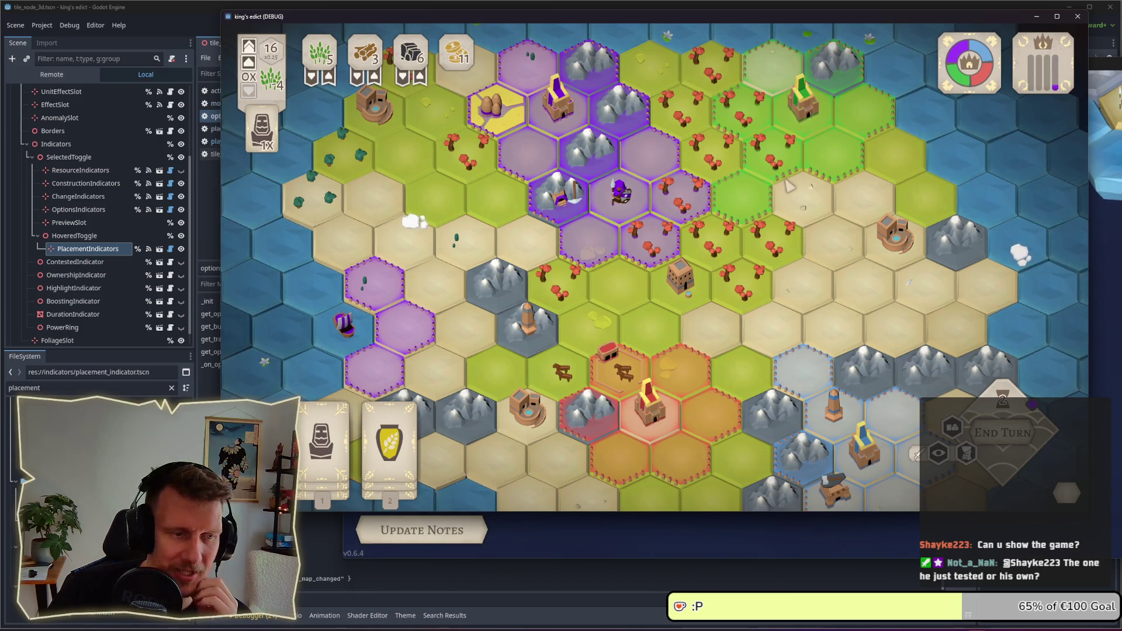
{"action": "scroll", "coordinate": [787, 184], "scroll_direction": "up", "scroll_amount": 3}
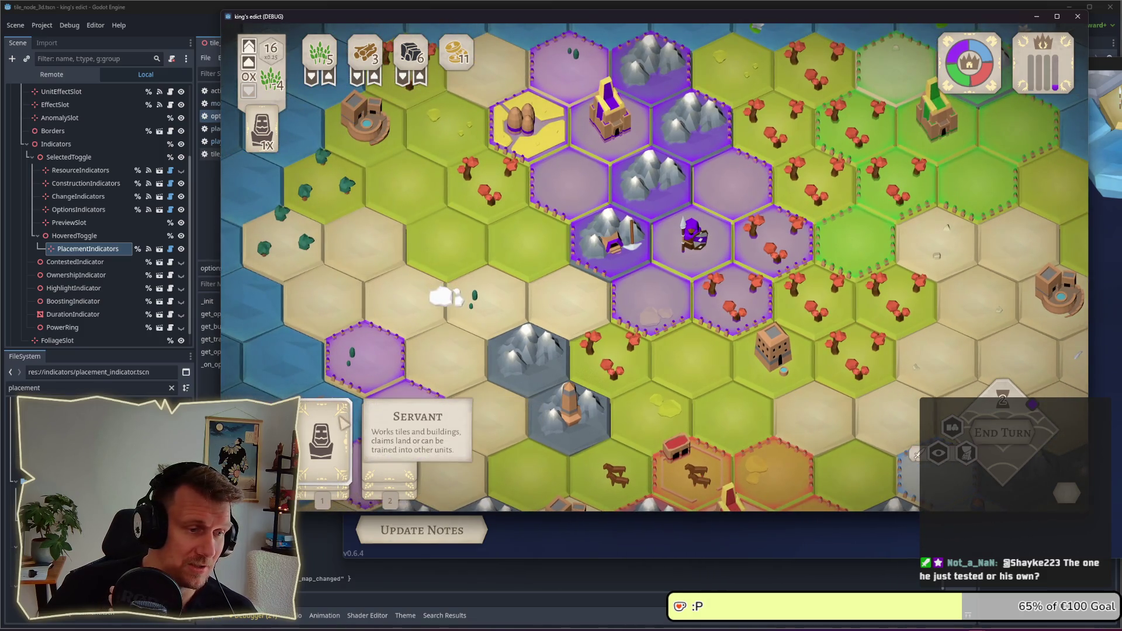
- Play Servant cards on the castle tile and the central mountain tile, then end the turn
{"action": "left_click", "coordinate": [321, 426]}
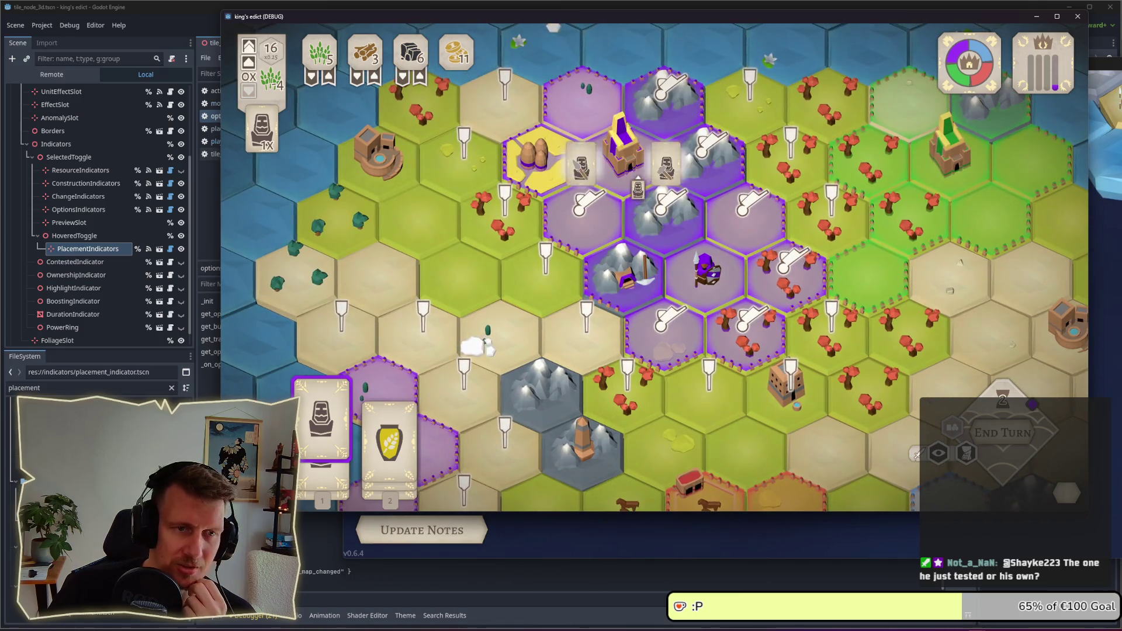
{"action": "left_click", "coordinate": [628, 154]}
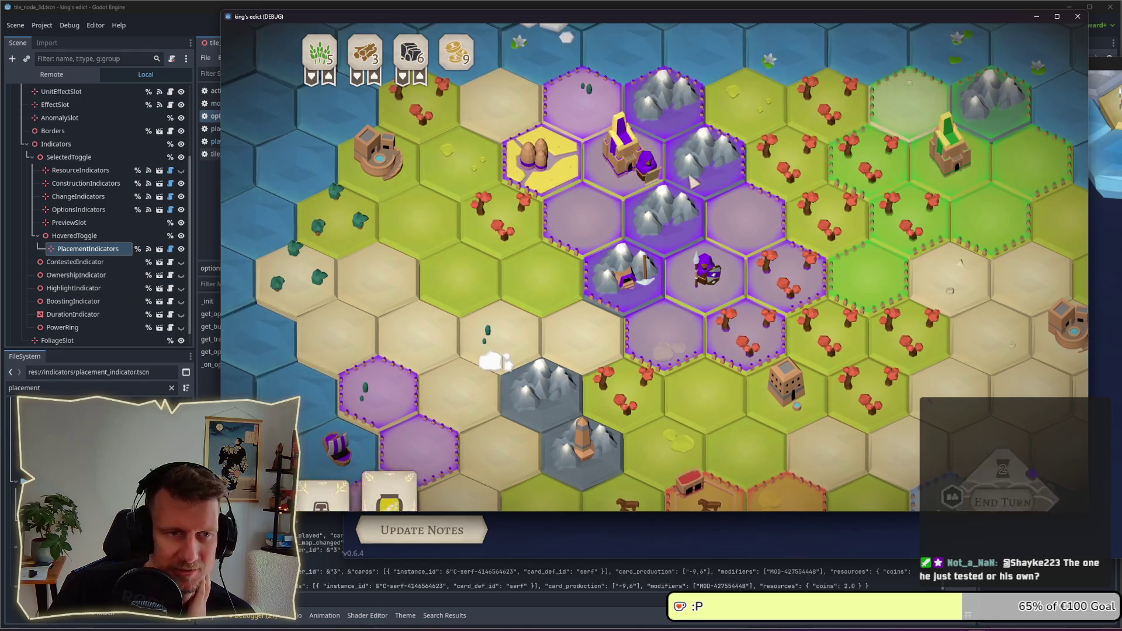
{"action": "left_click", "coordinate": [321, 432]}
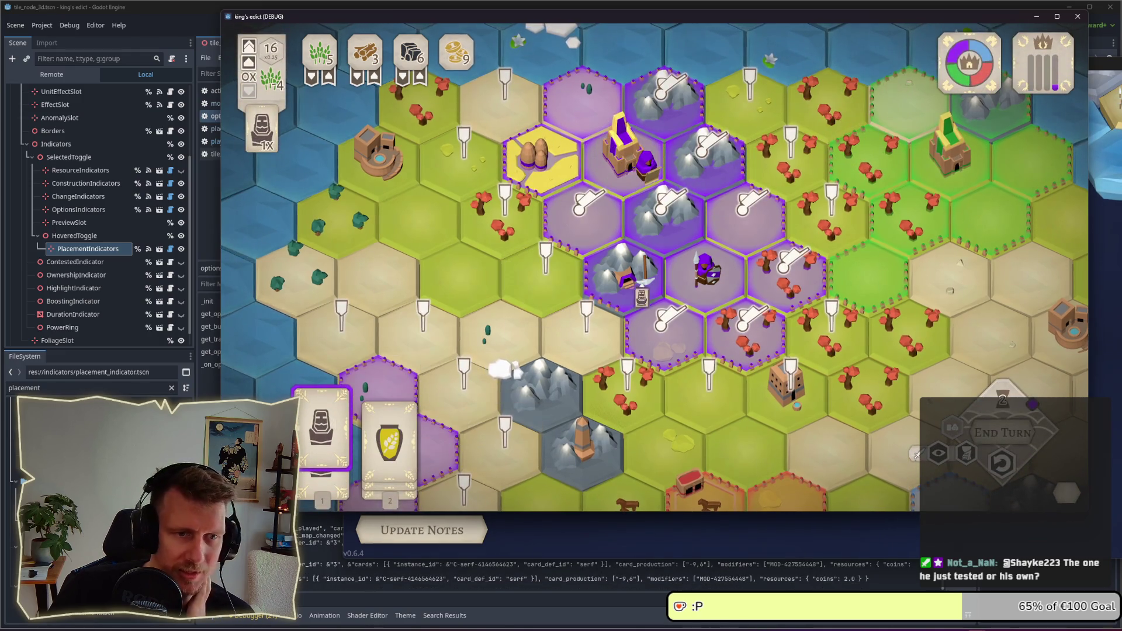
{"action": "left_click", "coordinate": [676, 236]}
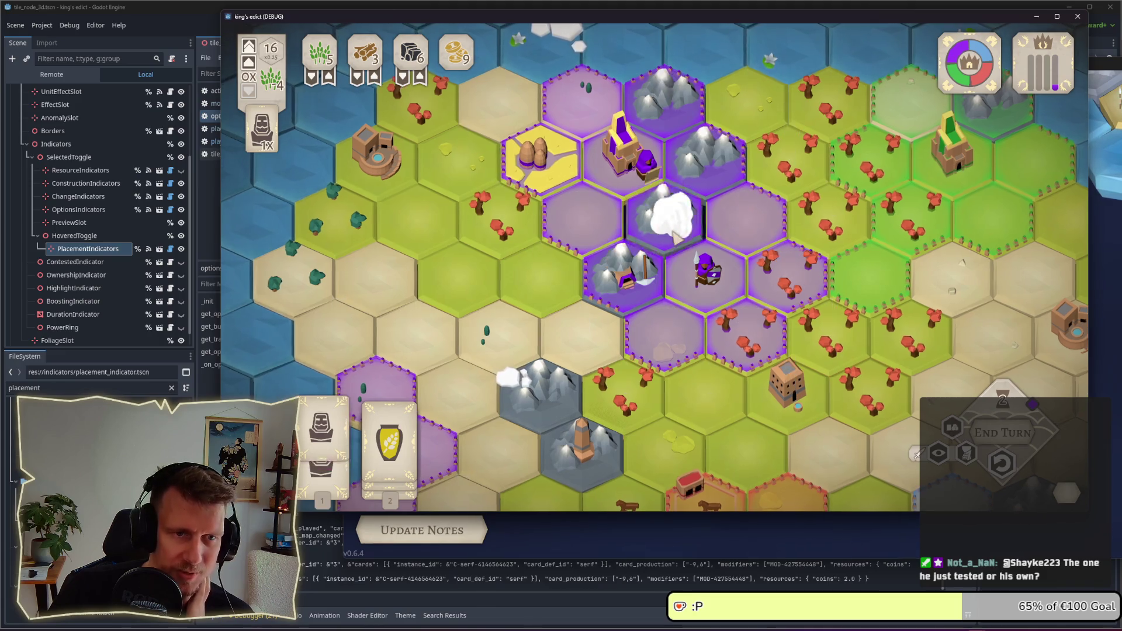
{"action": "left_click", "coordinate": [1002, 433]}
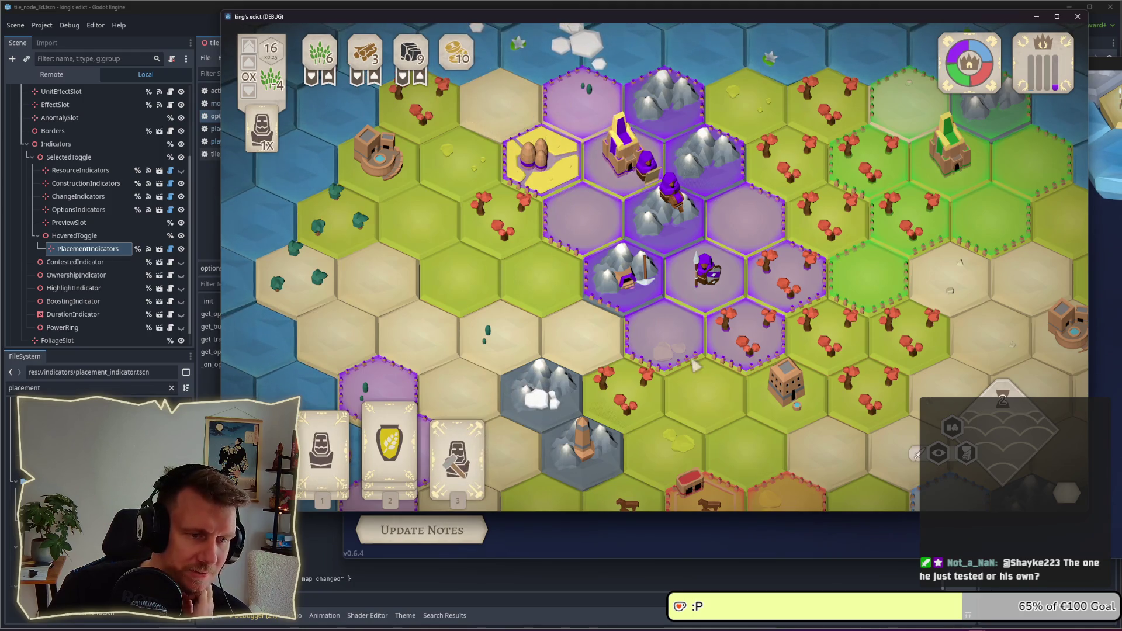
- Use the new Builder card to build a Blacksmith on a tile
{"action": "mouse_move", "coordinate": [472, 454]}
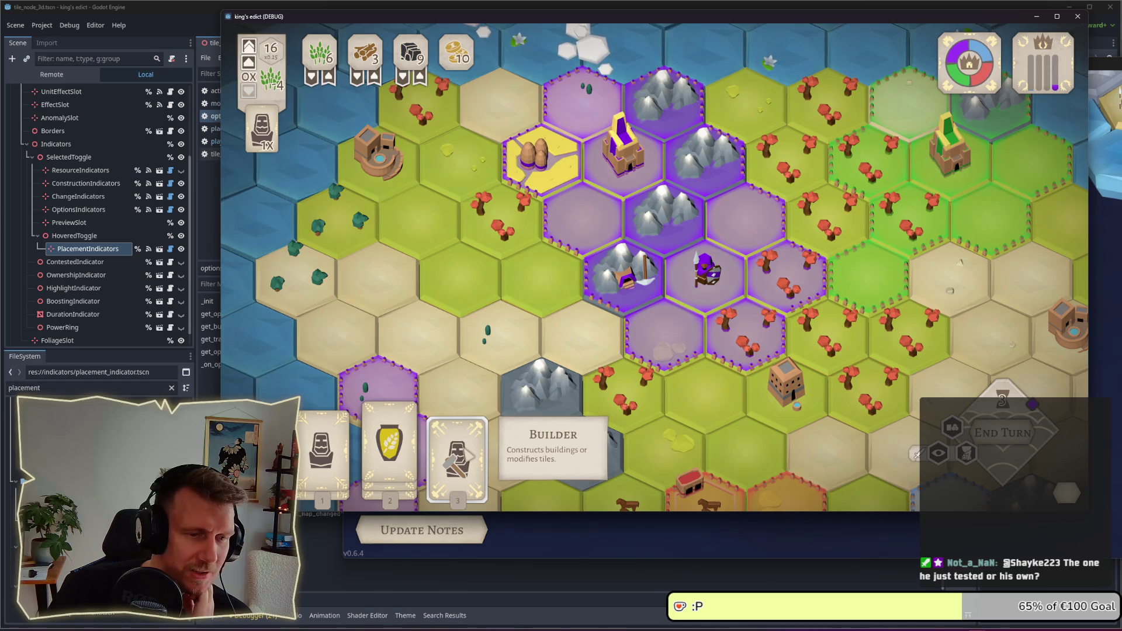
{"action": "left_click", "coordinate": [457, 449]}
{"action": "left_click", "coordinate": [584, 227]}
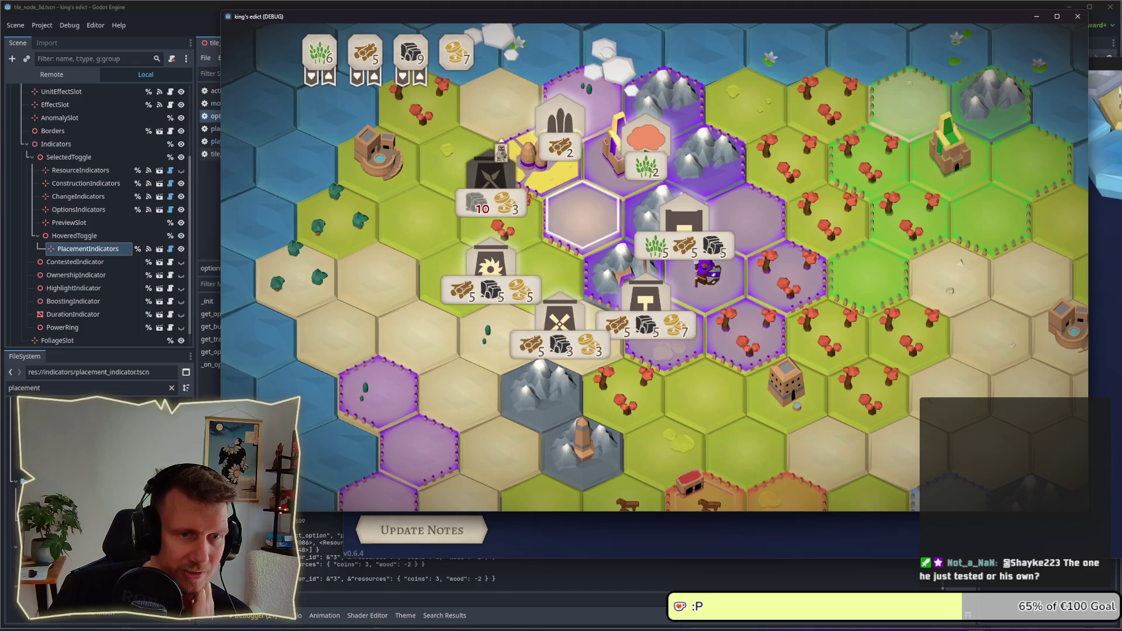
{"action": "left_click", "coordinate": [643, 301]}
{"action": "left_click", "coordinate": [642, 300]}
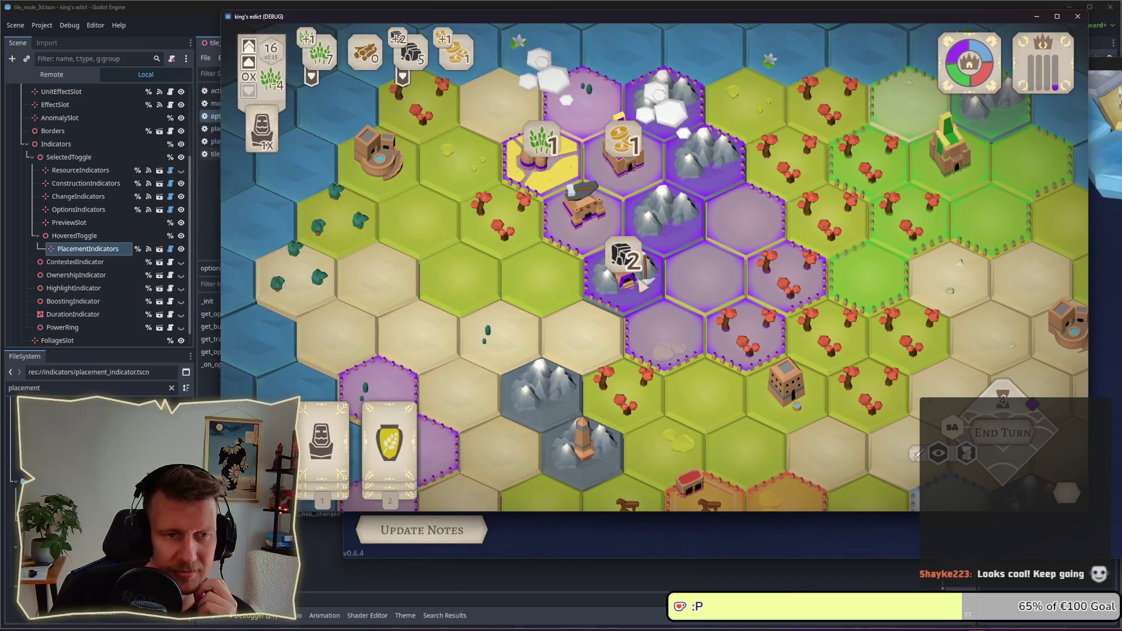
{"action": "left_click", "coordinate": [322, 438]}
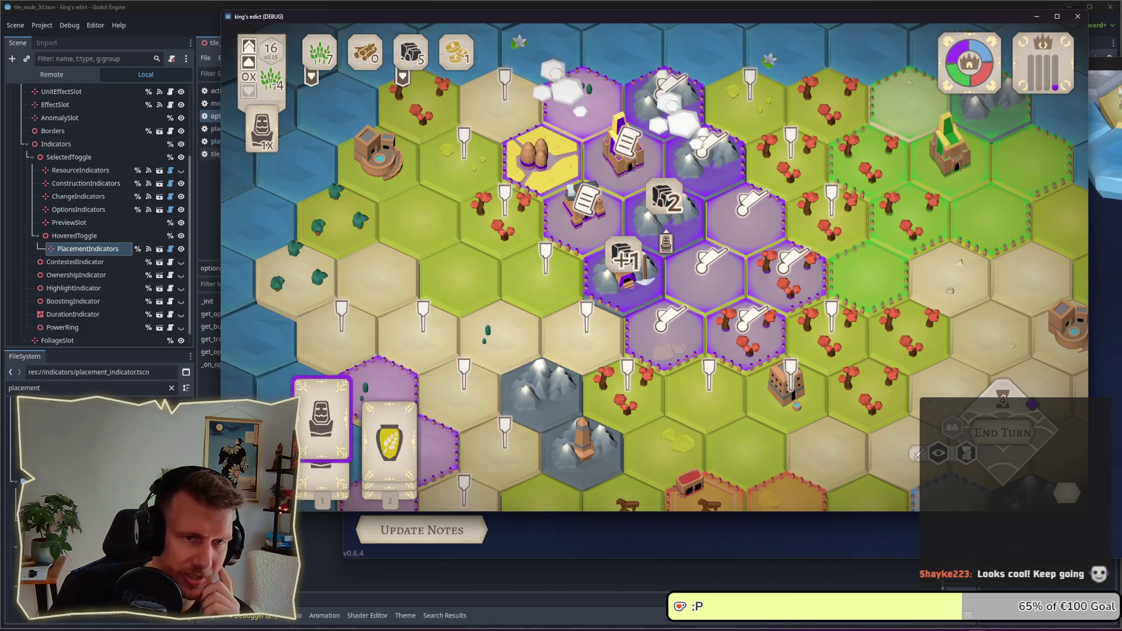
- Place Servants on two owned purple tiles, choosing the Armor upgrade for the second
{"action": "left_click", "coordinate": [667, 238]}
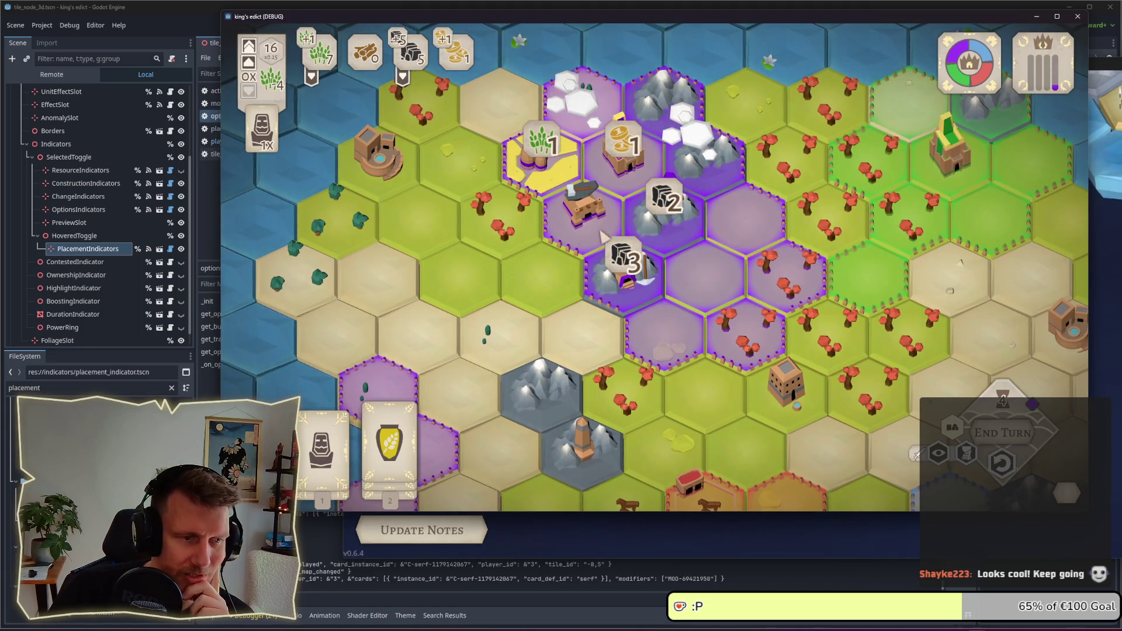
{"action": "scroll", "coordinate": [735, 267], "scroll_direction": "down", "scroll_amount": 2}
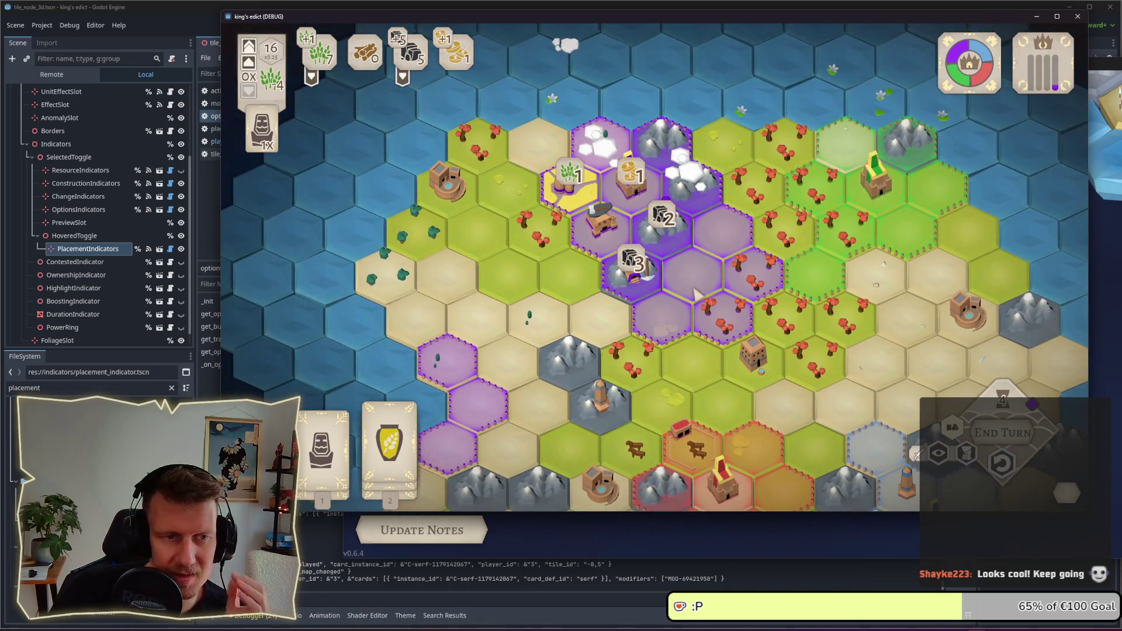
{"action": "left_click", "coordinate": [321, 444]}
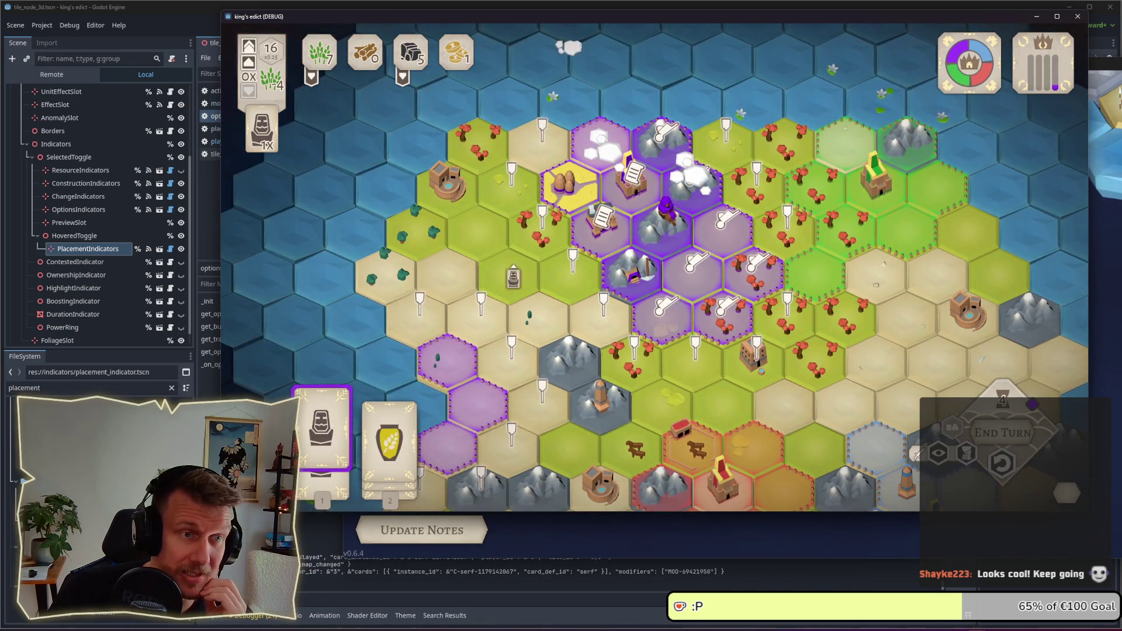
{"action": "left_click", "coordinate": [539, 240]}
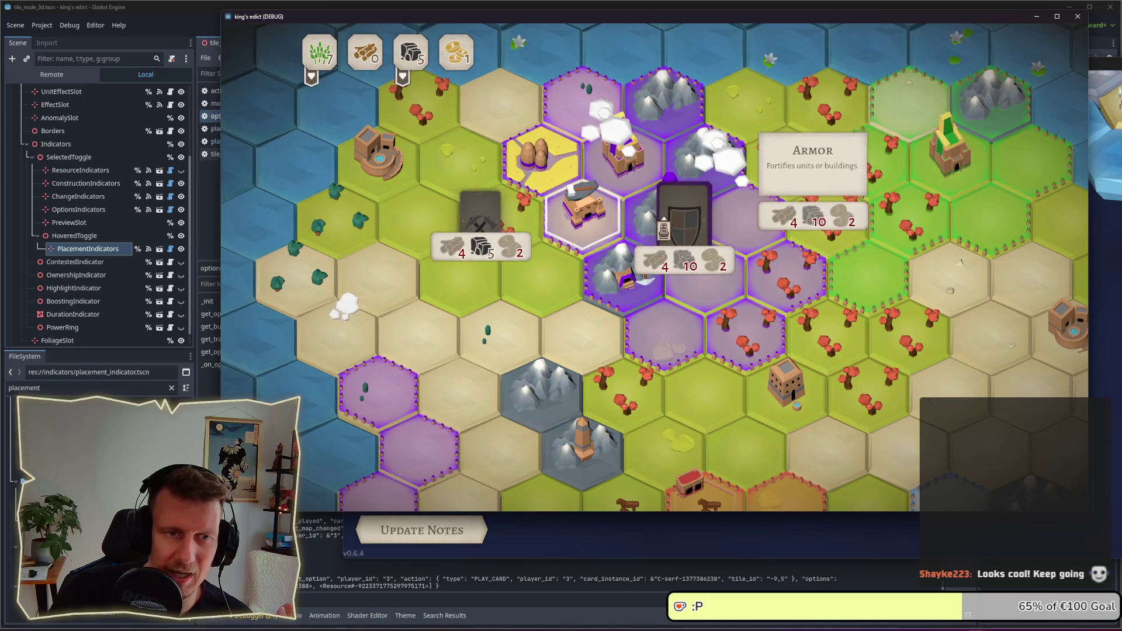
{"action": "left_click", "coordinate": [684, 213]}
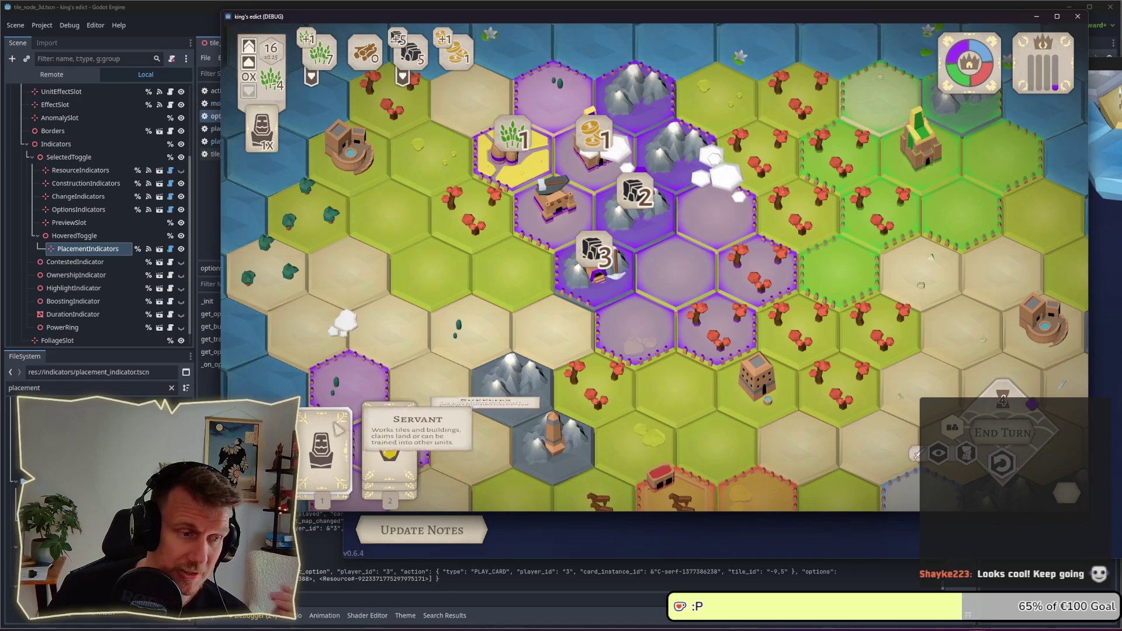
{"action": "key", "text": "1"}
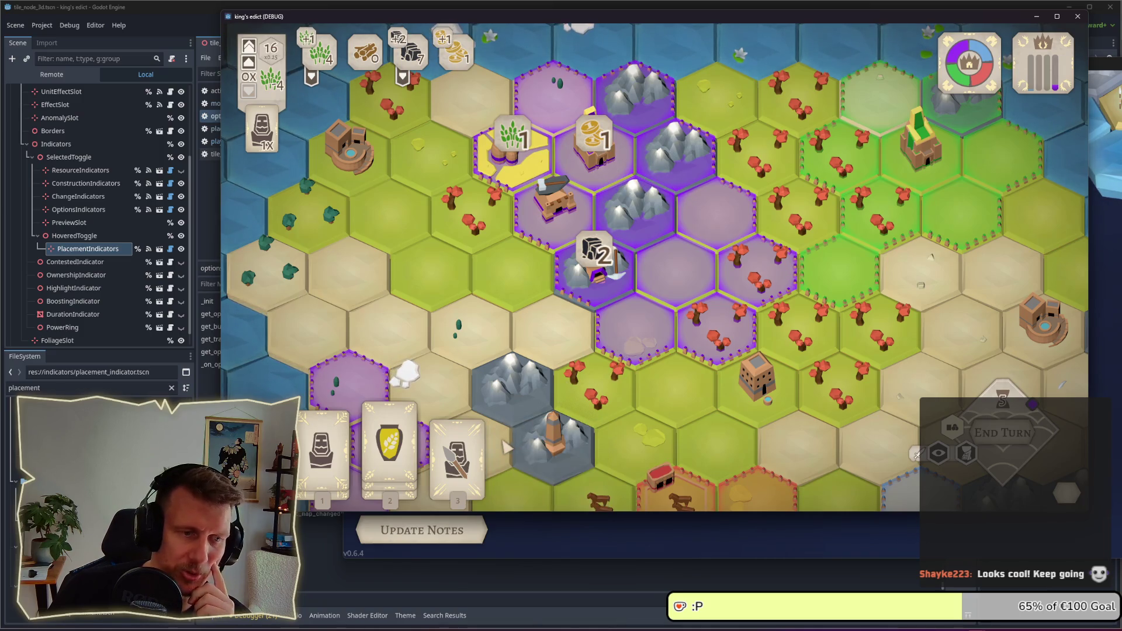
{"action": "left_click", "coordinate": [457, 456]}
- Deploy the Spearmen on the green hex beside the purple territory and pan around the map
{"action": "left_click", "coordinate": [756, 266]}
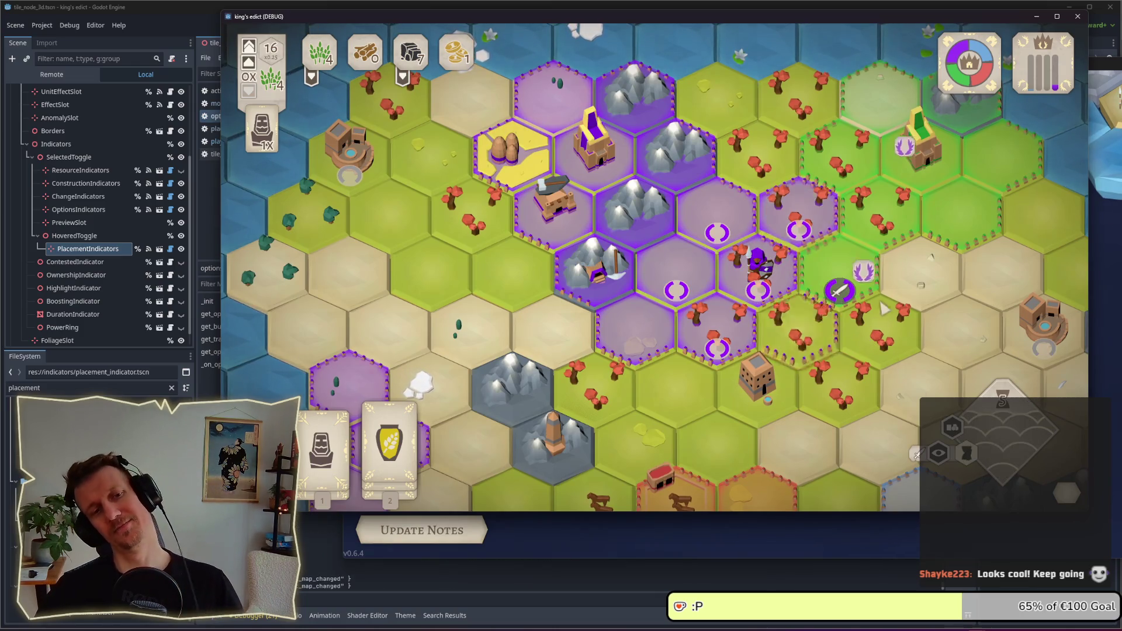
{"action": "left_click_drag", "start_coordinate": [871, 313], "coordinate": [719, 280]}
{"action": "scroll", "coordinate": [718, 281], "scroll_direction": "down", "scroll_amount": 2}
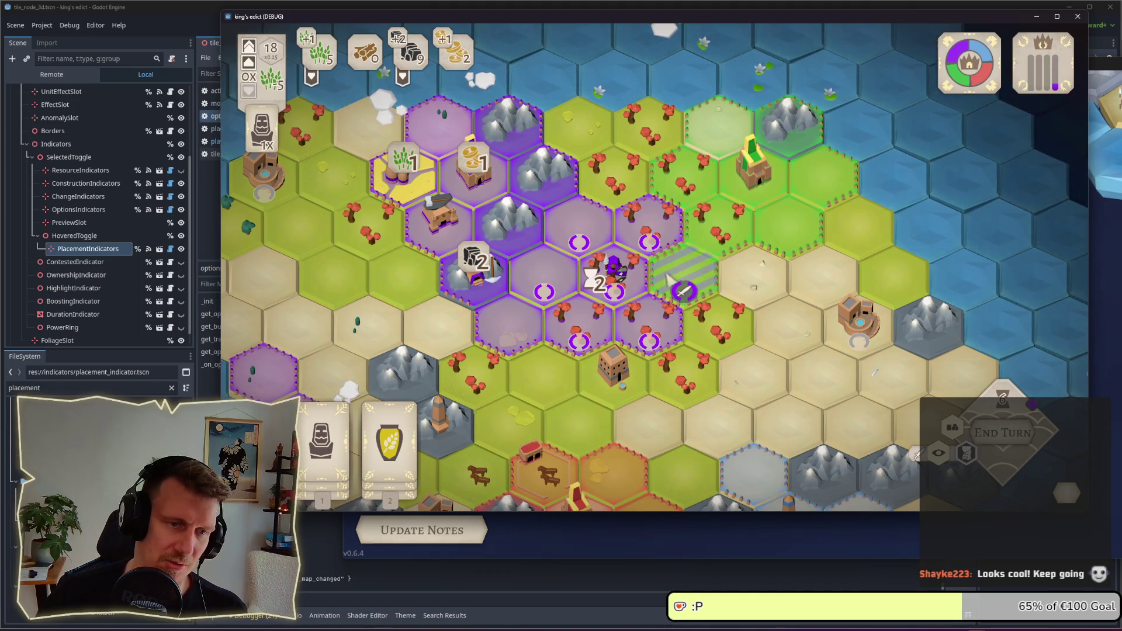
{"action": "left_click_drag", "start_coordinate": [587, 299], "coordinate": [639, 301]}
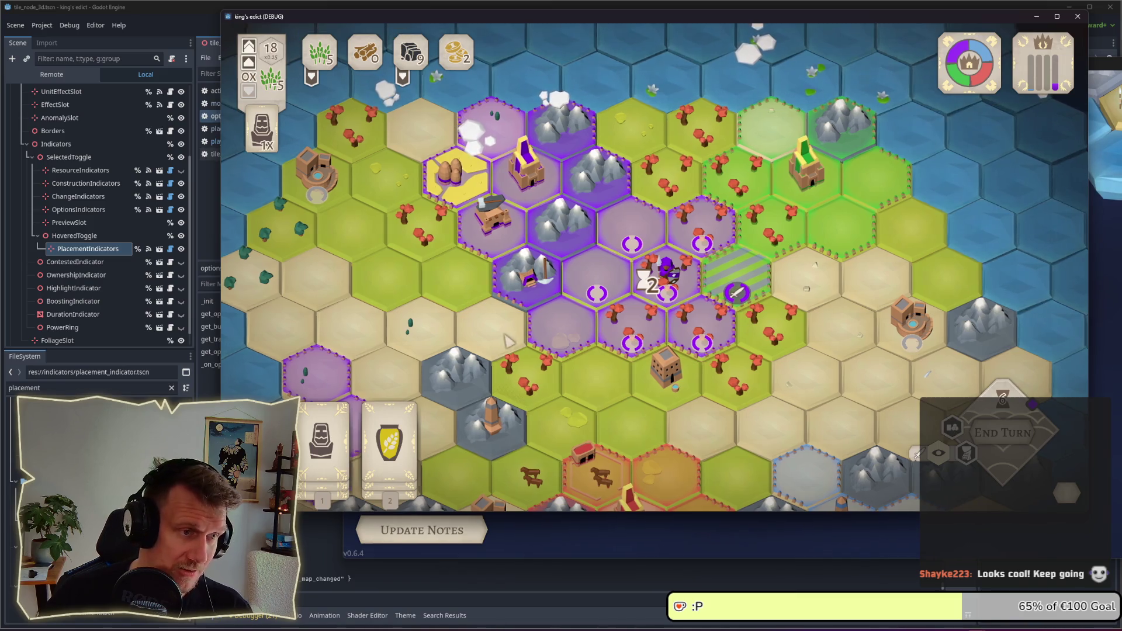
{"action": "key", "text": "a"}
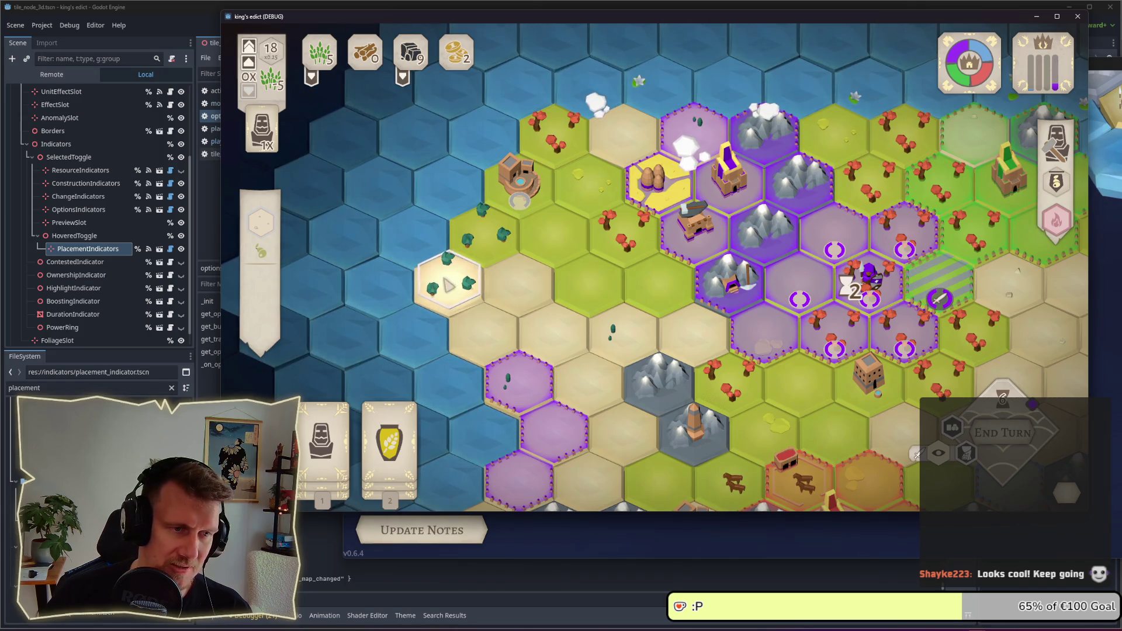
{"action": "mouse_move", "coordinate": [941, 299]}
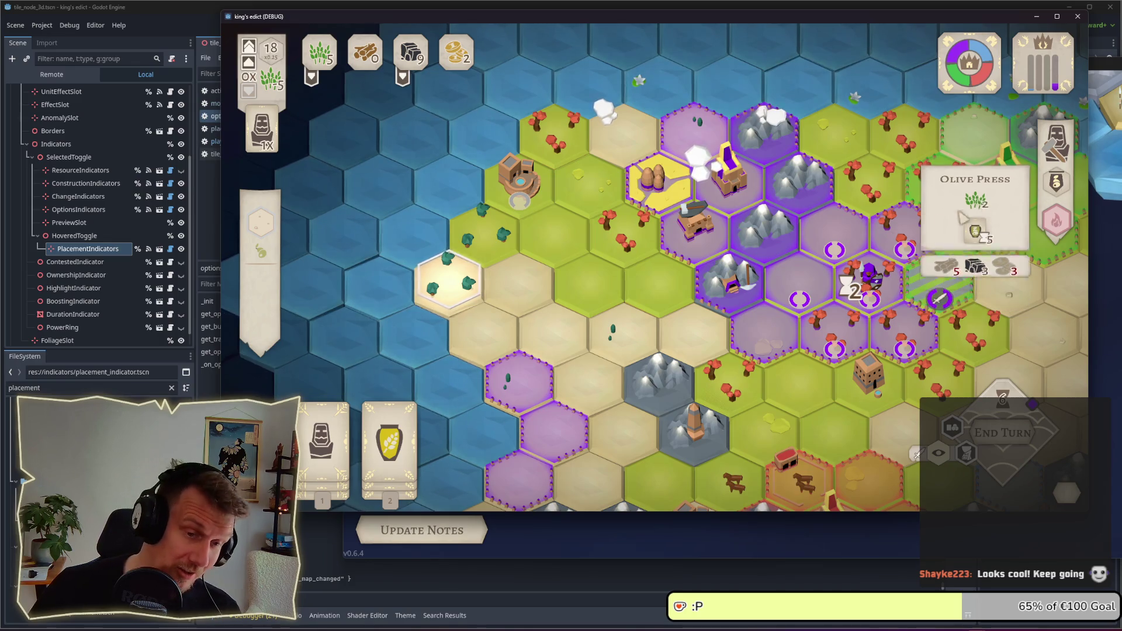
- Pan across the rival orange and blue territories, move the game window left, and stop the game
{"action": "right_click", "coordinate": [685, 323]}
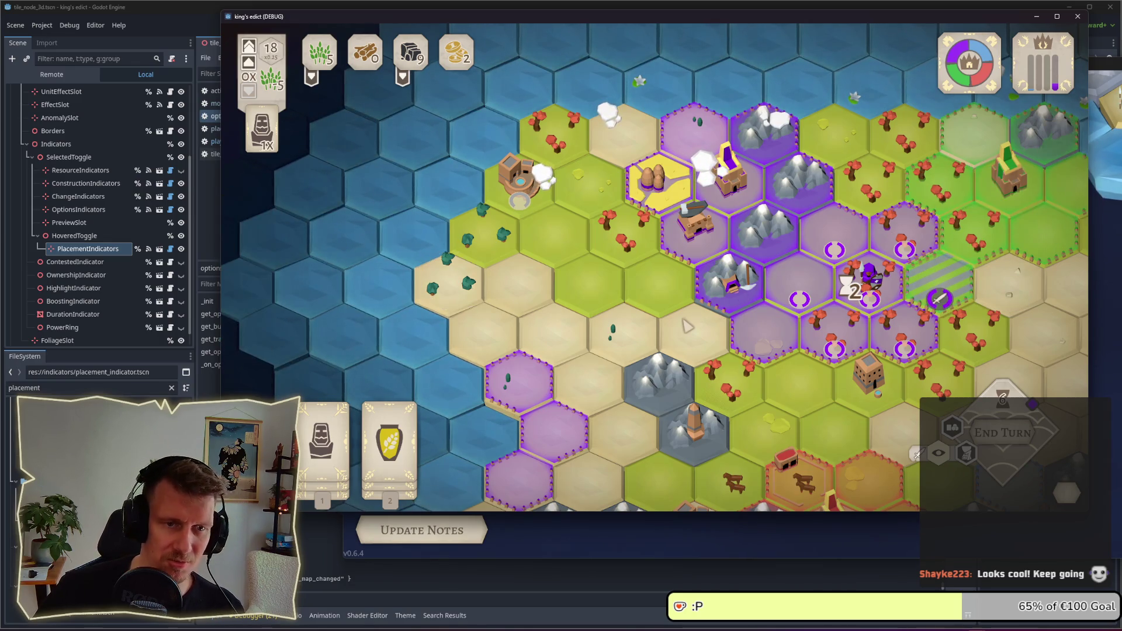
{"action": "mouse_move", "coordinate": [677, 329]}
{"action": "left_mouse_down"}
{"action": "mouse_move", "coordinate": [643, 304]}
{"action": "mouse_move", "coordinate": [578, 327]}
{"action": "left_mouse_up"}
{"action": "left_click_drag", "start_coordinate": [717, 265], "coordinate": [666, 221]}
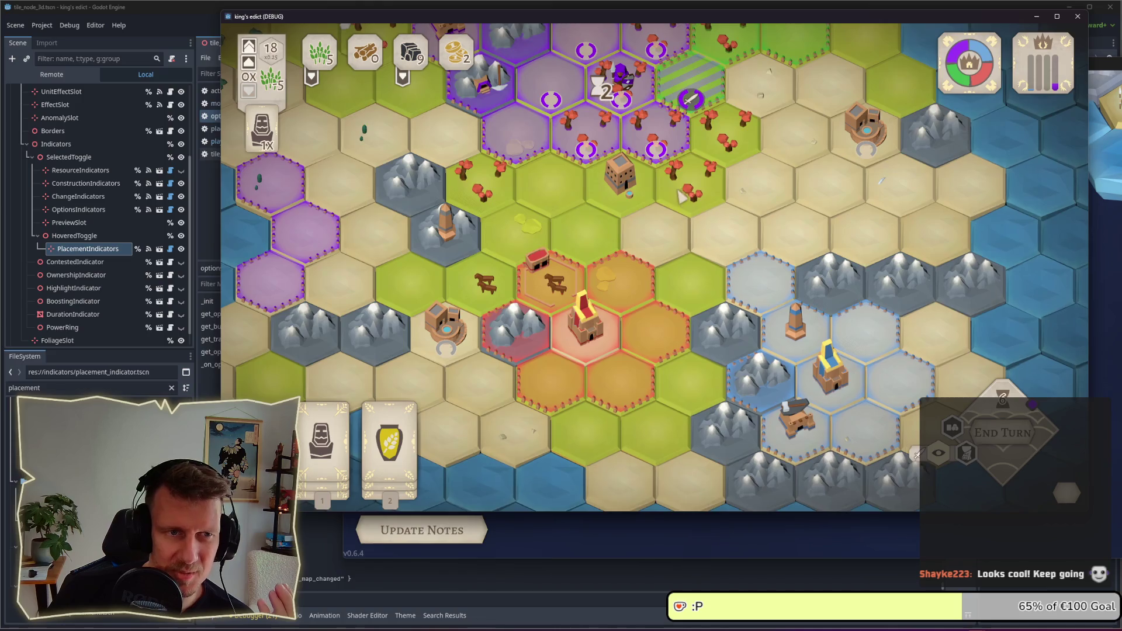
{"action": "left_click_drag", "start_coordinate": [685, 217], "coordinate": [718, 271]}
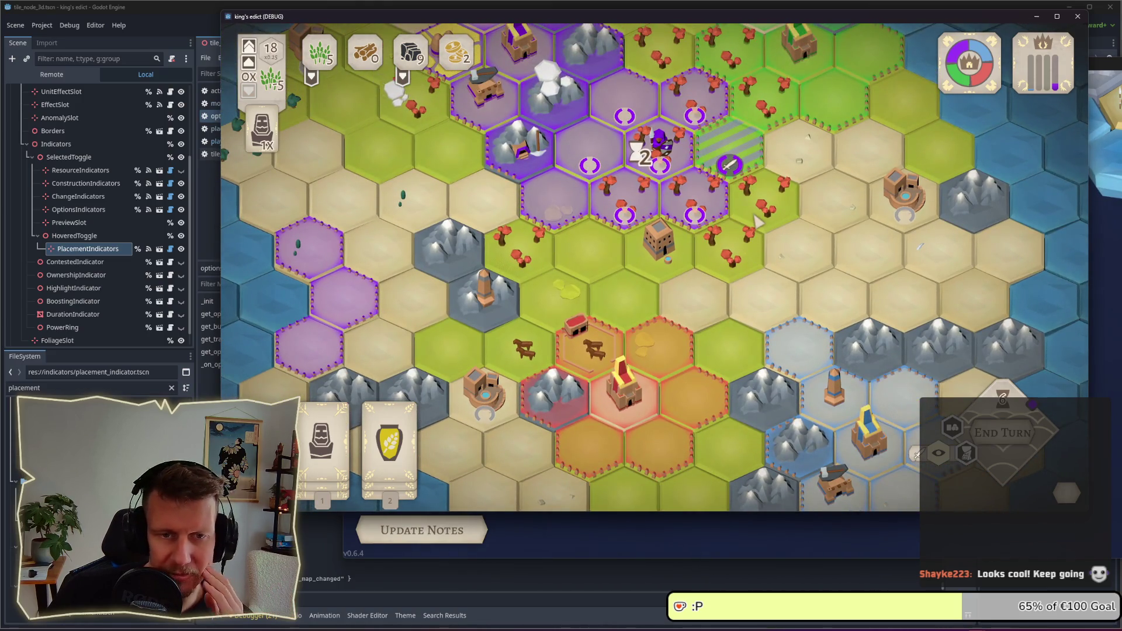
{"action": "scroll", "coordinate": [757, 220], "scroll_direction": "down", "scroll_amount": 2}
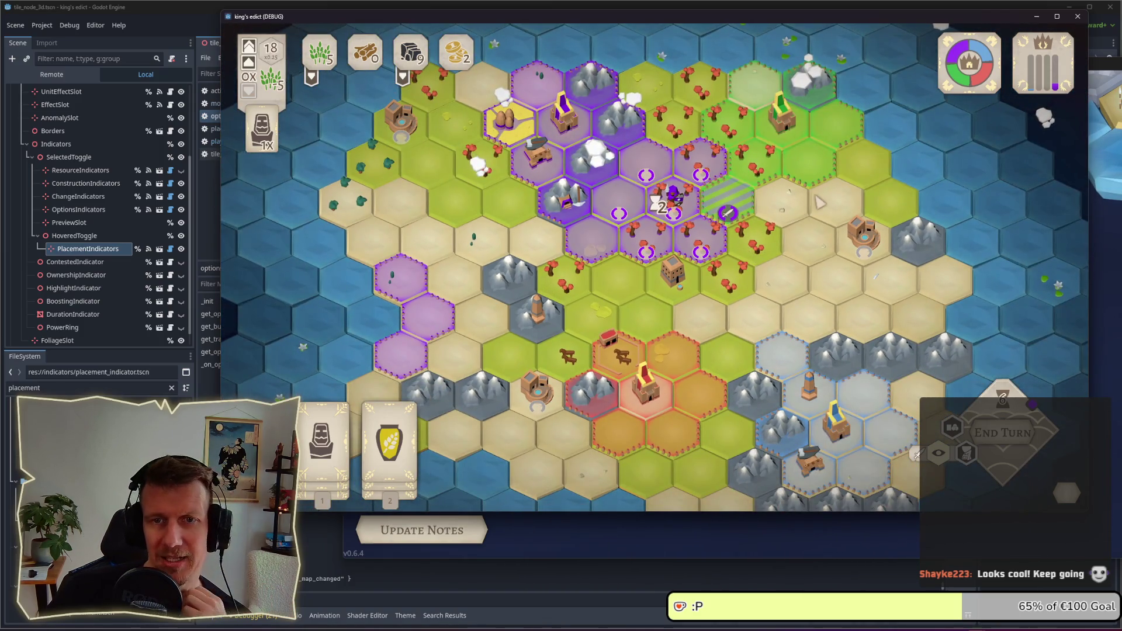
{"action": "left_click_drag", "start_coordinate": [818, 17], "coordinate": [686, 17]}
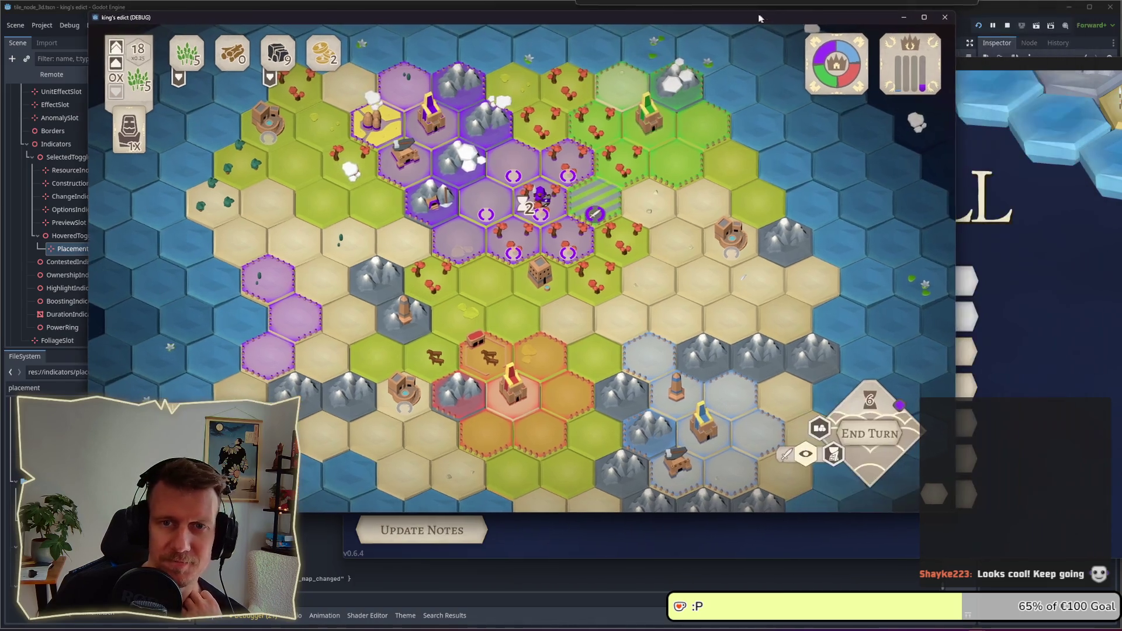
{"action": "left_click", "coordinate": [1008, 26]}
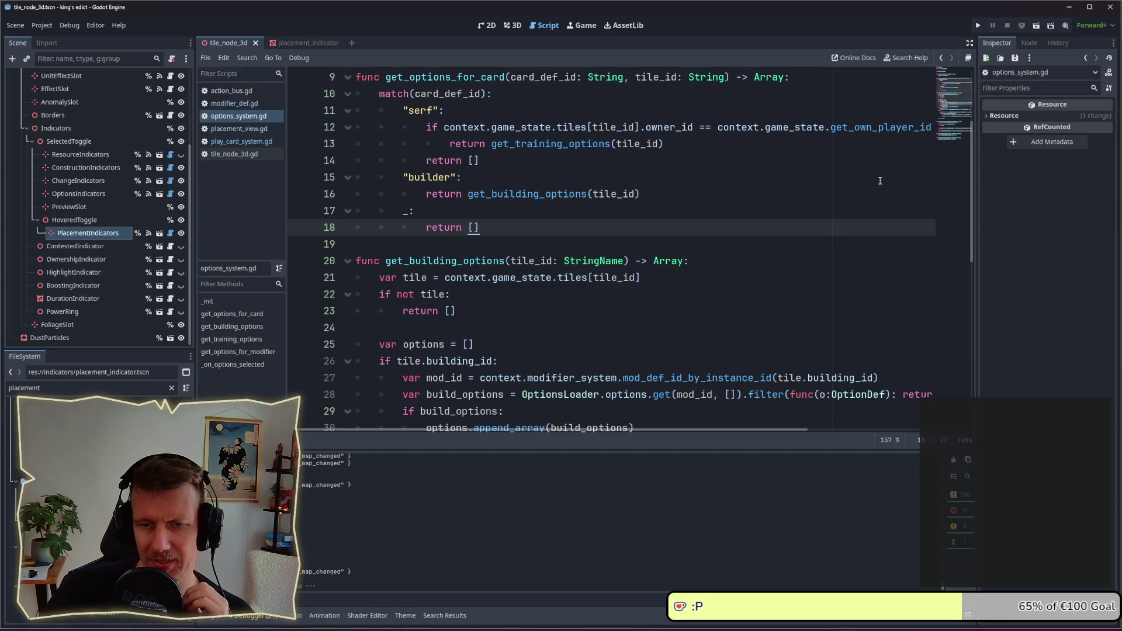
- Relaunch the King's Edict project from the Godot editor
{"action": "left_click", "coordinate": [978, 25]}
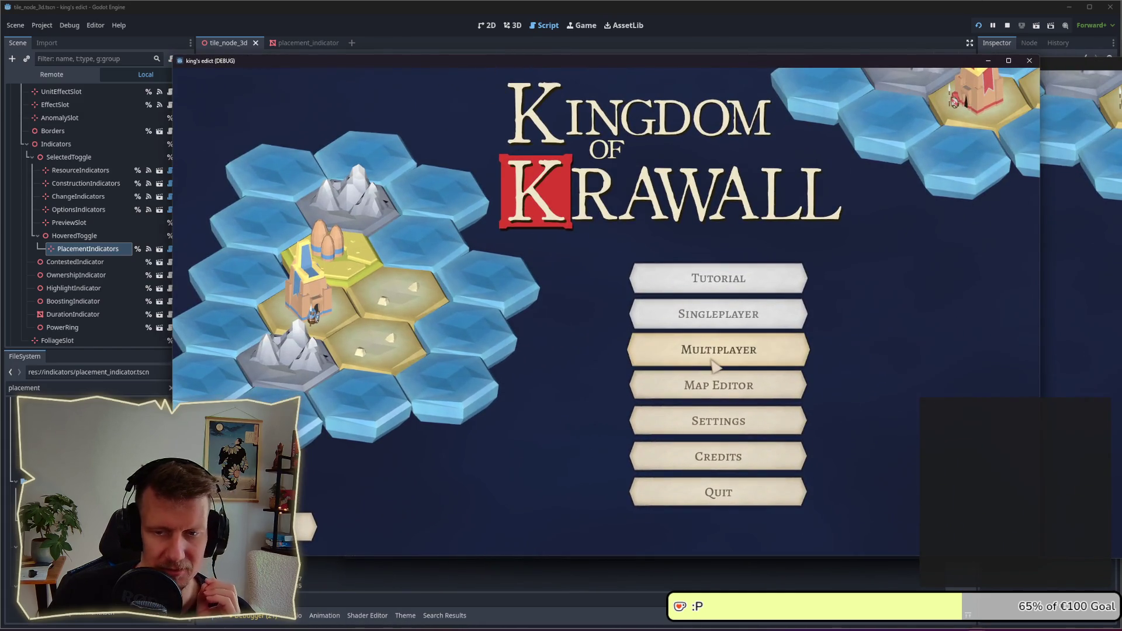
- Create a multiplayer game, claim a start position, switch the map to Even Steven and start
{"action": "left_click", "coordinate": [754, 348]}
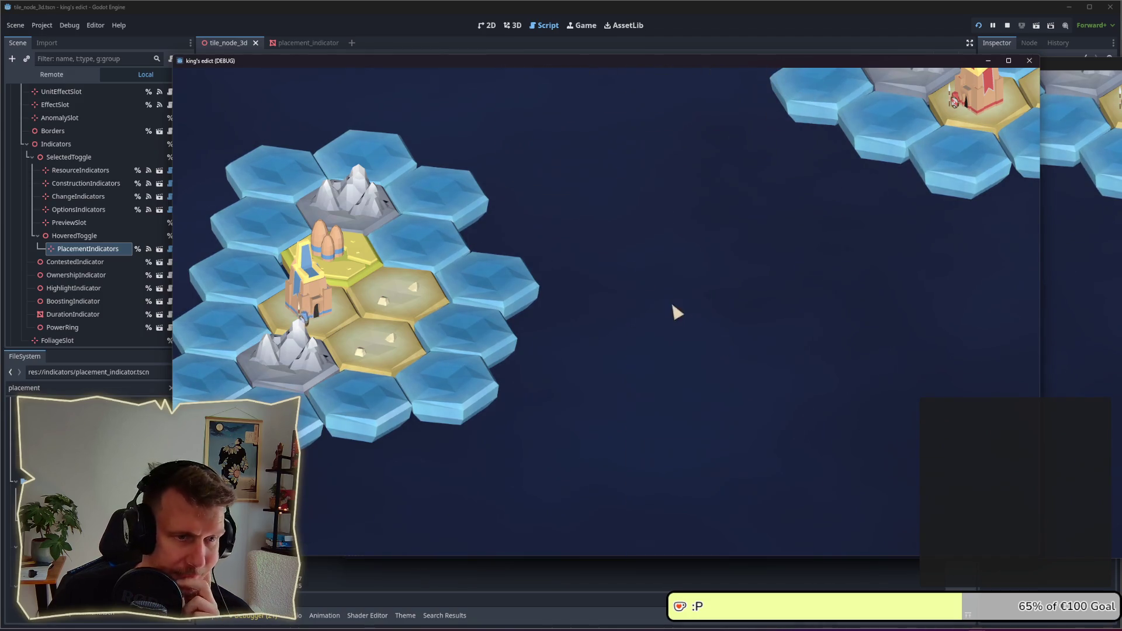
{"action": "left_click", "coordinate": [967, 527]}
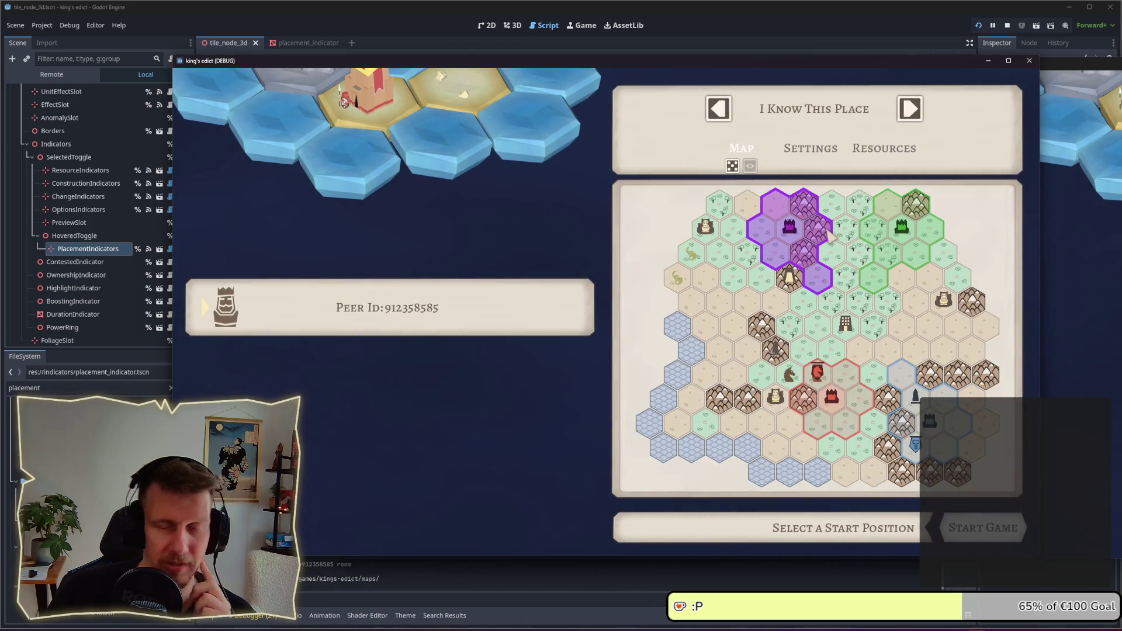
{"action": "left_click", "coordinate": [765, 286]}
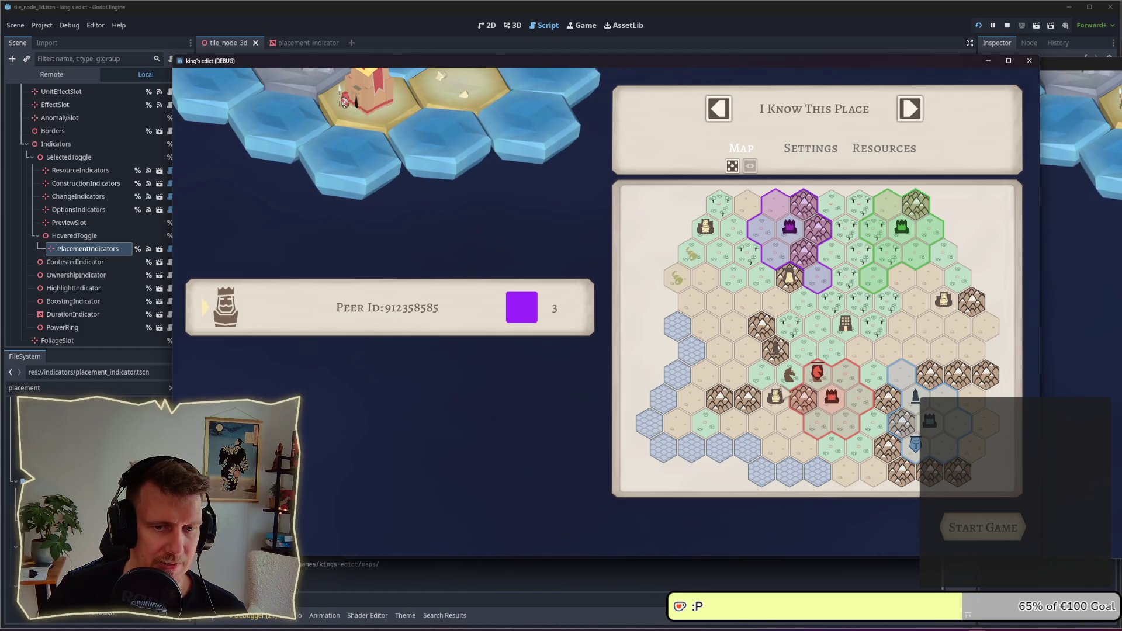
{"action": "left_click", "coordinate": [818, 121]}
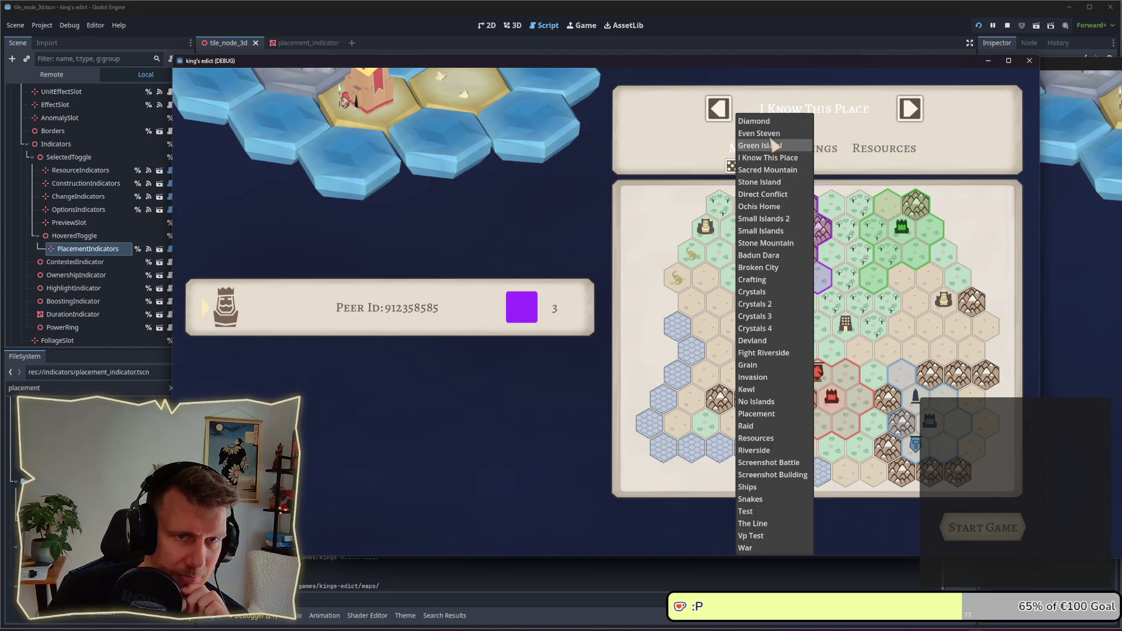
{"action": "left_click", "coordinate": [760, 133]}
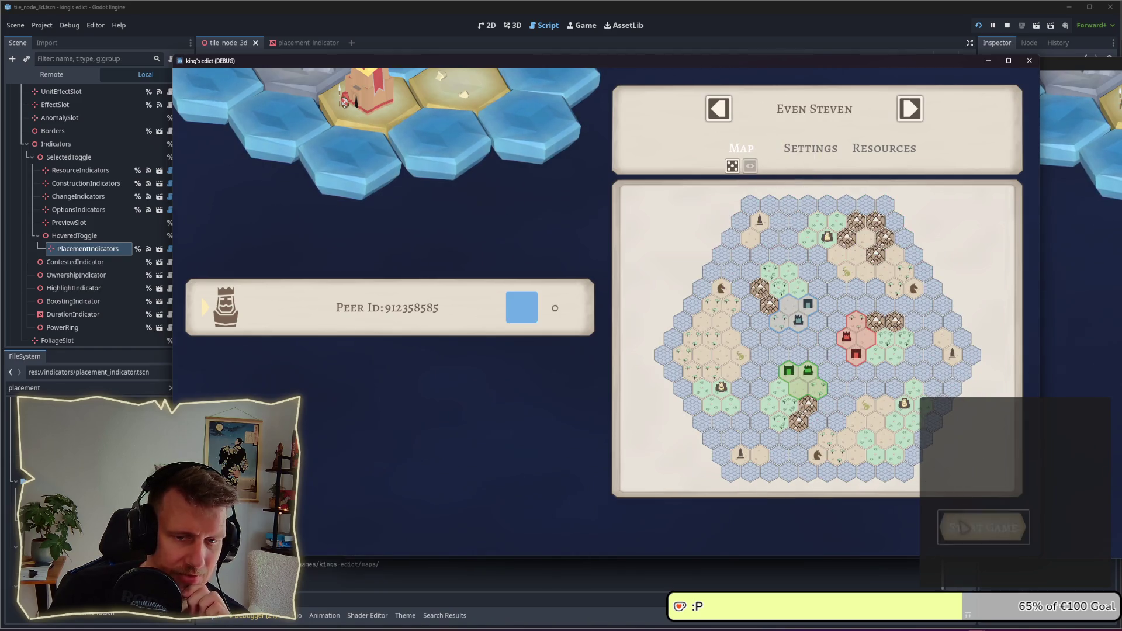
{"action": "left_click", "coordinate": [983, 527]}
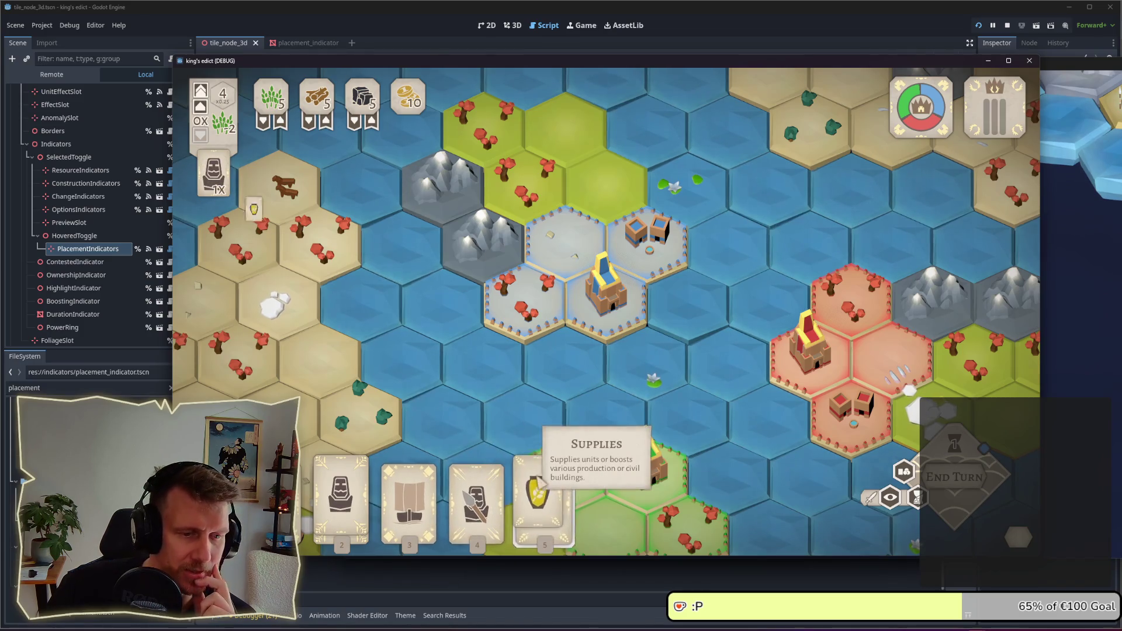
- Play the Supplies card on the building hex beside the yellow castle
{"action": "left_click", "coordinate": [541, 482]}
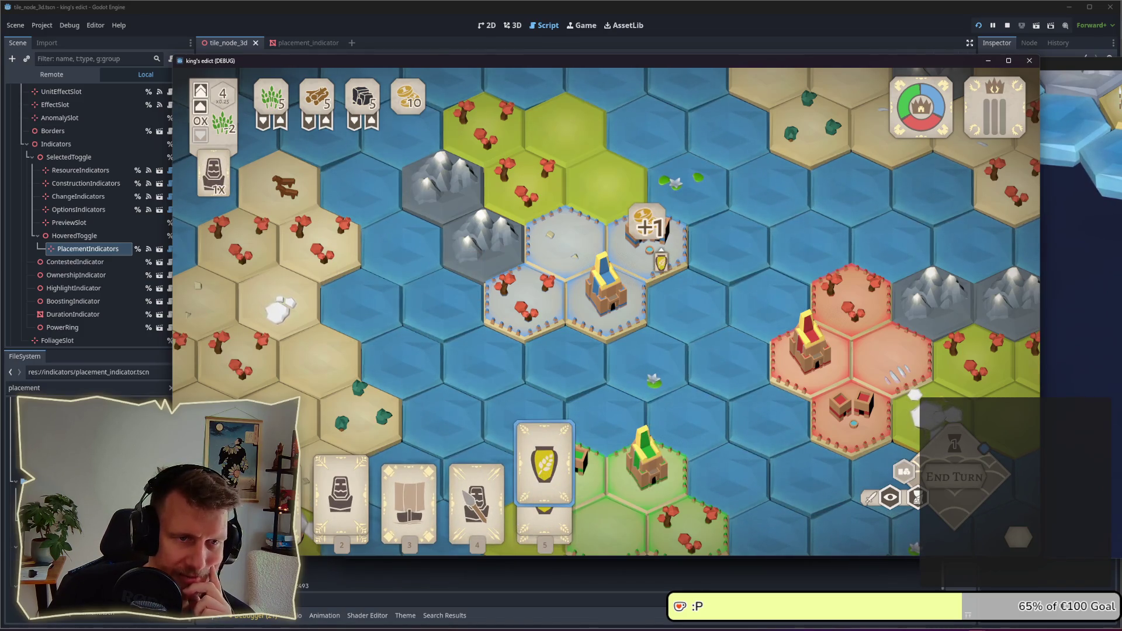
{"action": "scroll", "coordinate": [606, 311], "scroll_direction": "down", "scroll_amount": 2}
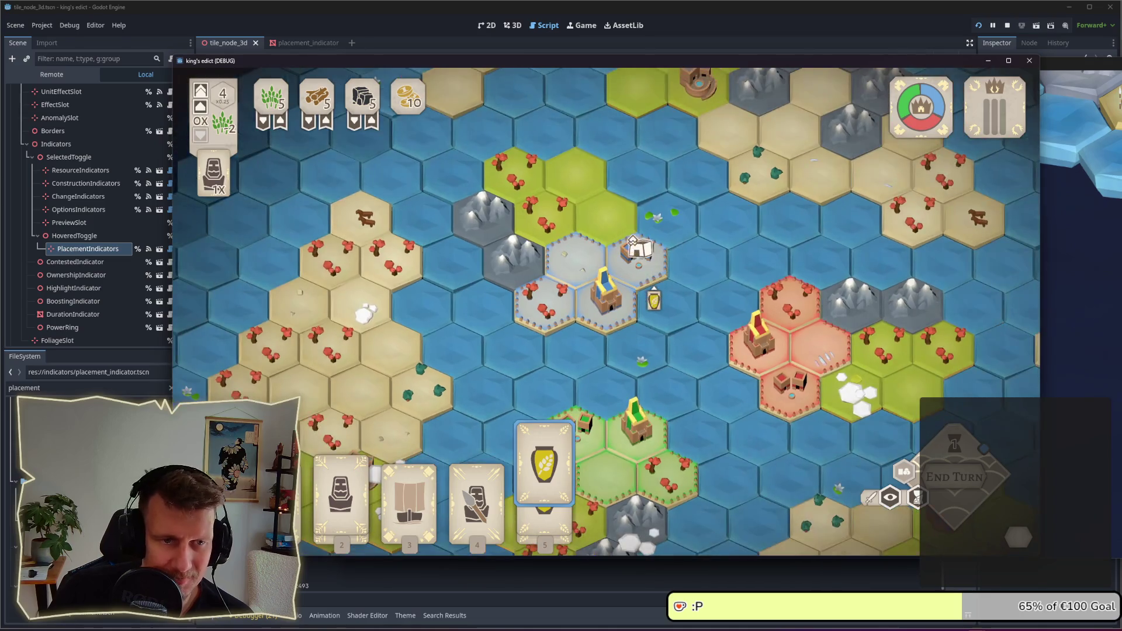
{"action": "left_click", "coordinate": [632, 240]}
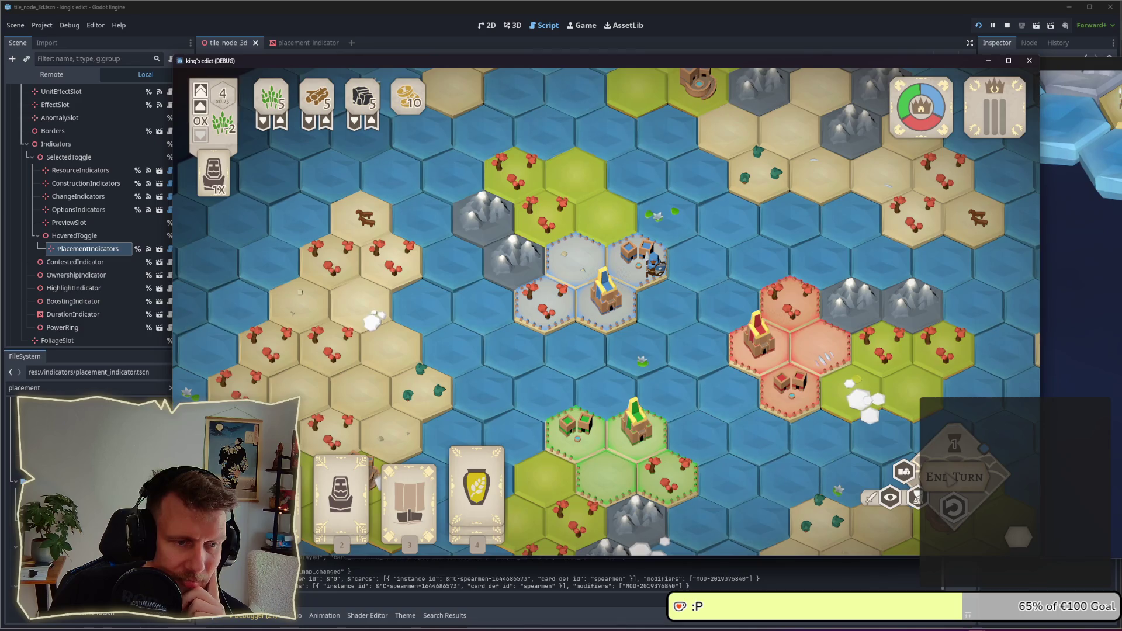
{"action": "key", "text": "4"}
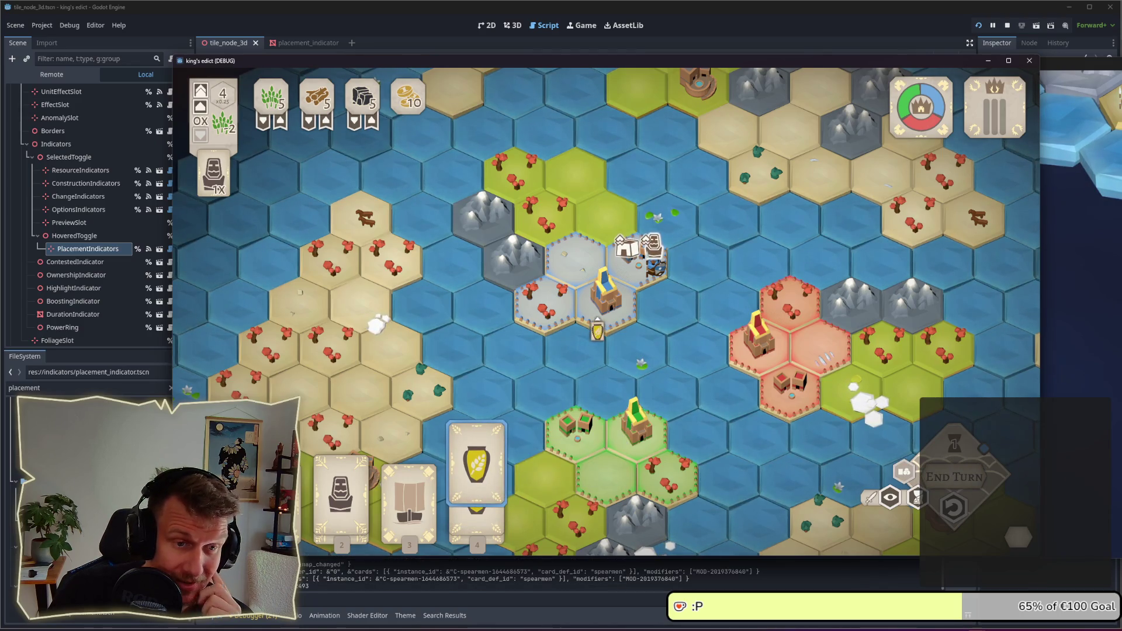
{"action": "scroll", "coordinate": [606, 310], "scroll_direction": "up", "scroll_amount": 2}
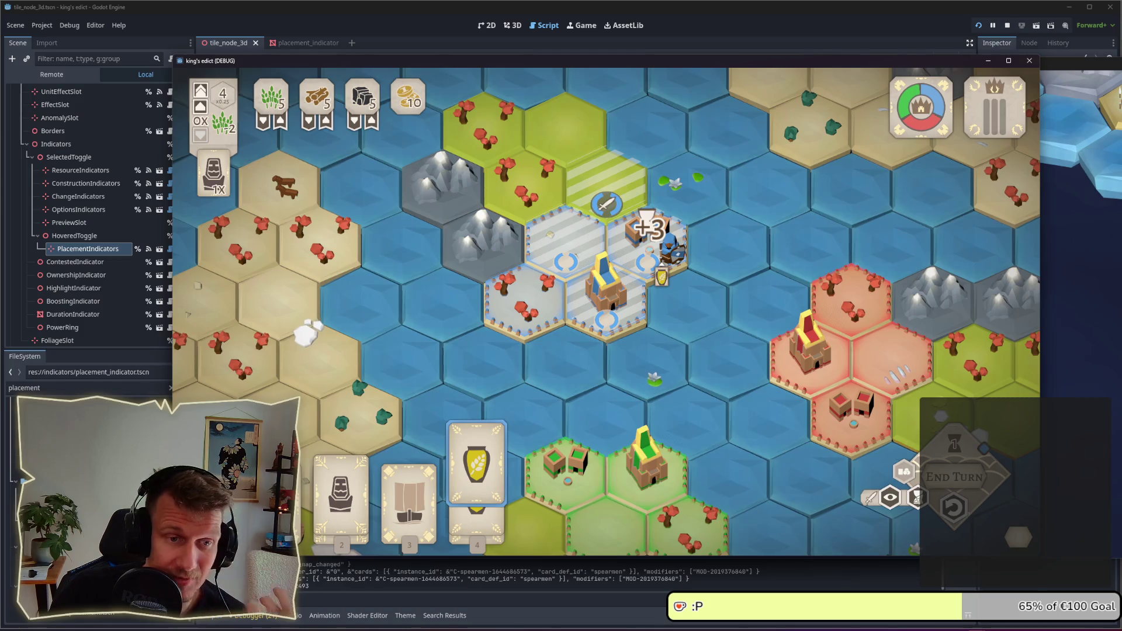
{"action": "left_click", "coordinate": [666, 268]}
{"action": "key", "text": "4"}
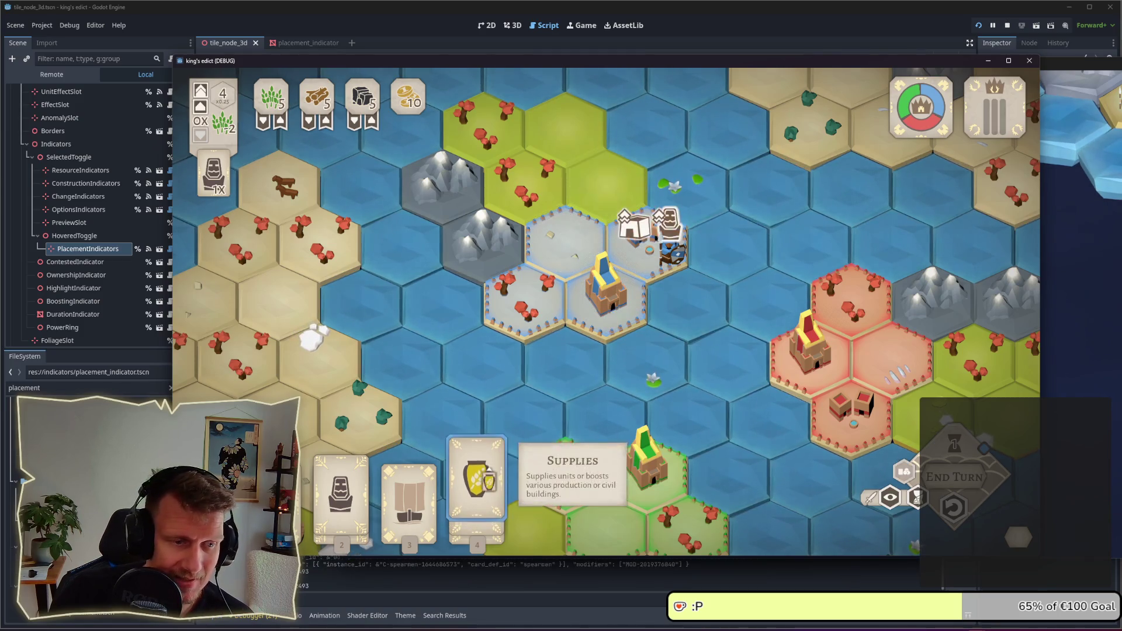
{"action": "left_click", "coordinate": [678, 257]}
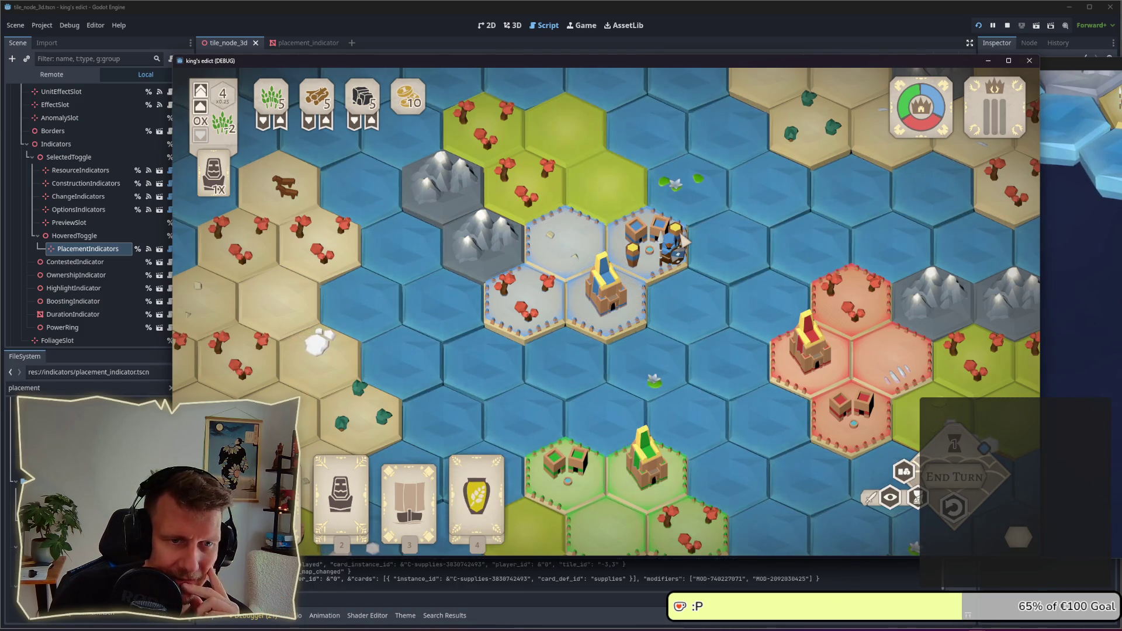
- Inspect the building hex's side panels, then undo the Supplies card play
{"action": "left_click", "coordinate": [681, 242]}
{"action": "mouse_move", "coordinate": [217, 339]}
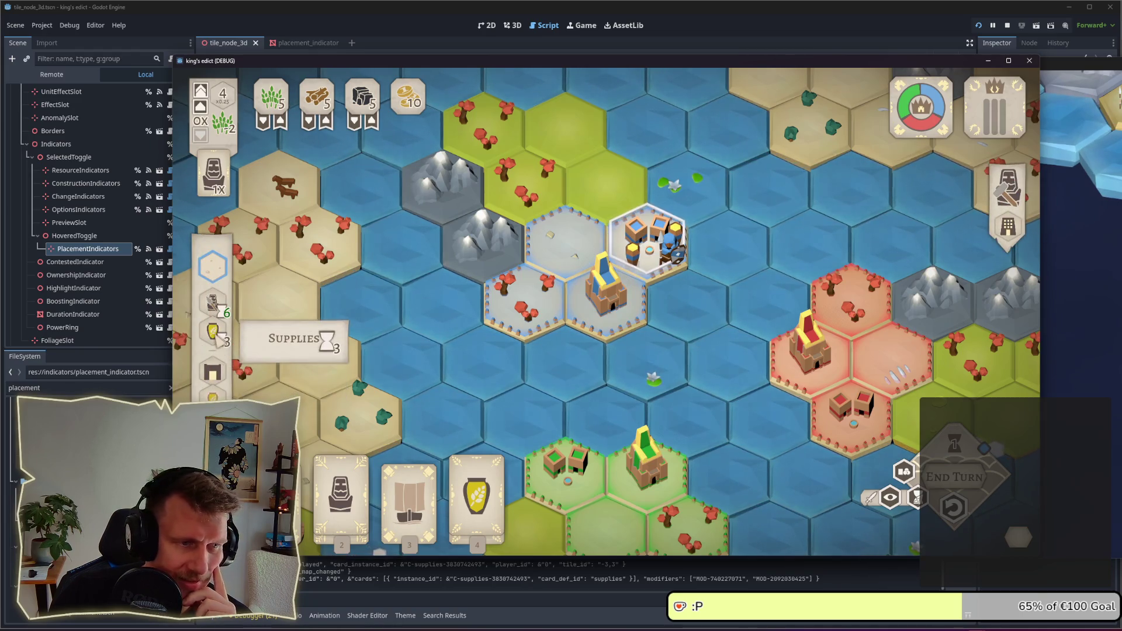
{"action": "mouse_move", "coordinate": [213, 402]}
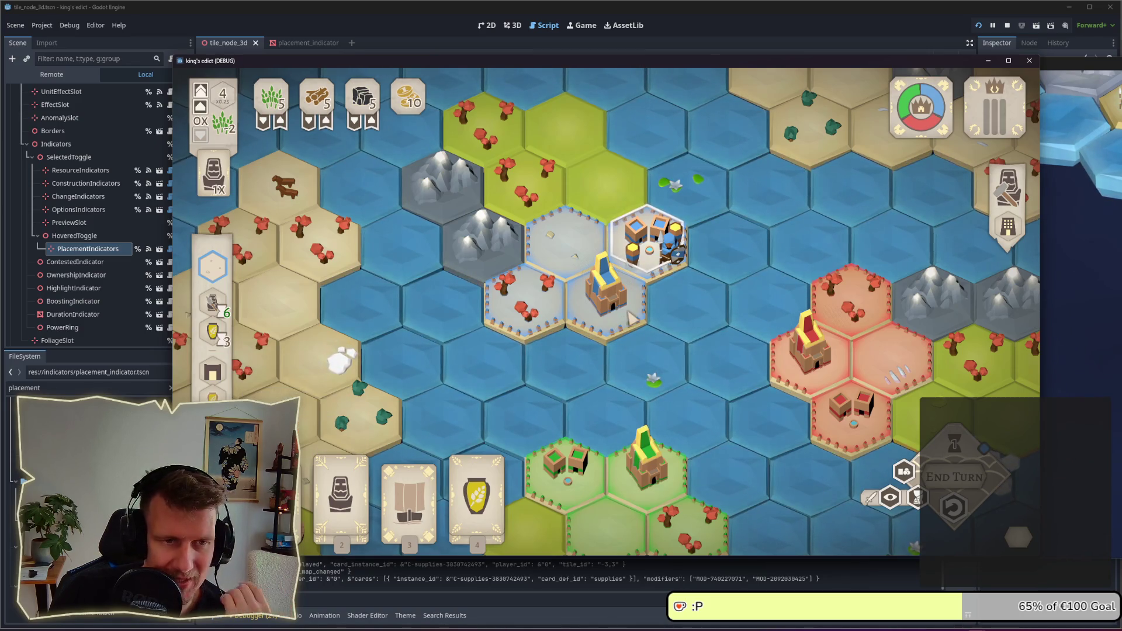
{"action": "left_click", "coordinate": [695, 301]}
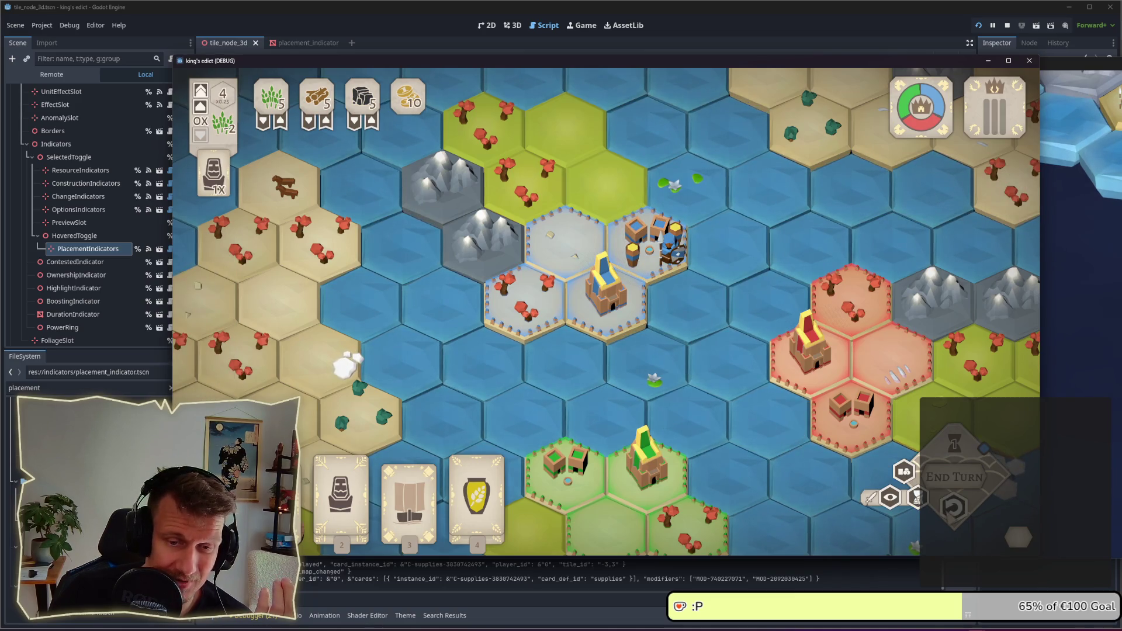
{"action": "left_click", "coordinate": [952, 506]}
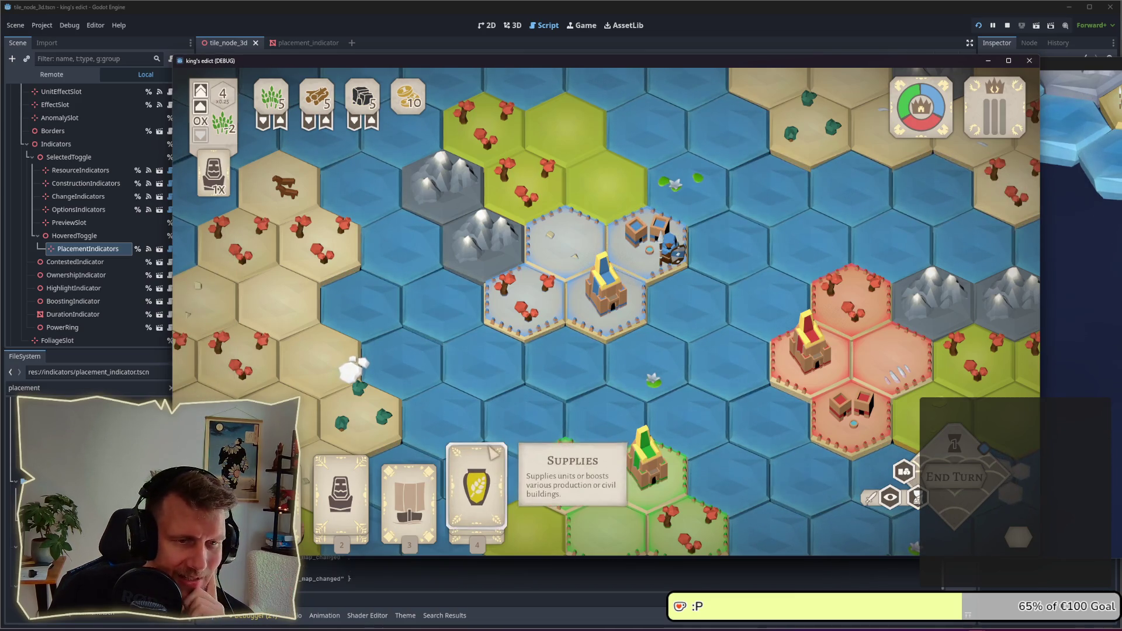
{"action": "left_click", "coordinate": [658, 242]}
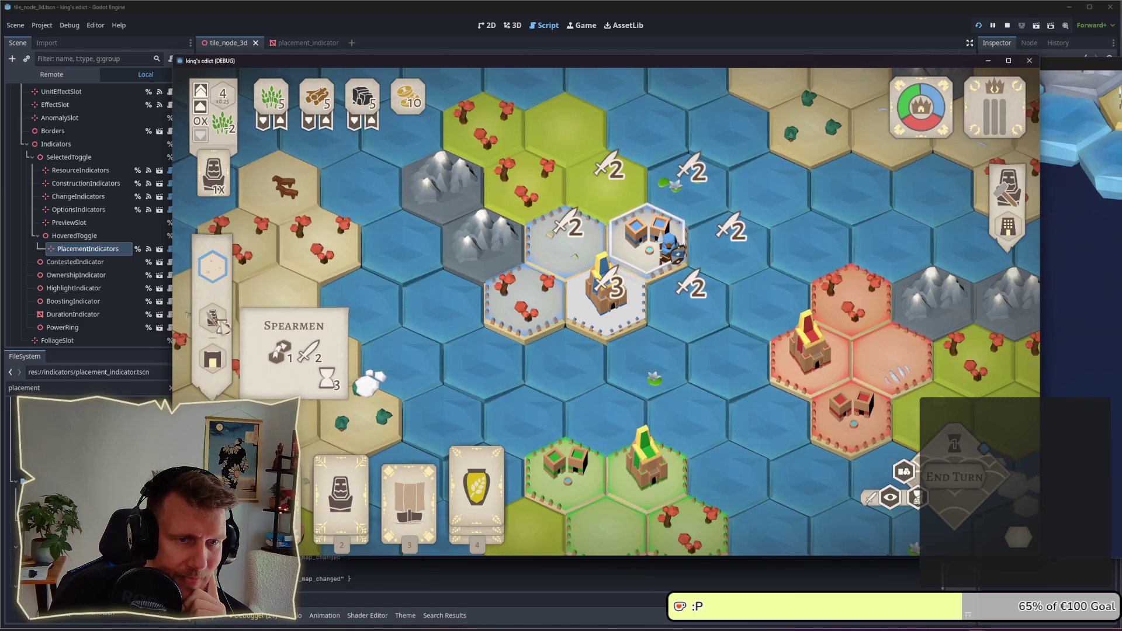
- Play the Supplies card onto the highlighted building hex next to the yellow castle
{"action": "mouse_move", "coordinate": [222, 361]}
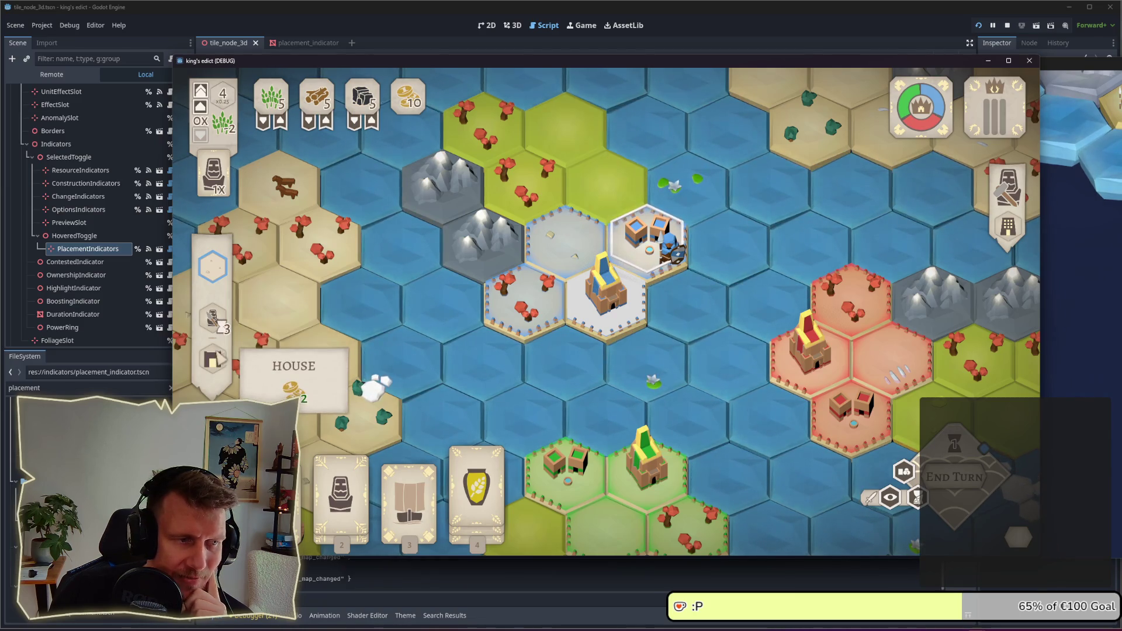
{"action": "left_click", "coordinate": [477, 467]}
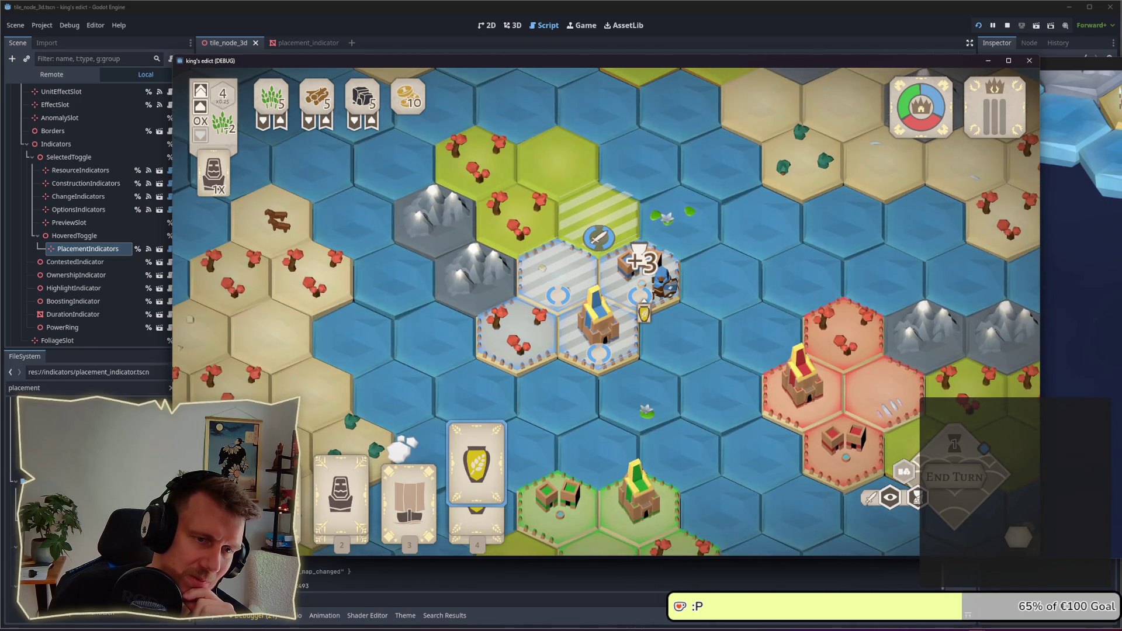
{"action": "left_click", "coordinate": [640, 266]}
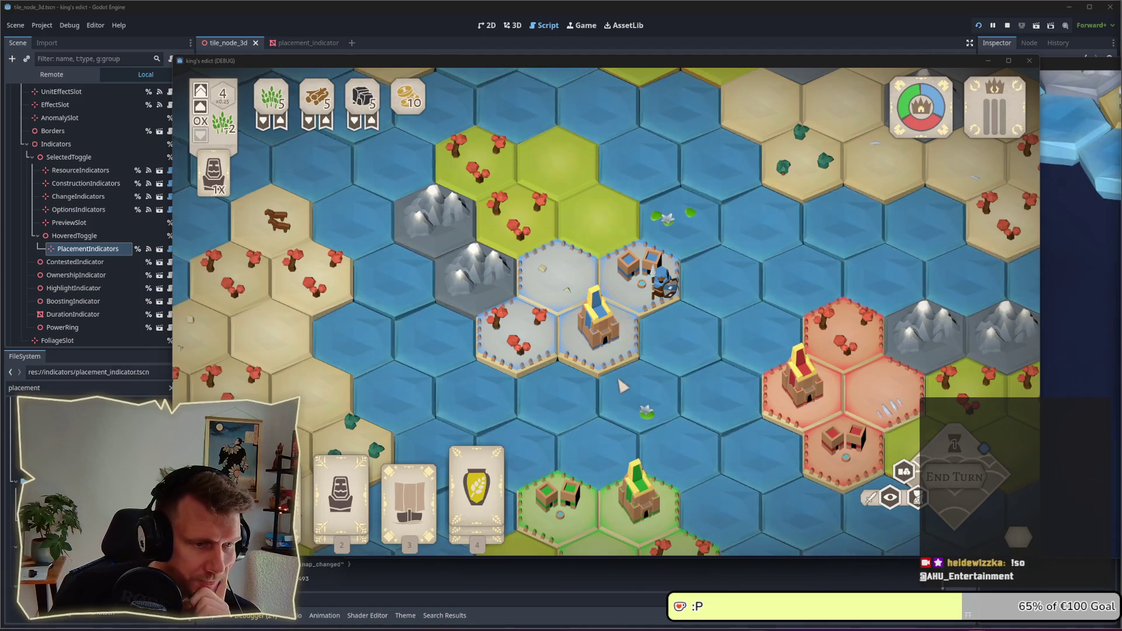
{"action": "scroll", "coordinate": [623, 336], "scroll_direction": "down", "scroll_amount": 2}
{"action": "scroll", "coordinate": [623, 327], "scroll_direction": "up", "scroll_amount": 2}
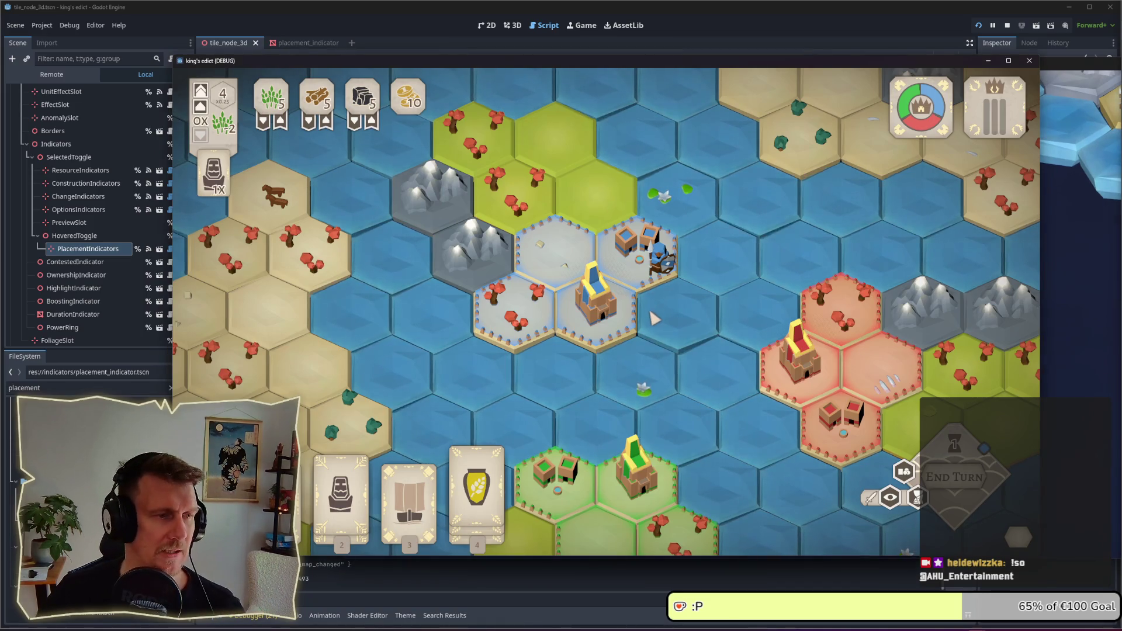
- Switch to the script editor, read options_system.gd, and open play_card_system.gd
{"action": "key", "text": "alt+Tab"}
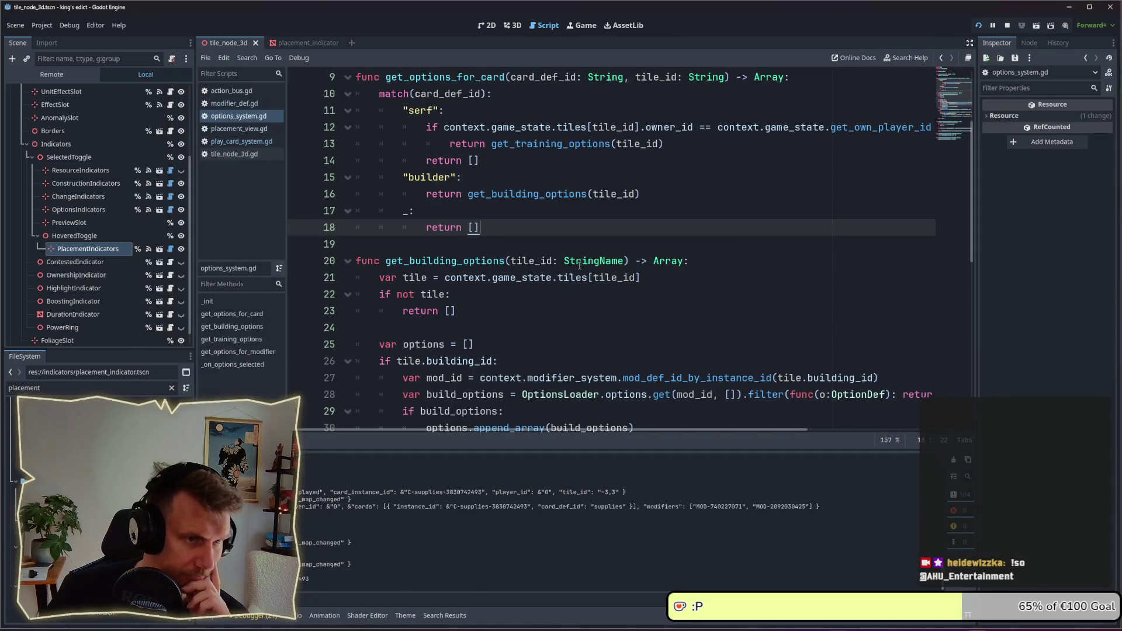
{"action": "scroll", "coordinate": [559, 234], "scroll_direction": "up", "scroll_amount": 3}
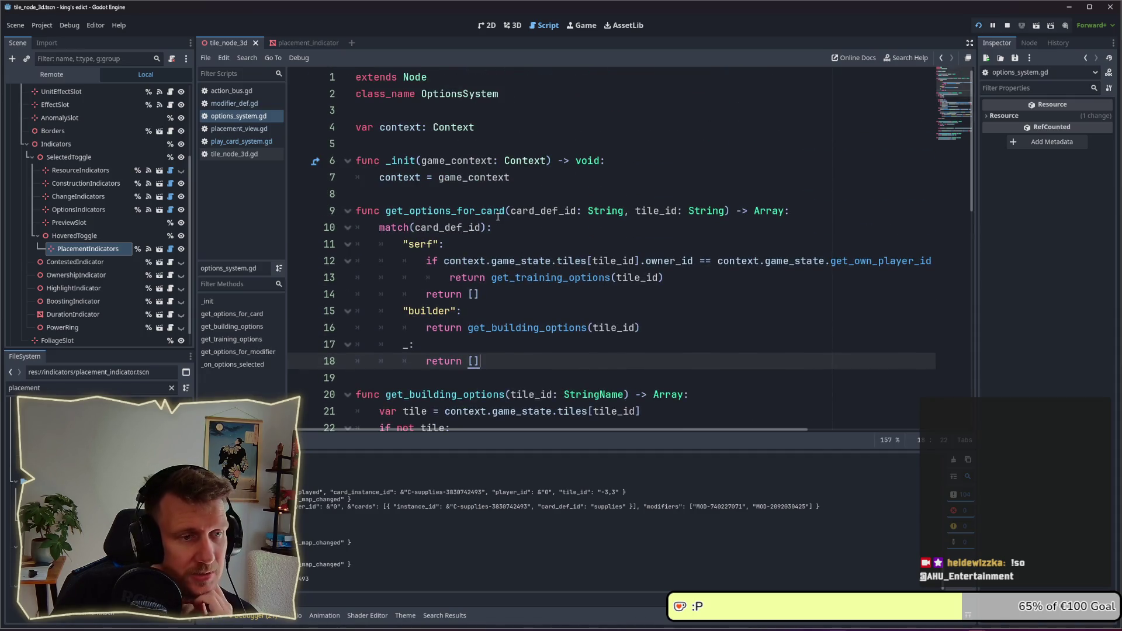
{"action": "scroll", "coordinate": [497, 216], "scroll_direction": "down", "scroll_amount": 1}
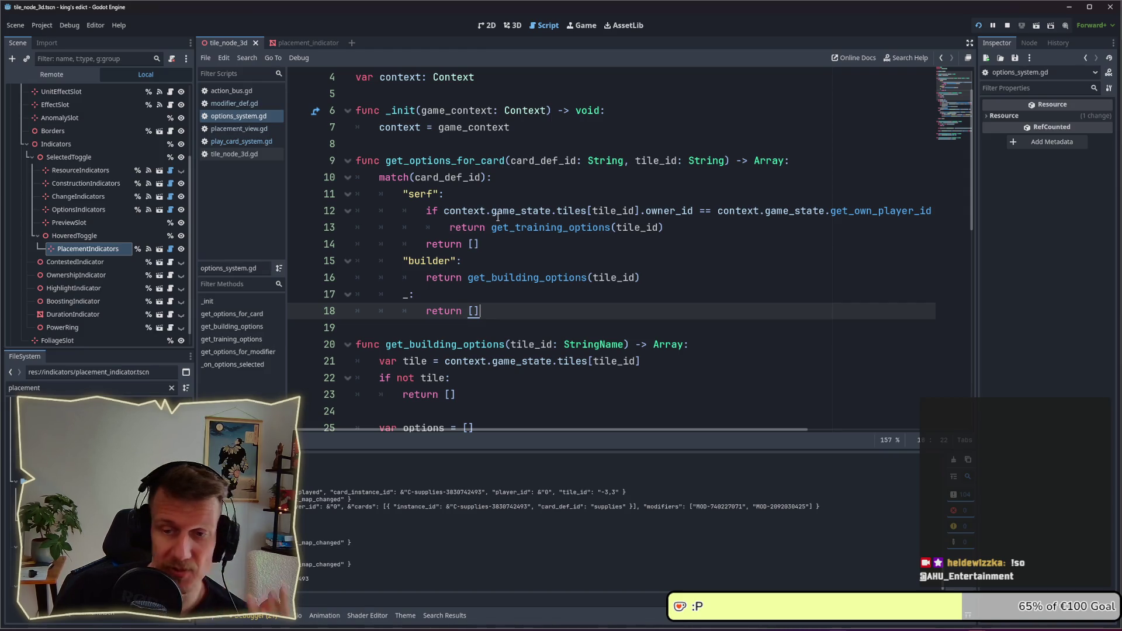
{"action": "mouse_move", "coordinate": [497, 229]}
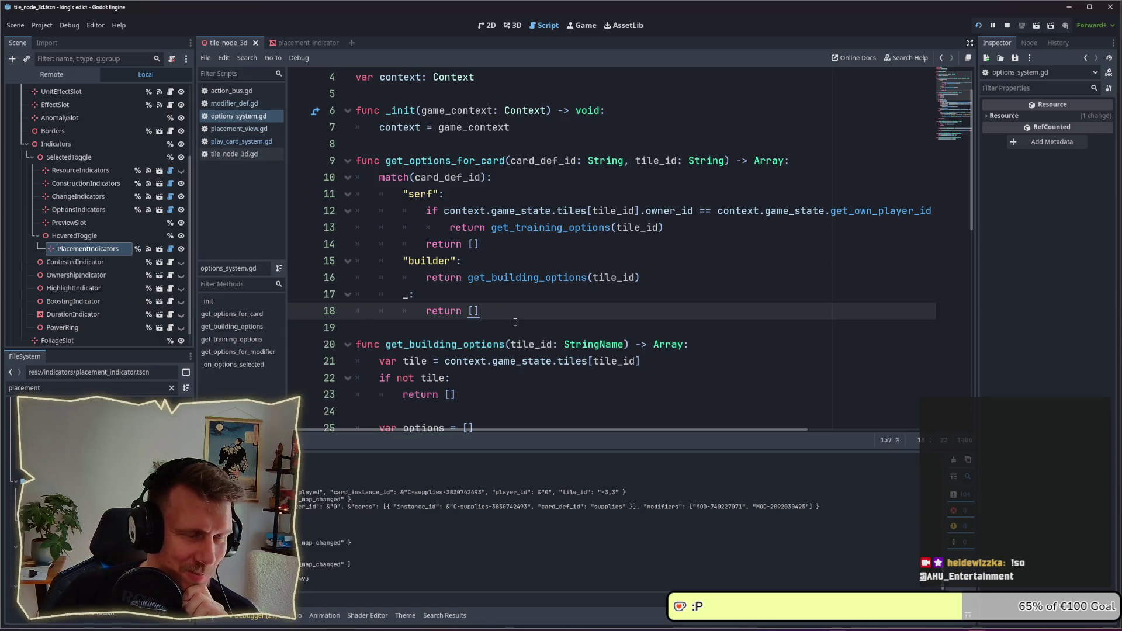
{"action": "left_click", "coordinate": [236, 141]}
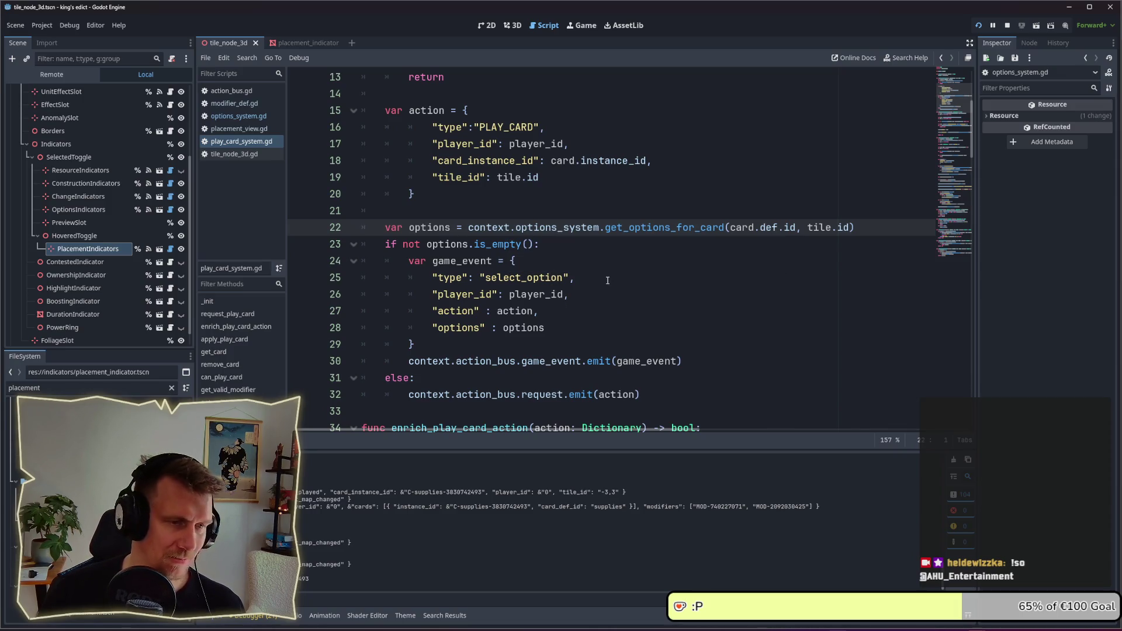
{"action": "scroll", "coordinate": [607, 280], "scroll_direction": "up", "scroll_amount": 1}
{"action": "scroll", "coordinate": [607, 281], "scroll_direction": "up", "scroll_amount": 2}
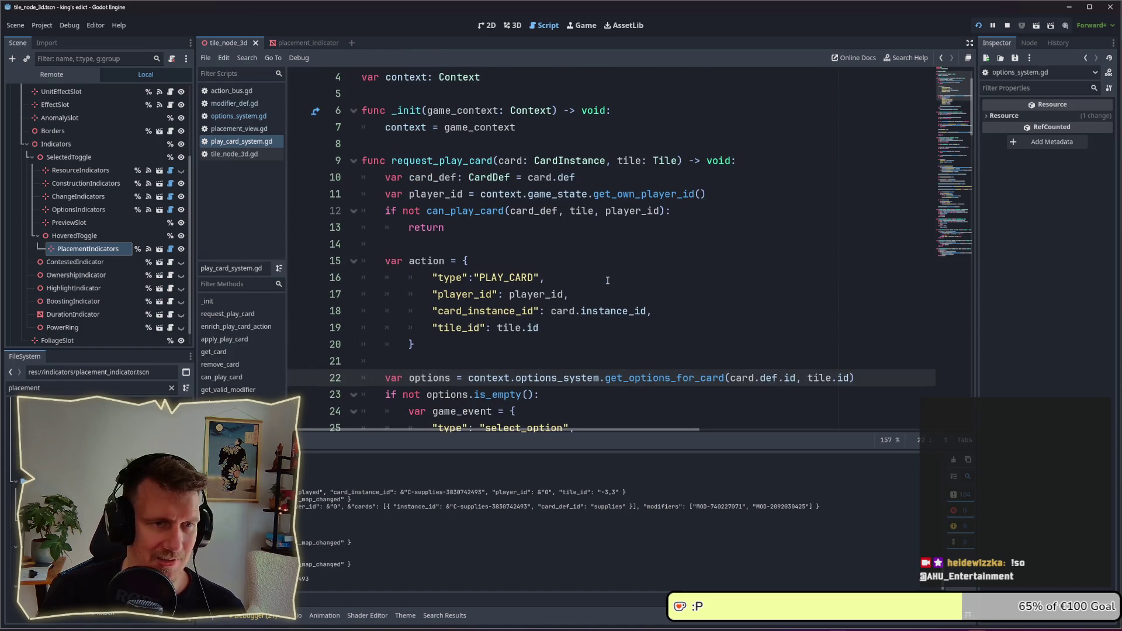
{"action": "scroll", "coordinate": [608, 281], "scroll_direction": "down", "scroll_amount": 1}
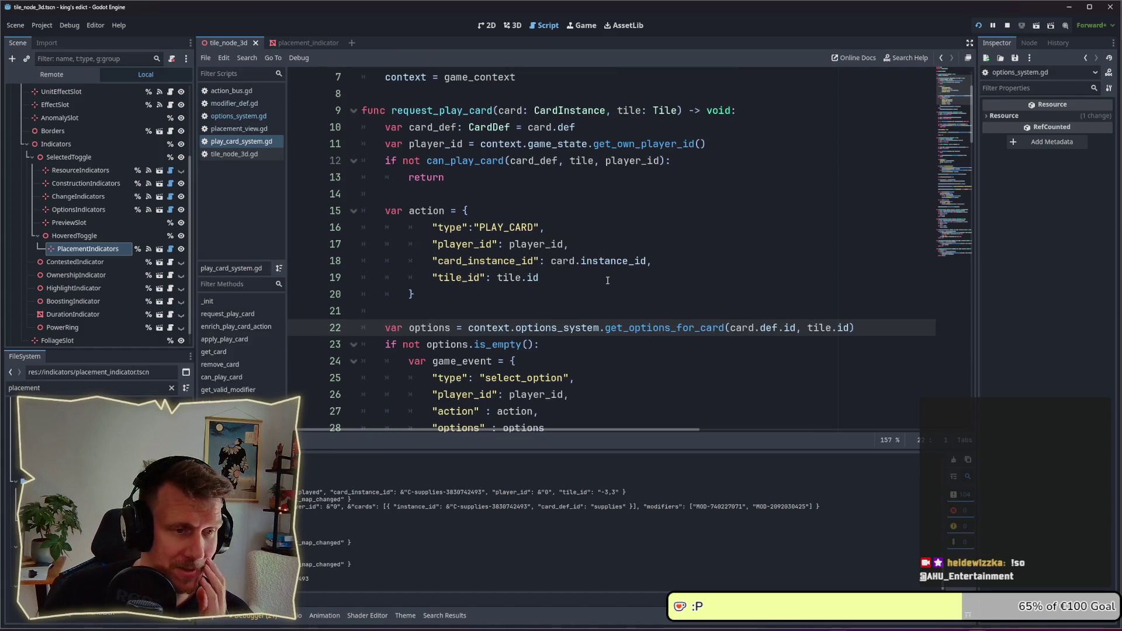
{"action": "scroll", "coordinate": [608, 281], "scroll_direction": "down", "scroll_amount": 2}
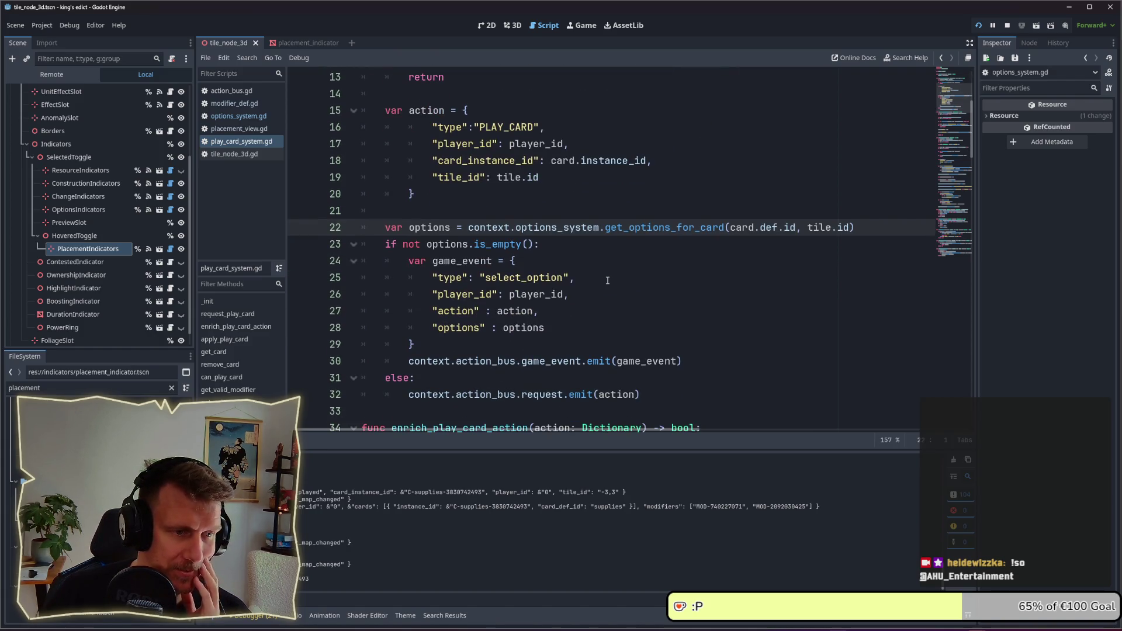
{"action": "scroll", "coordinate": [608, 280], "scroll_direction": "down", "scroll_amount": 1}
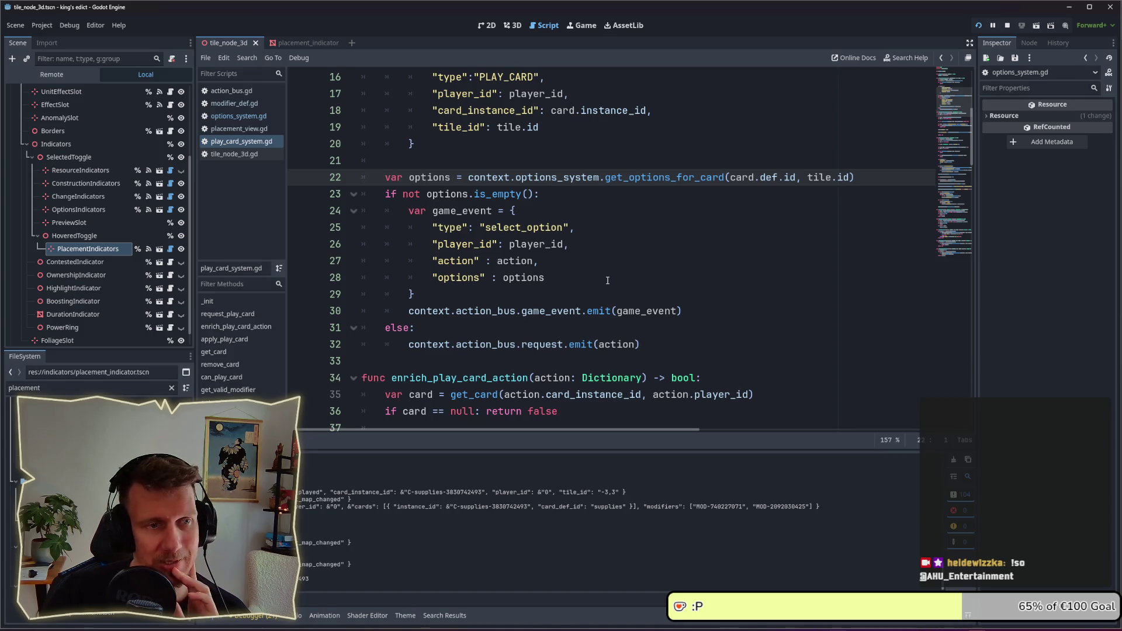
{"action": "scroll", "coordinate": [607, 280], "scroll_direction": "up", "scroll_amount": 1}
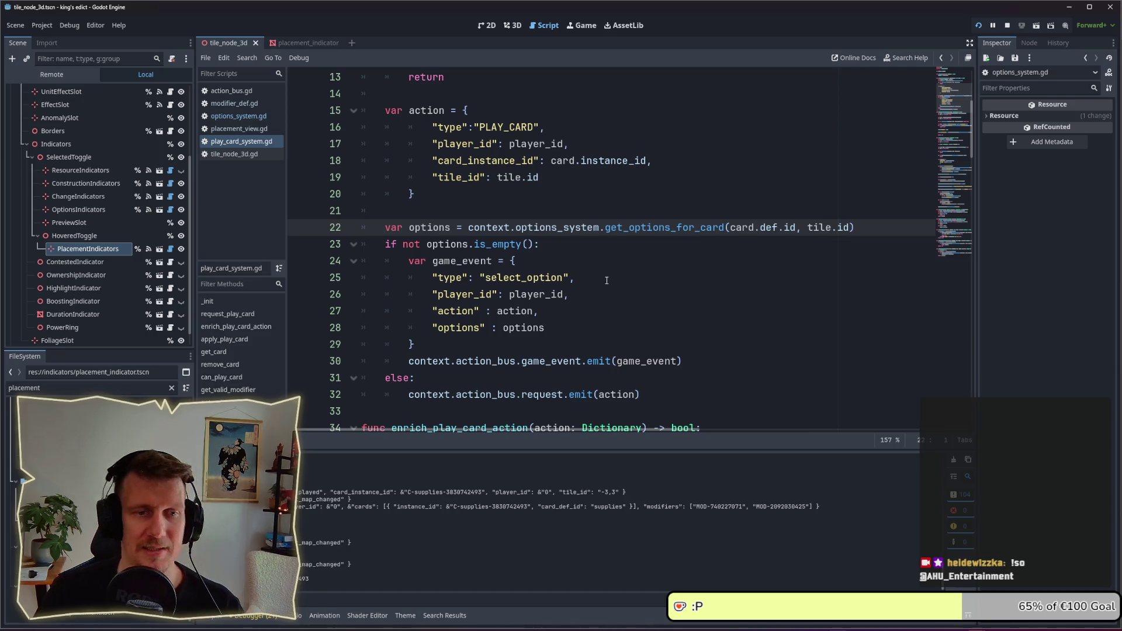
{"action": "left_click_drag", "start_coordinate": [854, 228], "coordinate": [469, 229]}
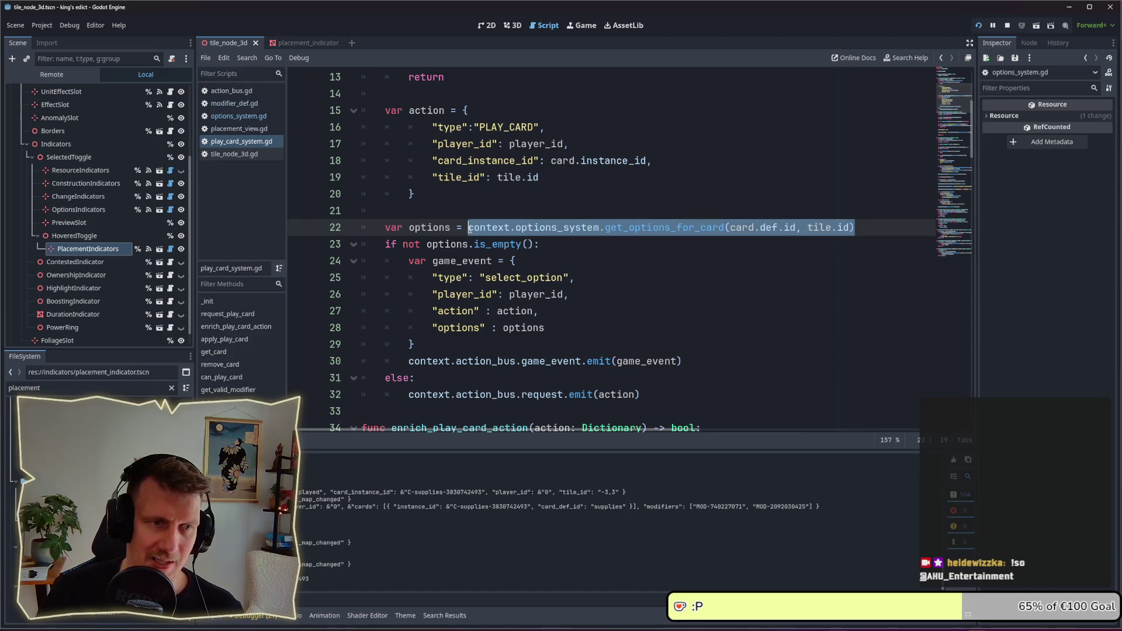
{"action": "scroll", "coordinate": [544, 234], "scroll_direction": "up", "scroll_amount": 3}
{"action": "left_click", "coordinate": [541, 241]}
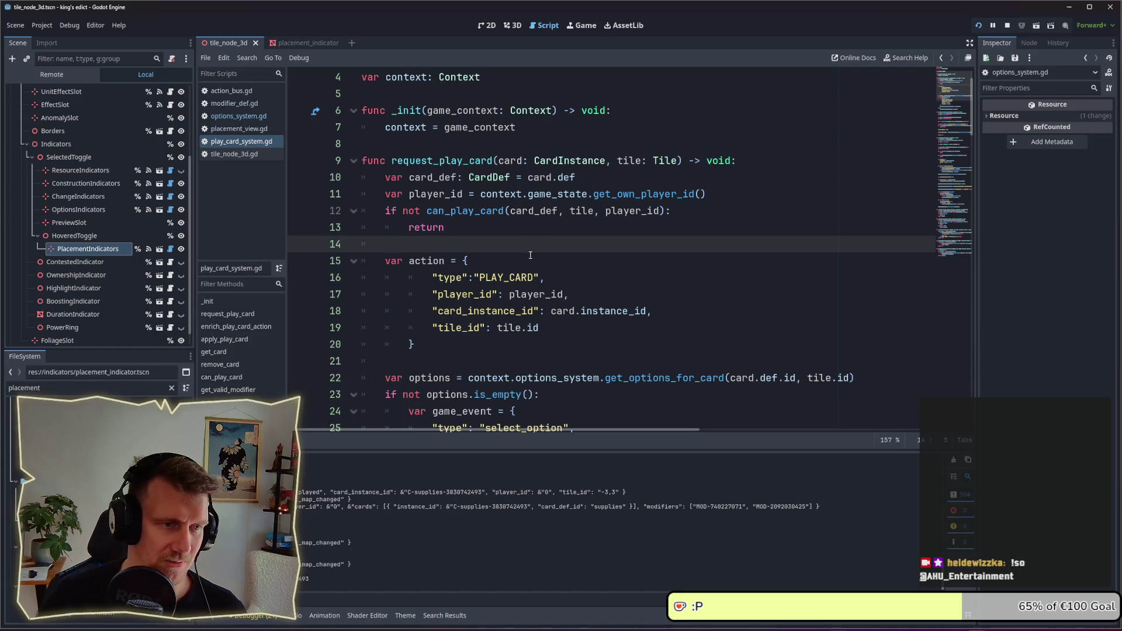
{"action": "scroll", "coordinate": [530, 255], "scroll_direction": "down", "scroll_amount": 1}
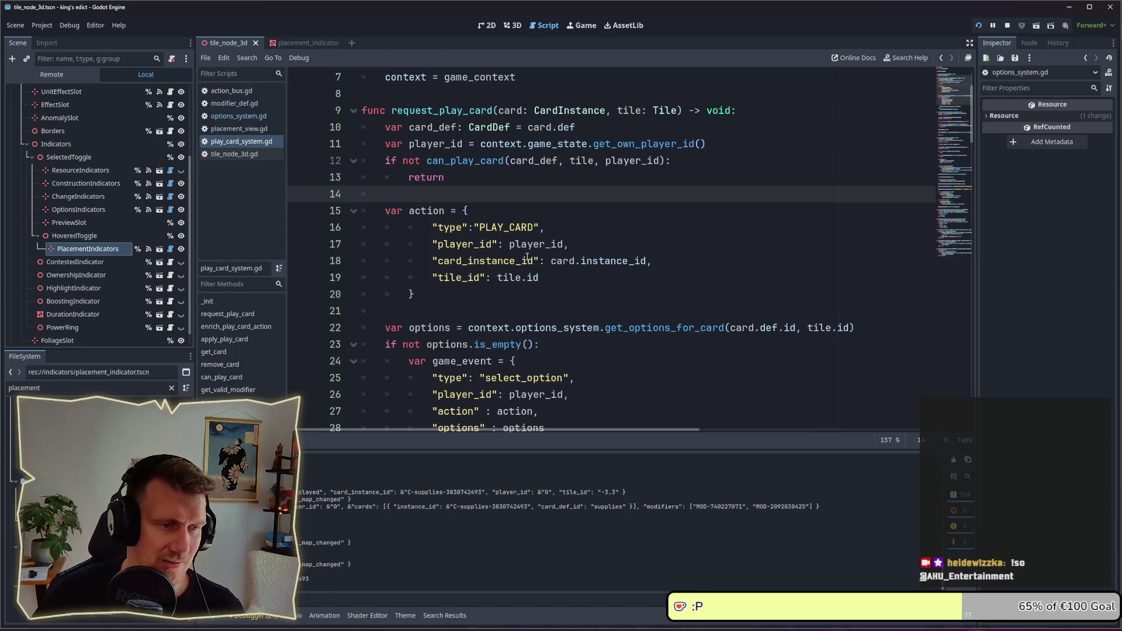
{"action": "scroll", "coordinate": [527, 257], "scroll_direction": "down", "scroll_amount": 1}
{"action": "scroll", "coordinate": [527, 257], "scroll_direction": "down", "scroll_amount": 1}
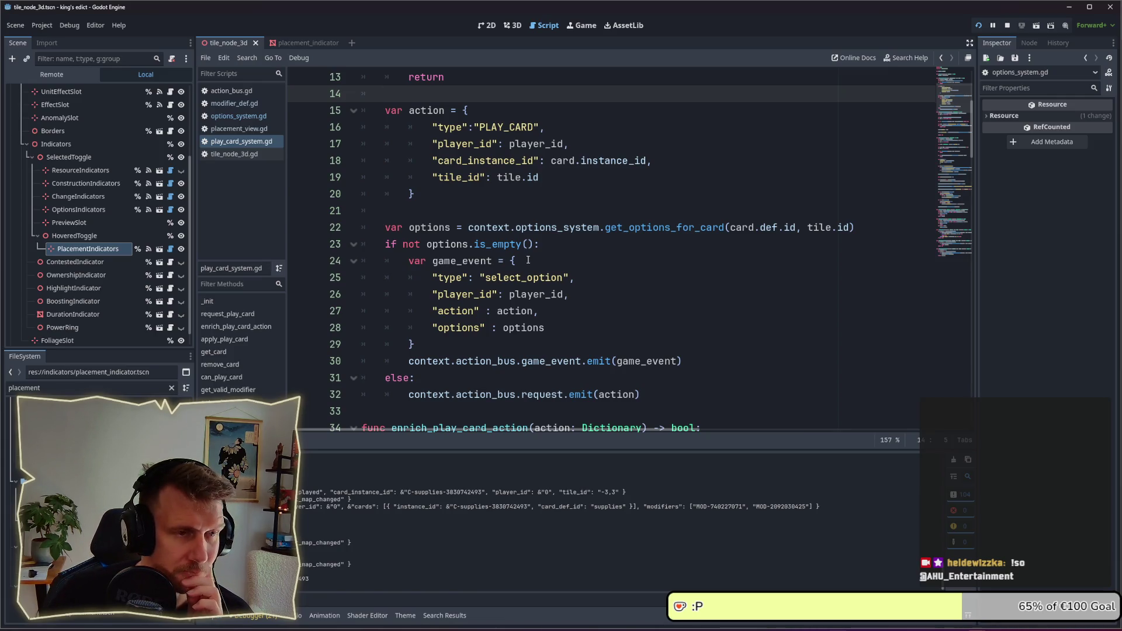
{"action": "scroll", "coordinate": [528, 260], "scroll_direction": "up", "scroll_amount": 1}
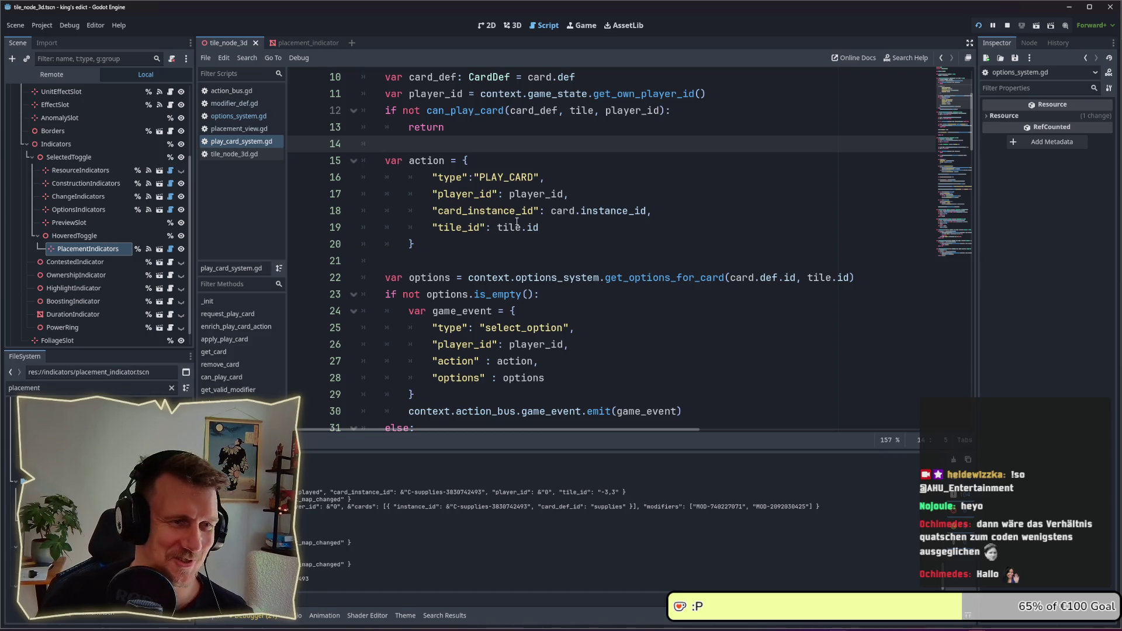
{"action": "scroll", "coordinate": [528, 259], "scroll_direction": "up", "scroll_amount": 2}
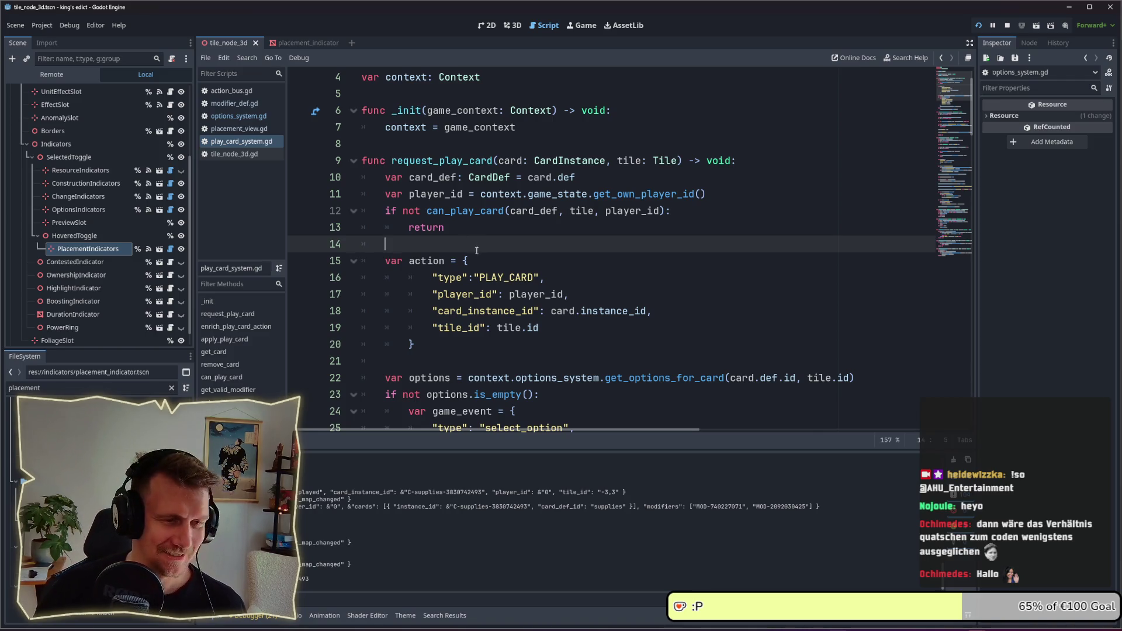
{"action": "left_click", "coordinate": [459, 261]}
- Start 'var playebel_modifiers =' on line 15 after the early return, then jump to can_play_card
{"action": "left_click", "coordinate": [446, 245]}
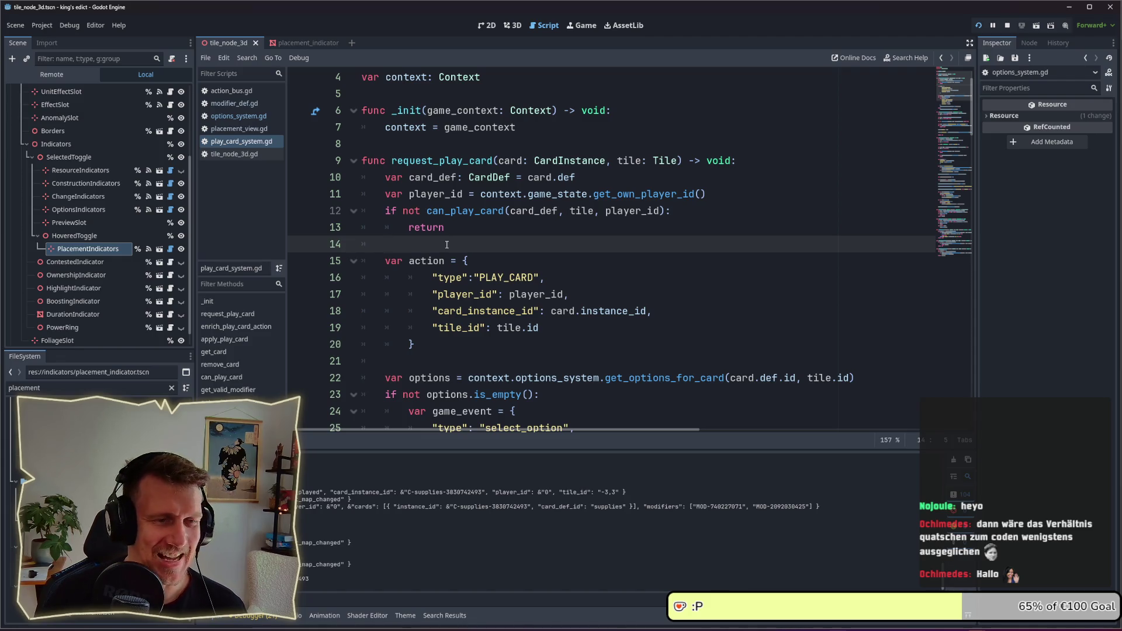
{"action": "key", "text": "Return"}
{"action": "key", "text": "Return"}
{"action": "key", "text": "Return"}
{"action": "key", "text": "Up"}
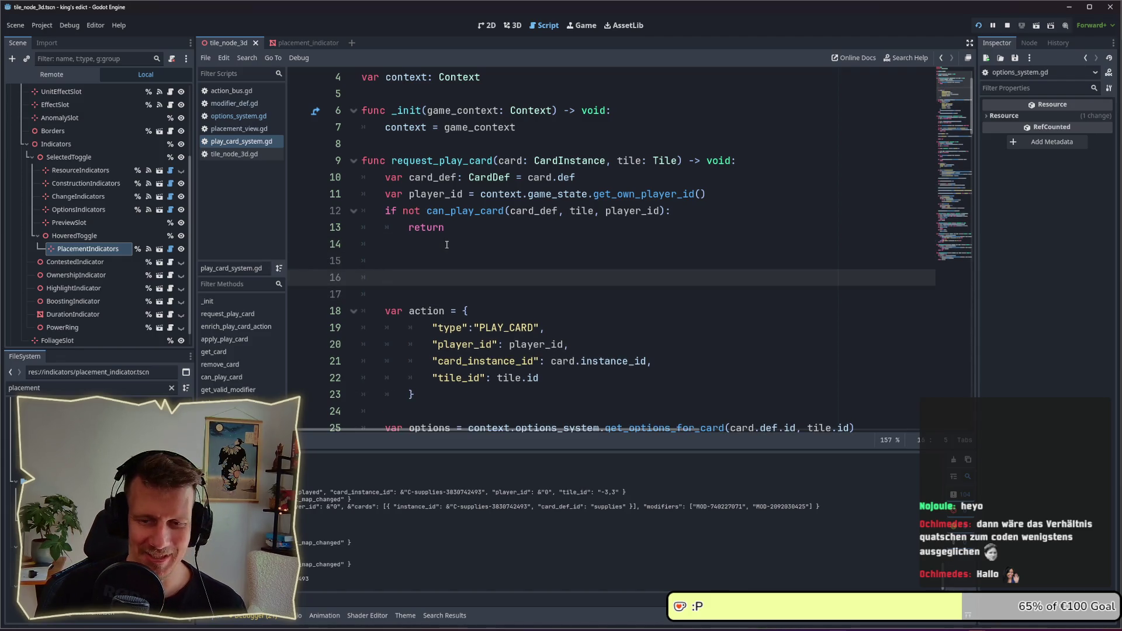
{"action": "key", "text": "BackSpace"}
{"action": "key", "text": "BackSpace"}
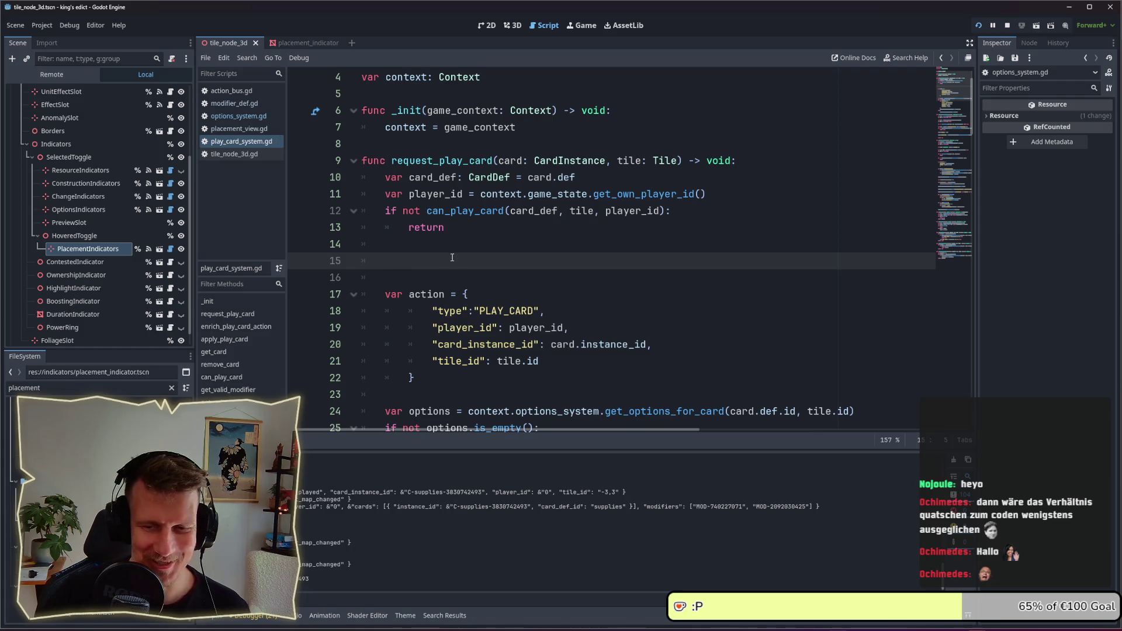
{"action": "scroll", "coordinate": [450, 257], "scroll_direction": "down", "scroll_amount": 1}
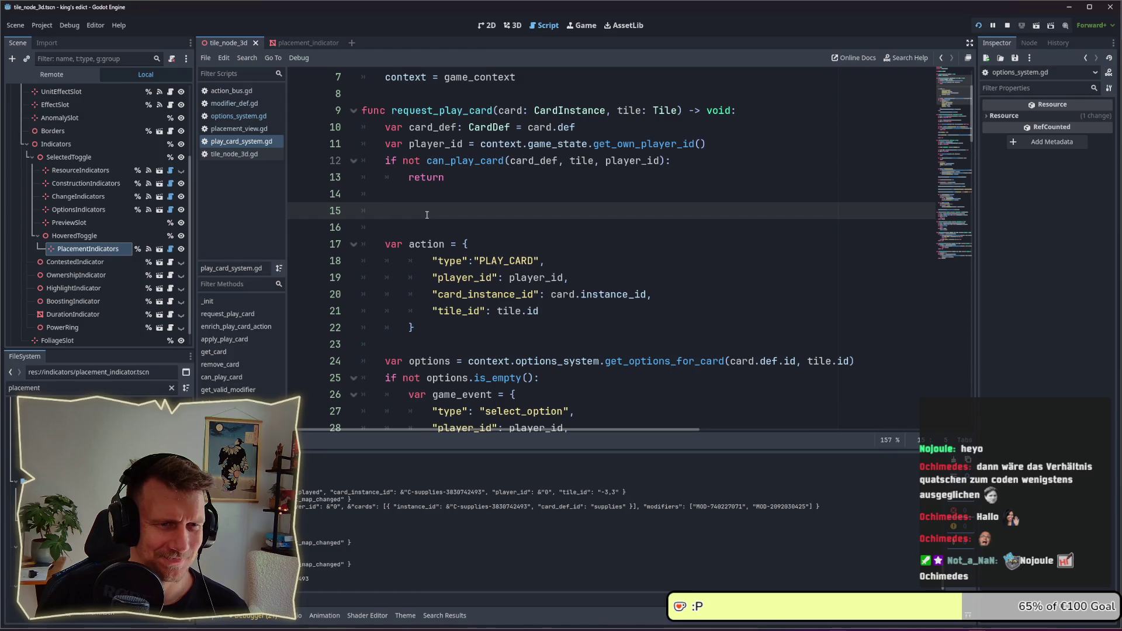
{"action": "type", "text": "va"}
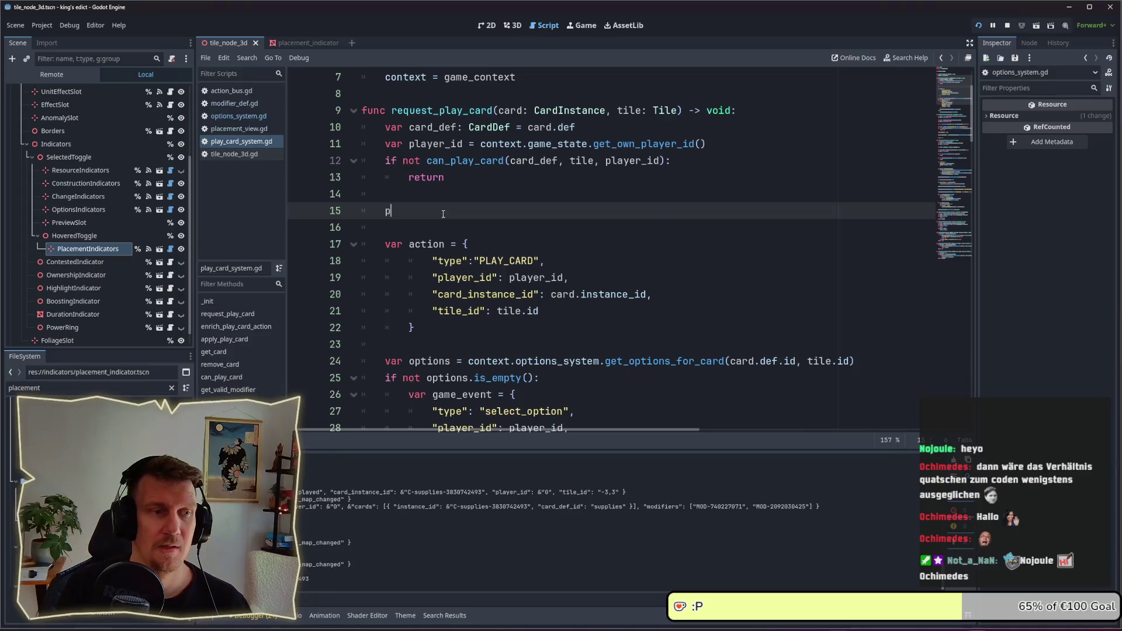
{"action": "type", "text": "r playe"}
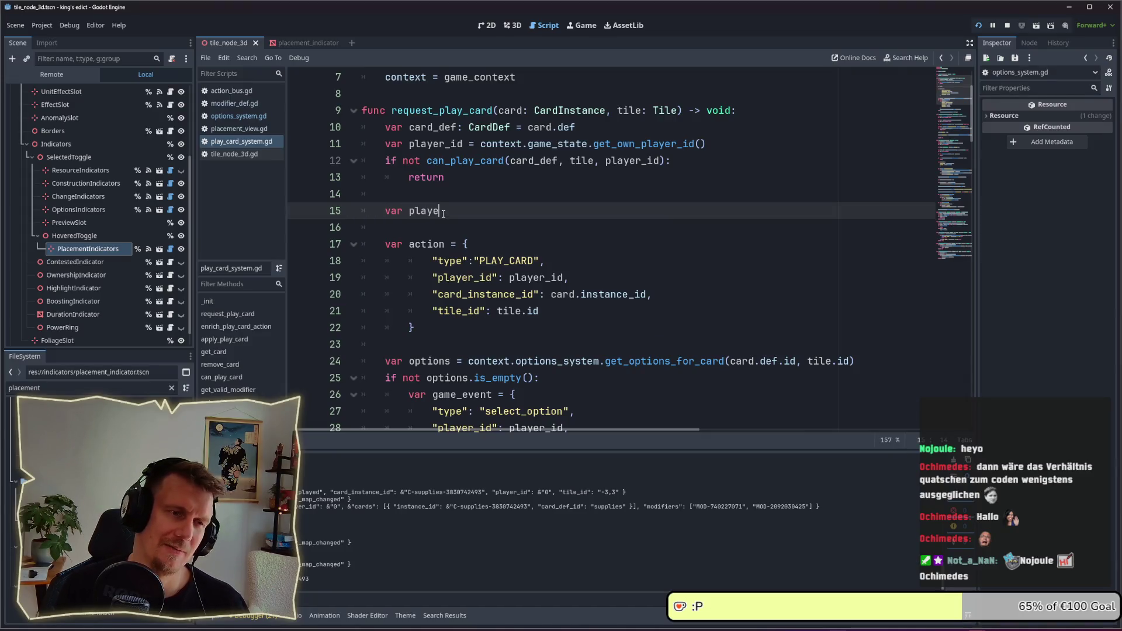
{"action": "key", "text": "BackSpace"}
{"action": "type", "text": "abel_"}
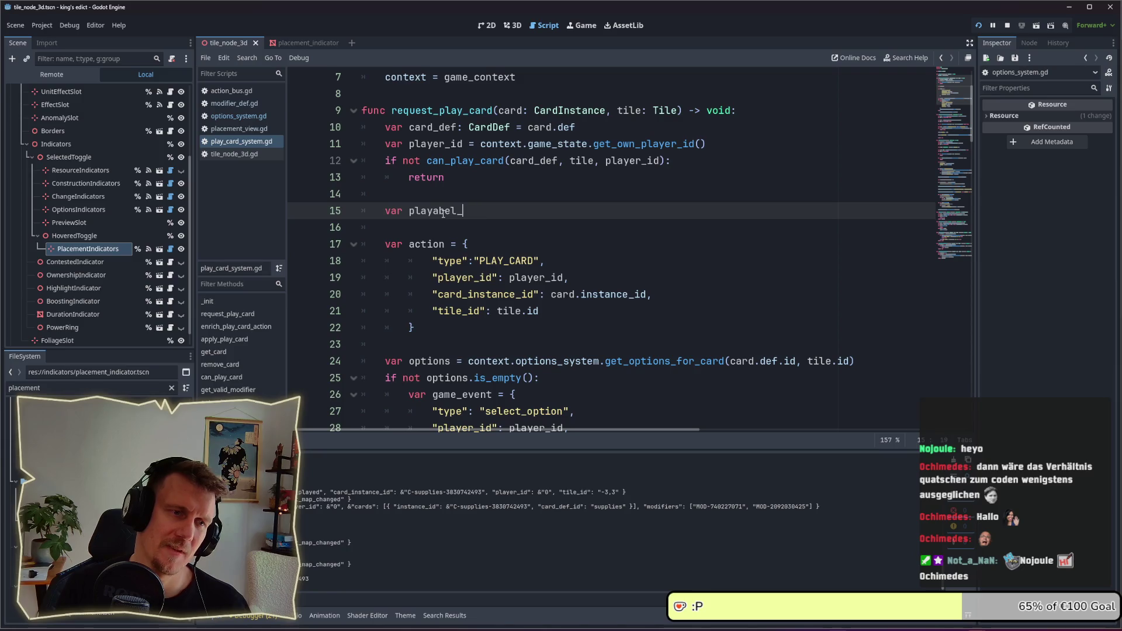
{"action": "type", "text": "modifiers ="}
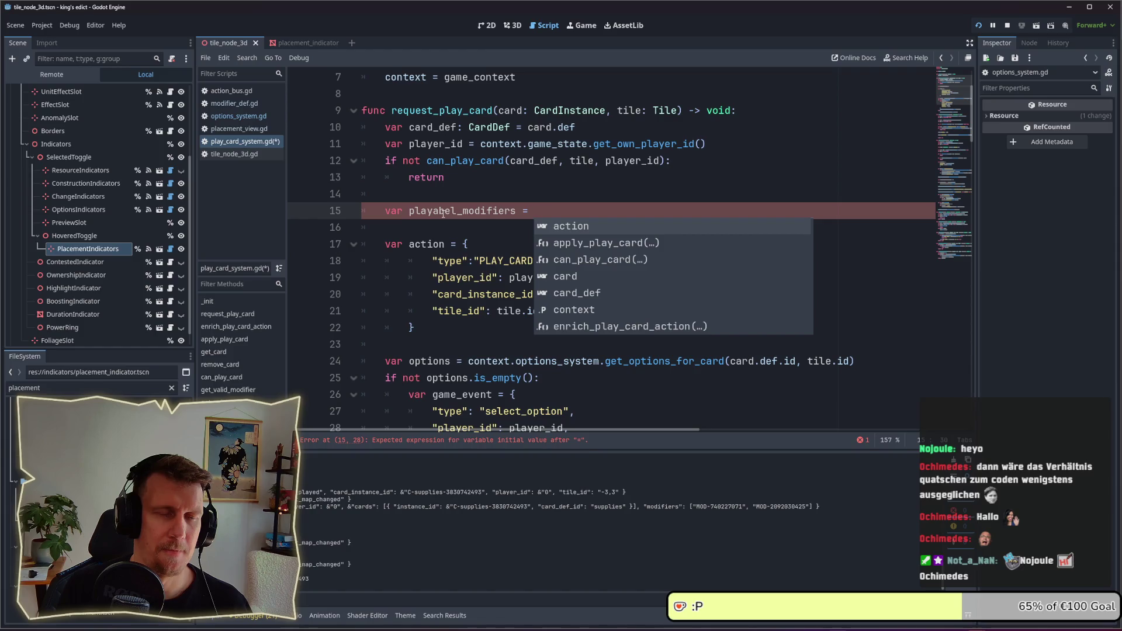
{"action": "key", "text": "Escape"}
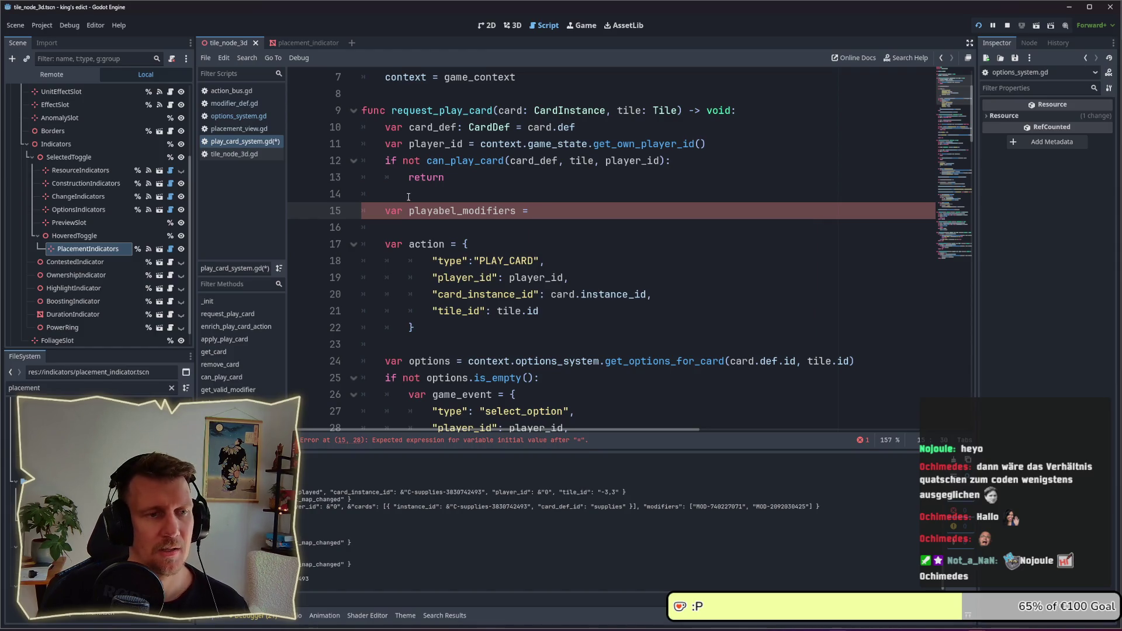
{"action": "left_click", "coordinate": [467, 161], "text": "ctrl"}
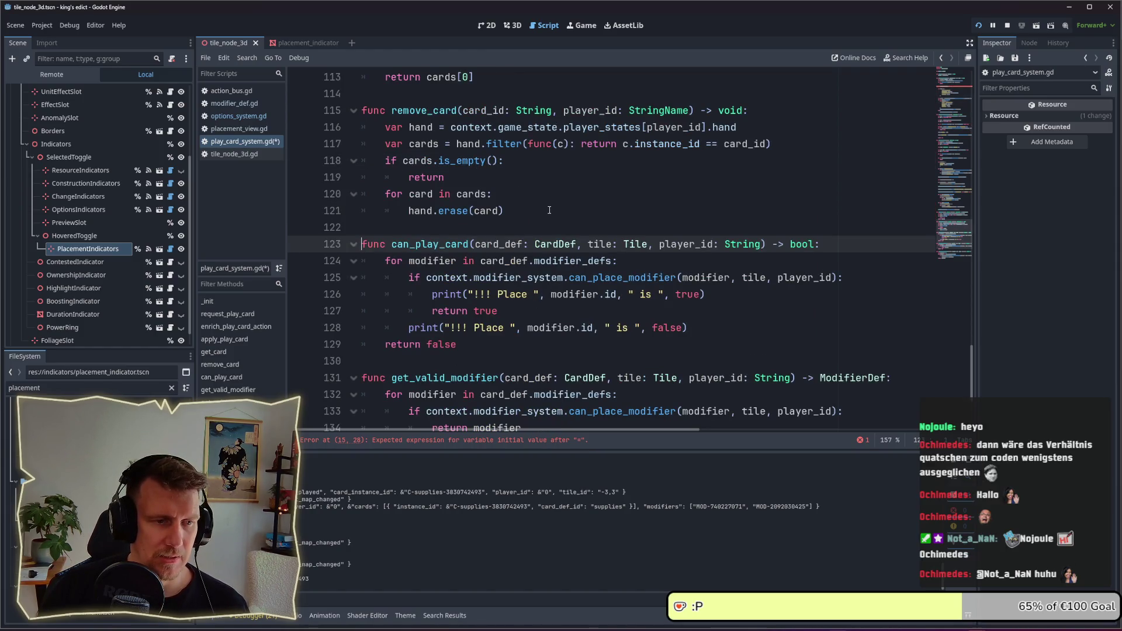
- Find get_valid_modifiers at line 137, save play_card_system.gd, and return to line 15
{"action": "scroll", "coordinate": [549, 212], "scroll_direction": "down", "scroll_amount": 2}
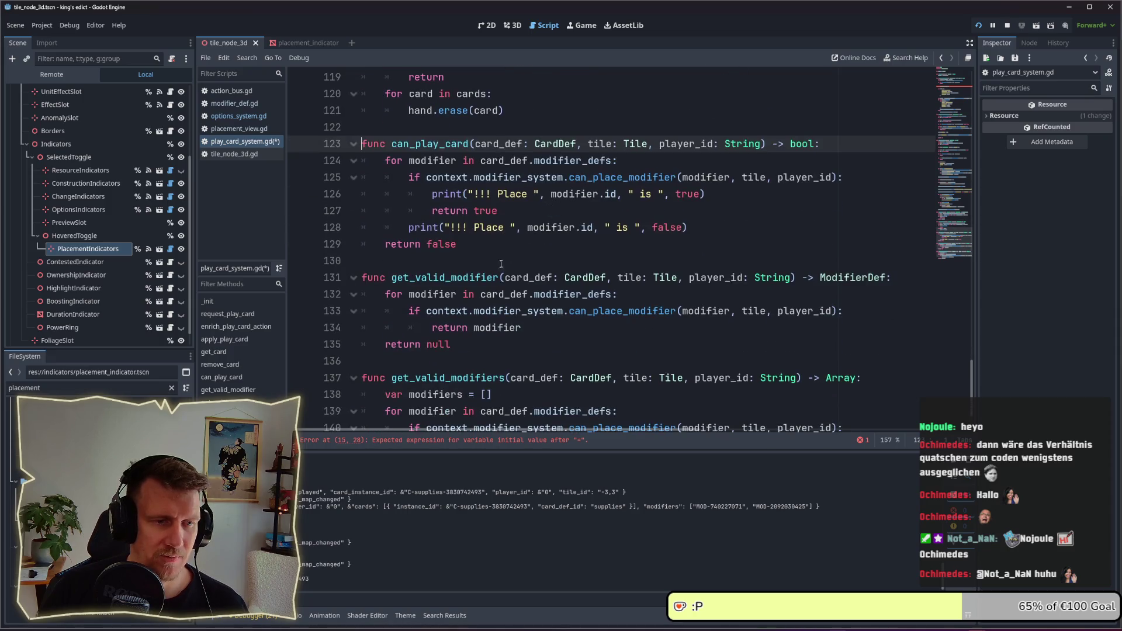
{"action": "double_click", "coordinate": [467, 378]}
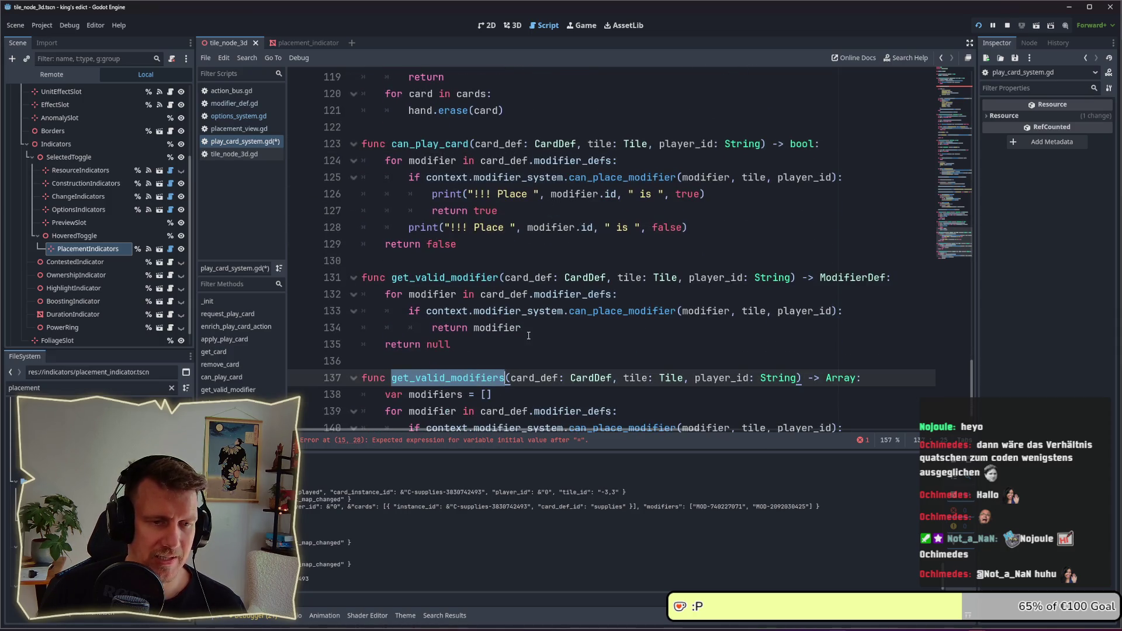
{"action": "scroll", "coordinate": [528, 336], "scroll_direction": "up", "scroll_amount": 3}
{"action": "key", "text": "ctrl+s"}
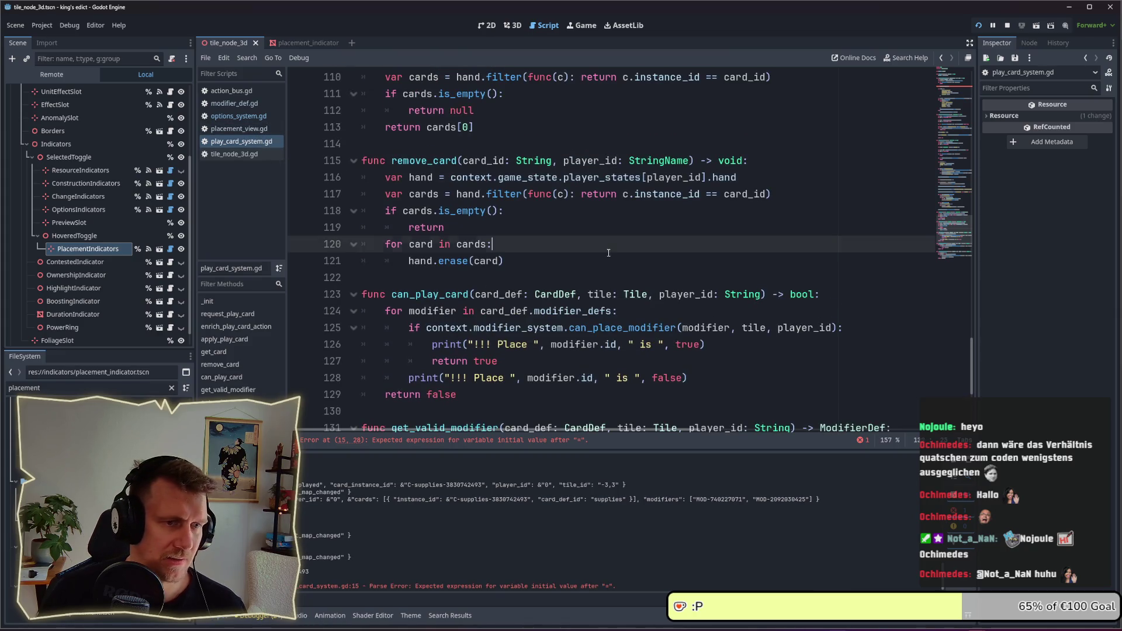
{"action": "scroll", "coordinate": [518, 266], "scroll_direction": "up", "scroll_amount": 11}
{"action": "scroll", "coordinate": [519, 266], "scroll_direction": "up", "scroll_amount": 20}
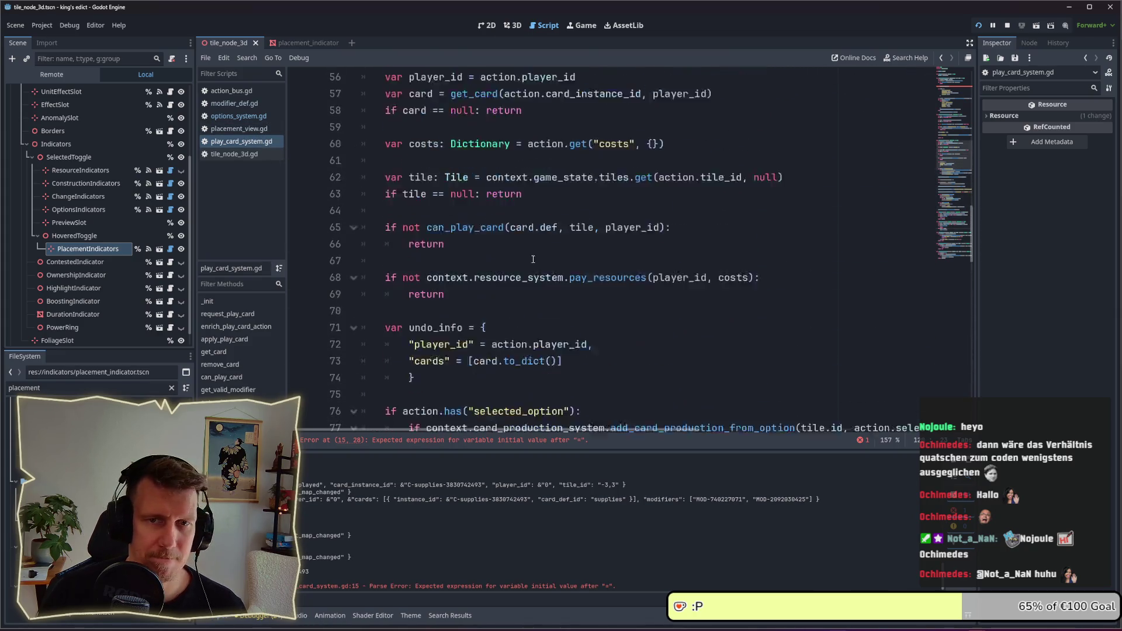
{"action": "left_click", "coordinate": [570, 232]}
- Complete line 15 as get_valid_modifiers(card_def, tile, player_id) and save the script
{"action": "type", "text": "get_valid_modifiers(card"}
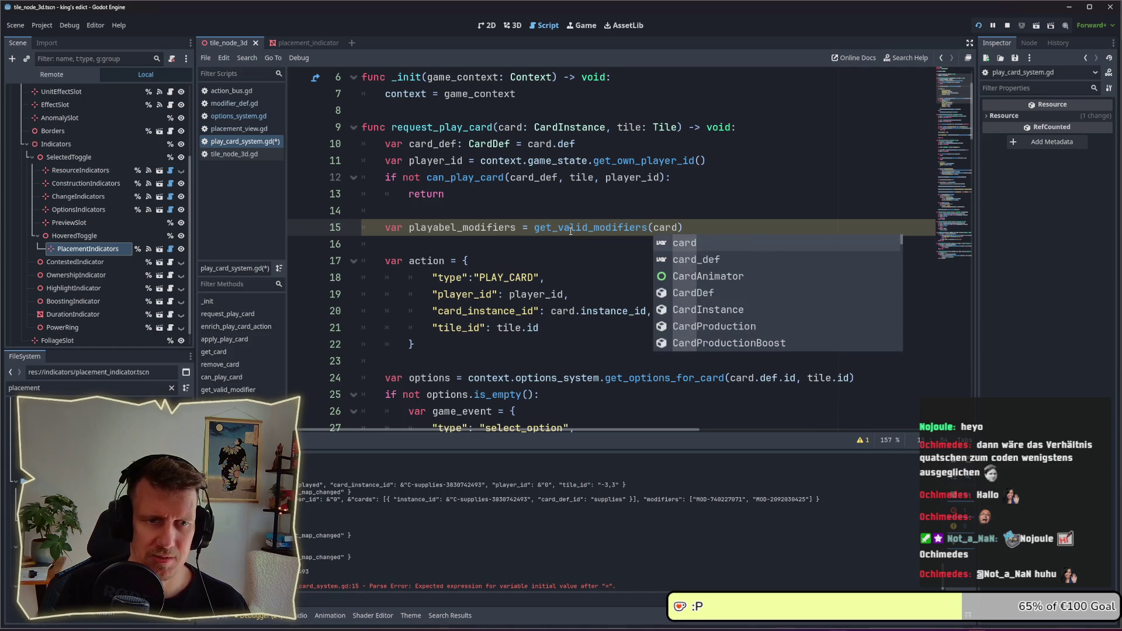
{"action": "key", "text": "Down"}
{"action": "key", "text": "Return"}
{"action": "type", "text": ", tile, player_id"}
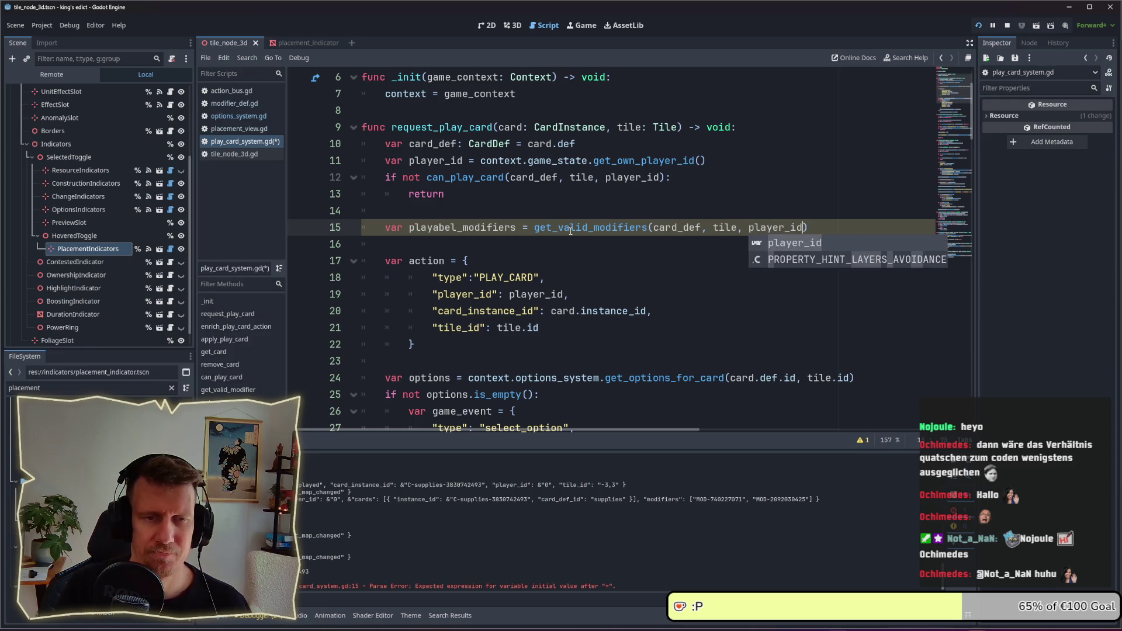
{"action": "key", "text": "ctrl+s"}
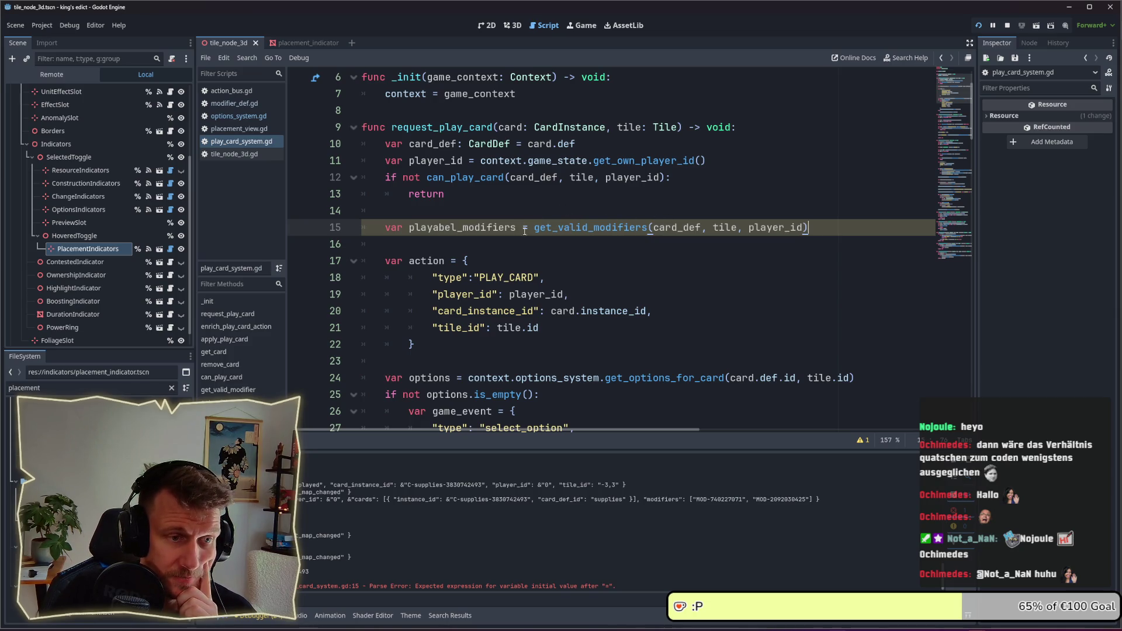
- Add 'if playabel_modifiers.is_empty(): return' below the modifiers lookup
{"action": "left_click", "coordinate": [479, 197]}
{"action": "left_click", "coordinate": [531, 244]}
{"action": "key", "text": "Return"}
{"action": "key", "text": "Return"}
{"action": "key", "text": "Up"}
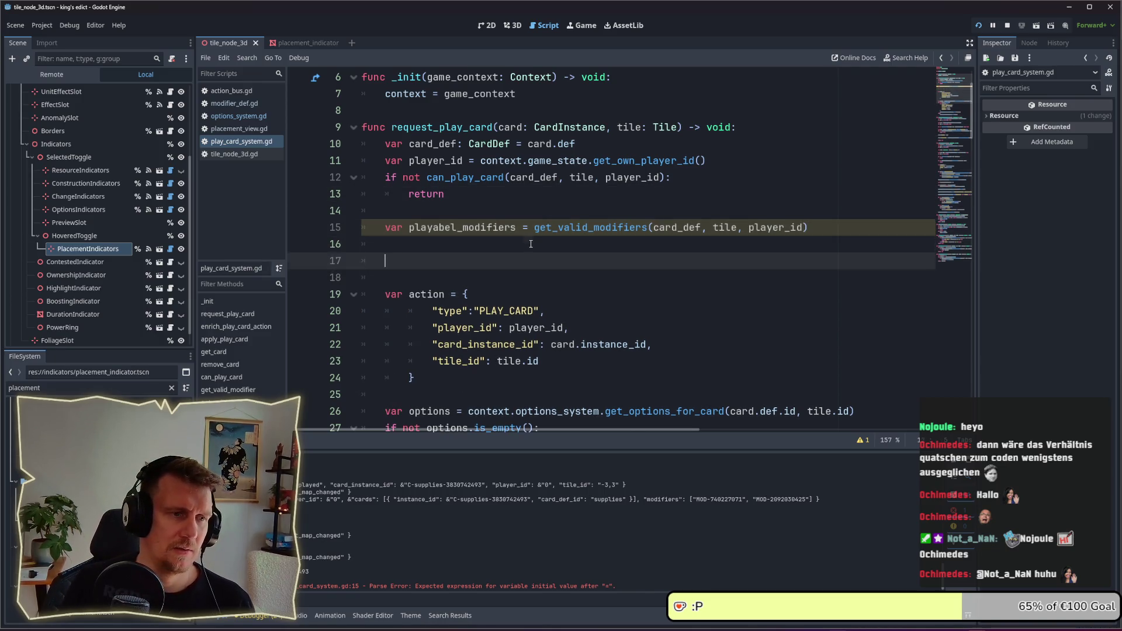
{"action": "key", "text": "Up"}
{"action": "type", "text": "if "}
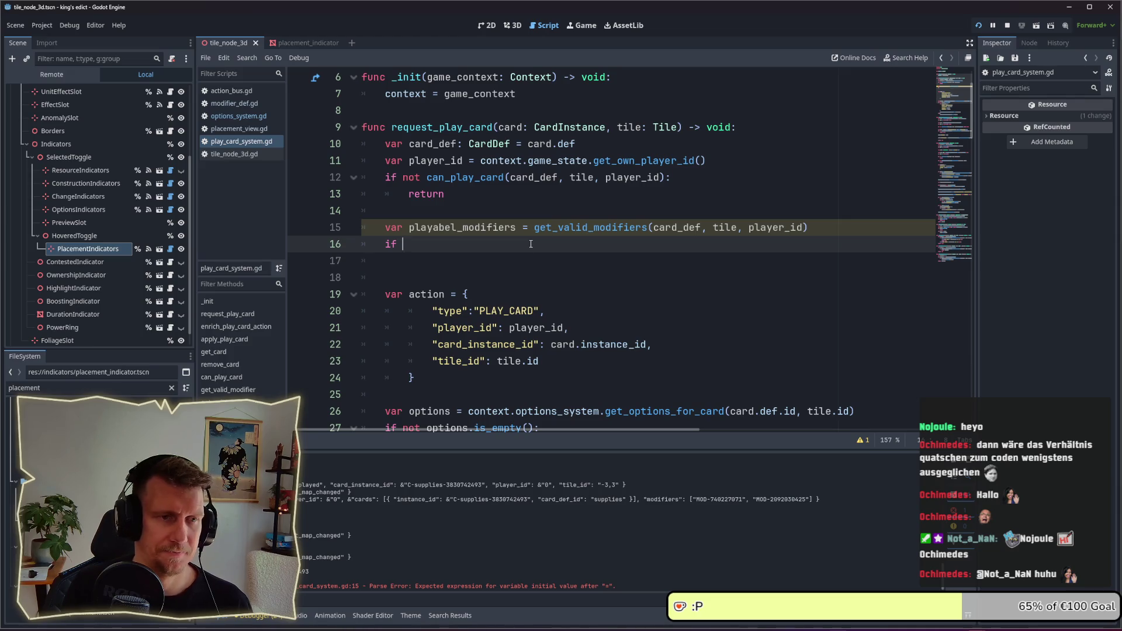
{"action": "type", "text": "play"}
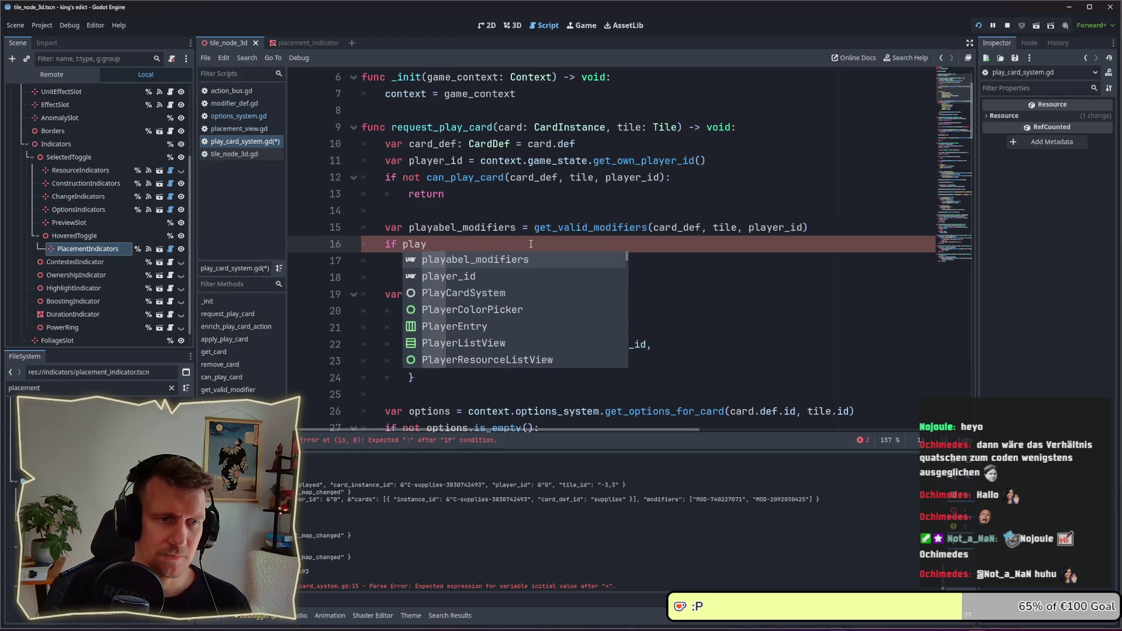
{"action": "key", "text": "Return"}
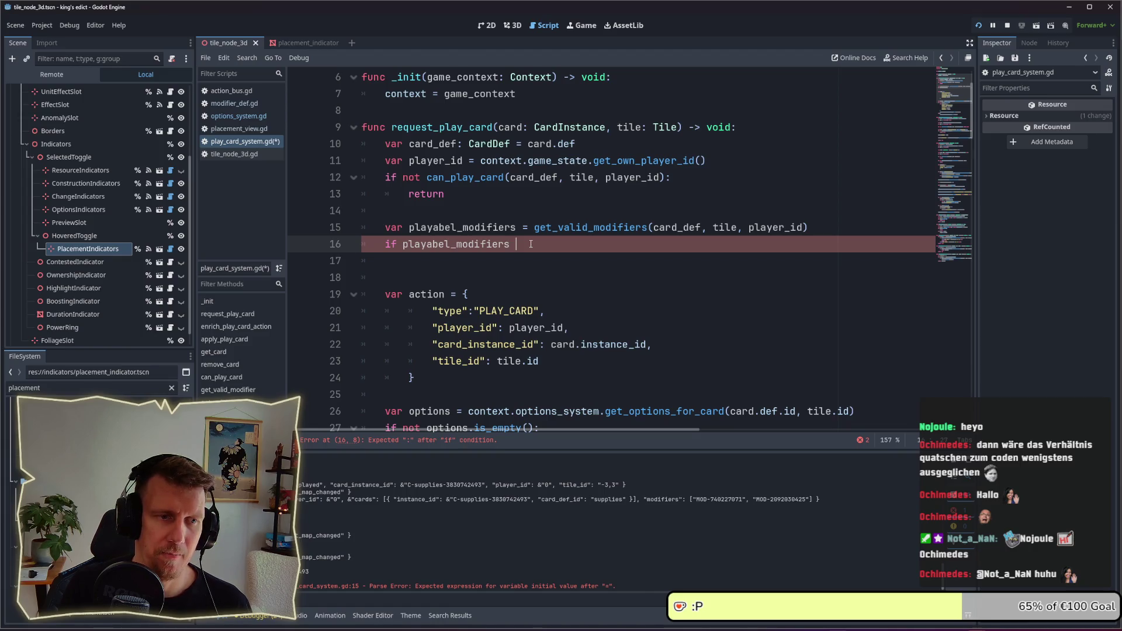
{"action": "type", "text": ".is"}
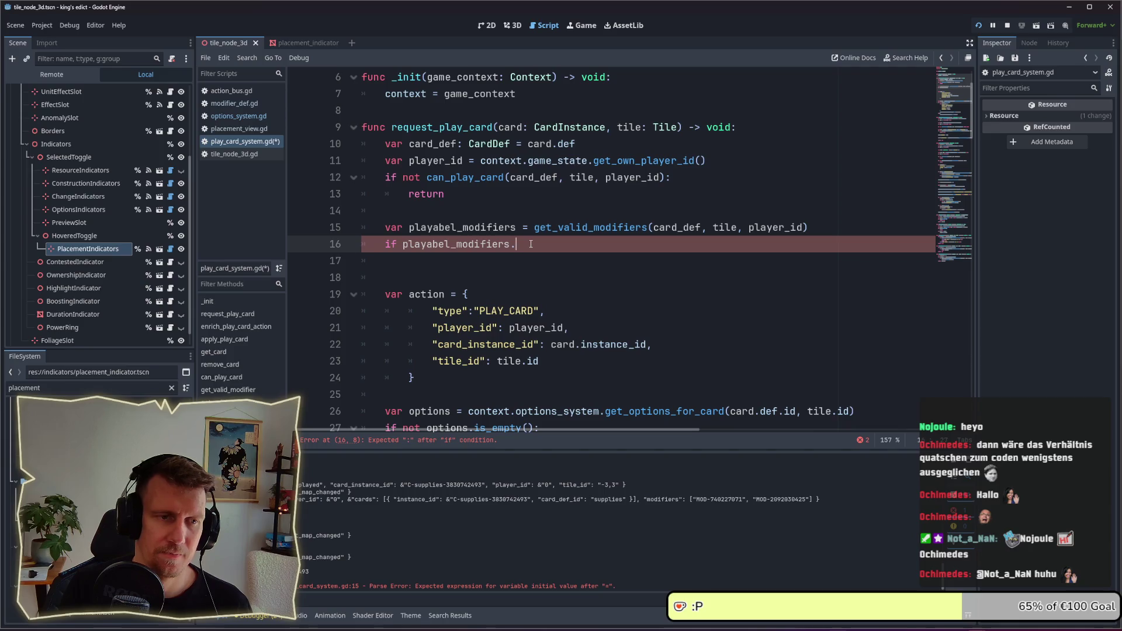
{"action": "key", "text": "BackSpace"}
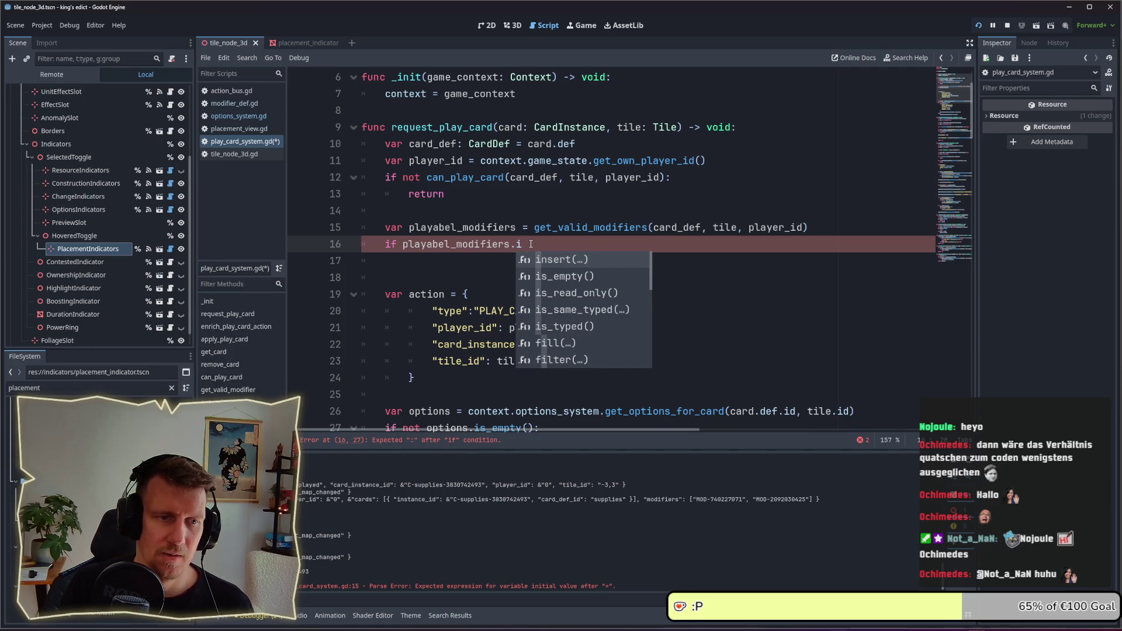
{"action": "key", "text": "Down"}
{"action": "key", "text": "Return"}
{"action": "type", "text": ":"}
{"action": "key", "text": "Return"}
{"action": "type", "text": "retun"}
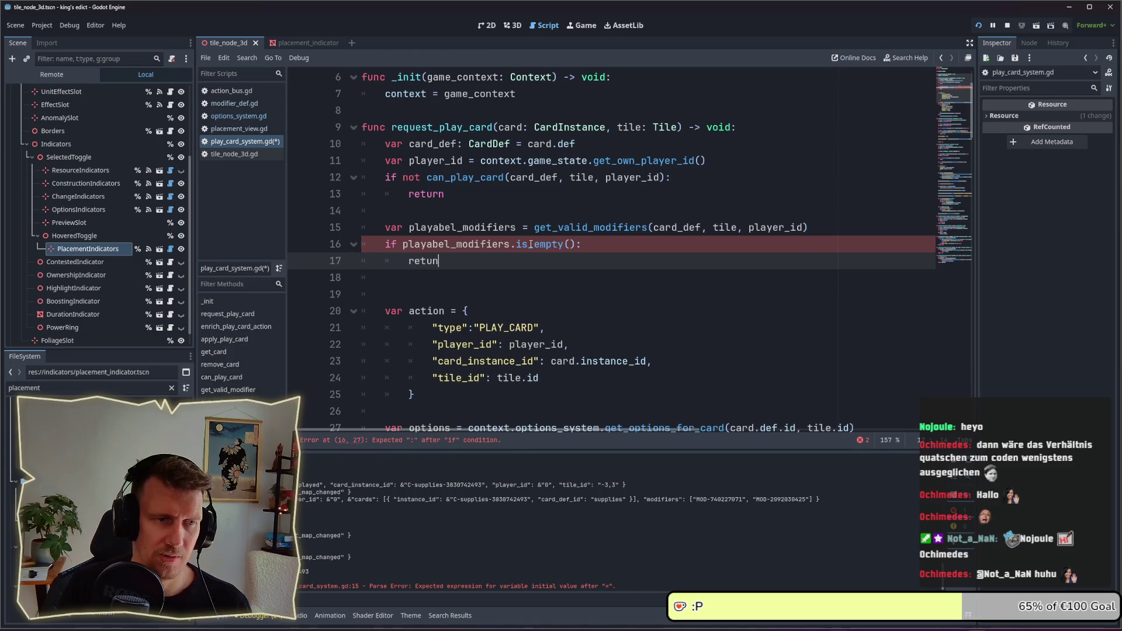
{"action": "key", "text": "BackSpace"}
{"action": "type", "text": "rn"}
- Delete the old can_play_card check and its return, and save
{"action": "left_click", "coordinate": [503, 204]}
{"action": "key", "text": "ctrl+s"}
{"action": "key", "text": "shift+Up"}
{"action": "key", "text": "shift+Up"}
{"action": "key", "text": "BackSpace"}
{"action": "key", "text": "Up"}
{"action": "key", "text": "End"}
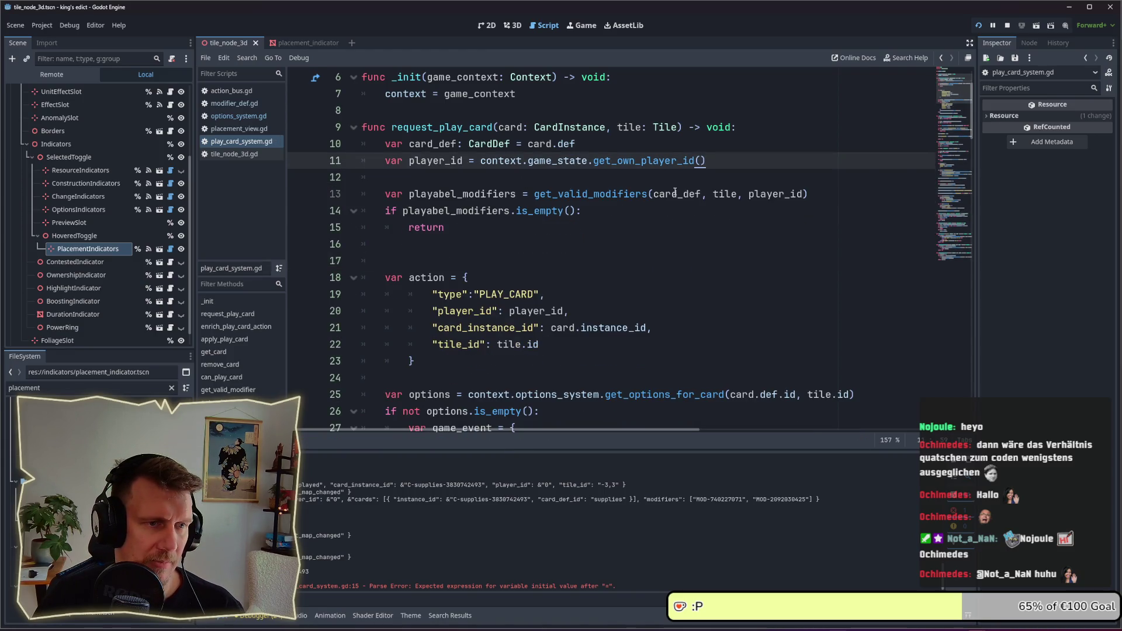
{"action": "left_click", "coordinate": [515, 233]}
{"action": "scroll", "coordinate": [515, 236], "scroll_direction": "down", "scroll_amount": 1}
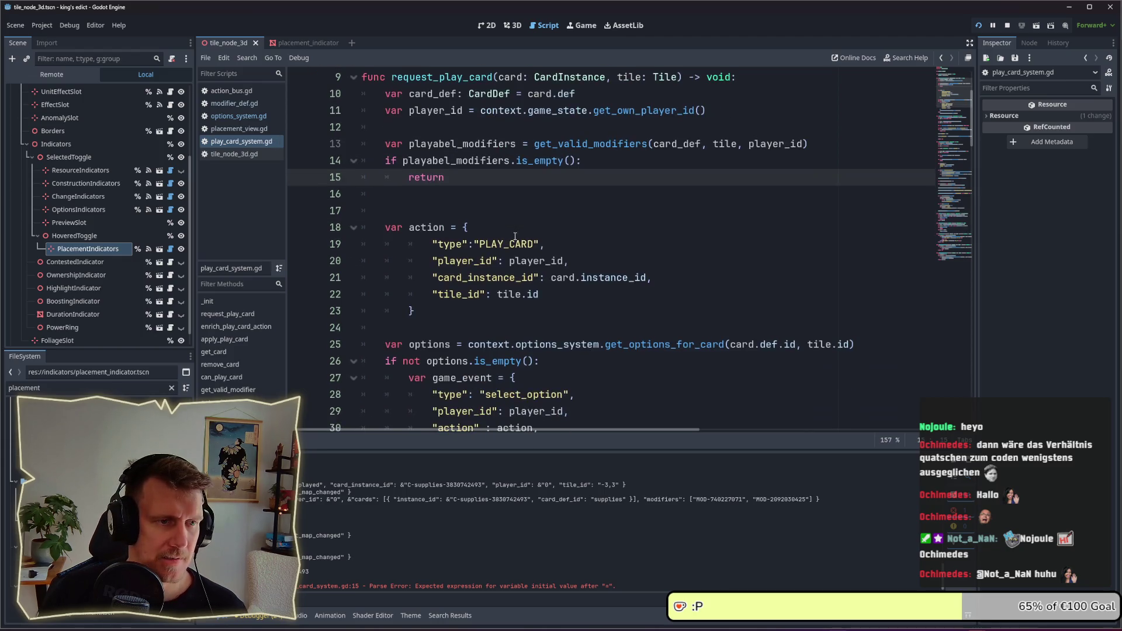
- Insert one more empty line between the early return and the PLAY_CARD action dictionary
{"action": "left_click", "coordinate": [461, 202]}
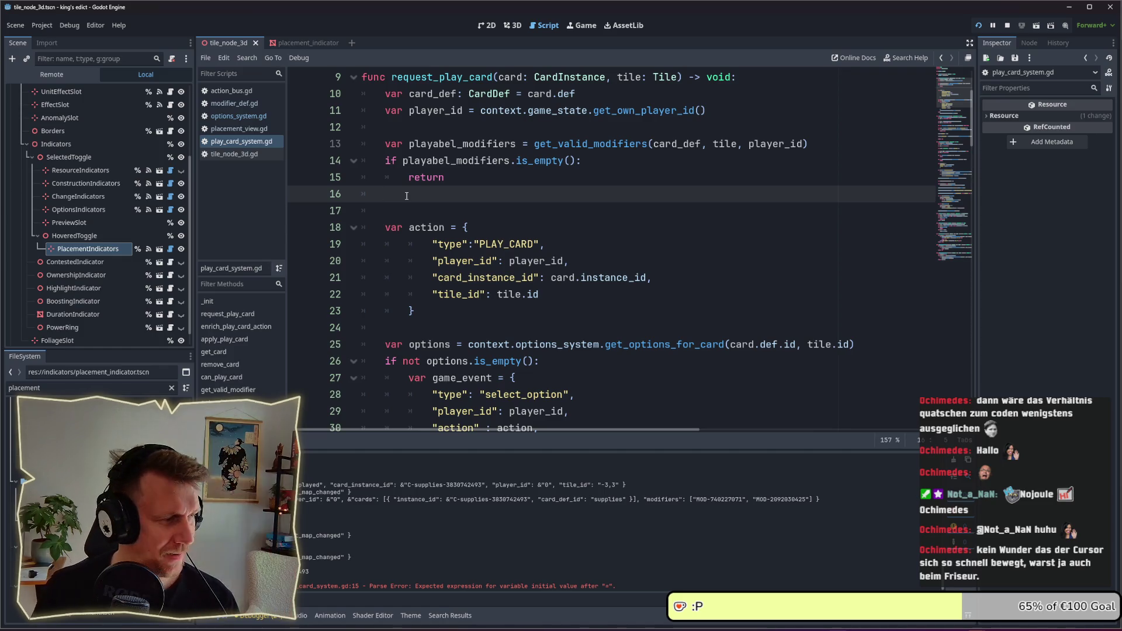
{"action": "key", "text": "Return"}
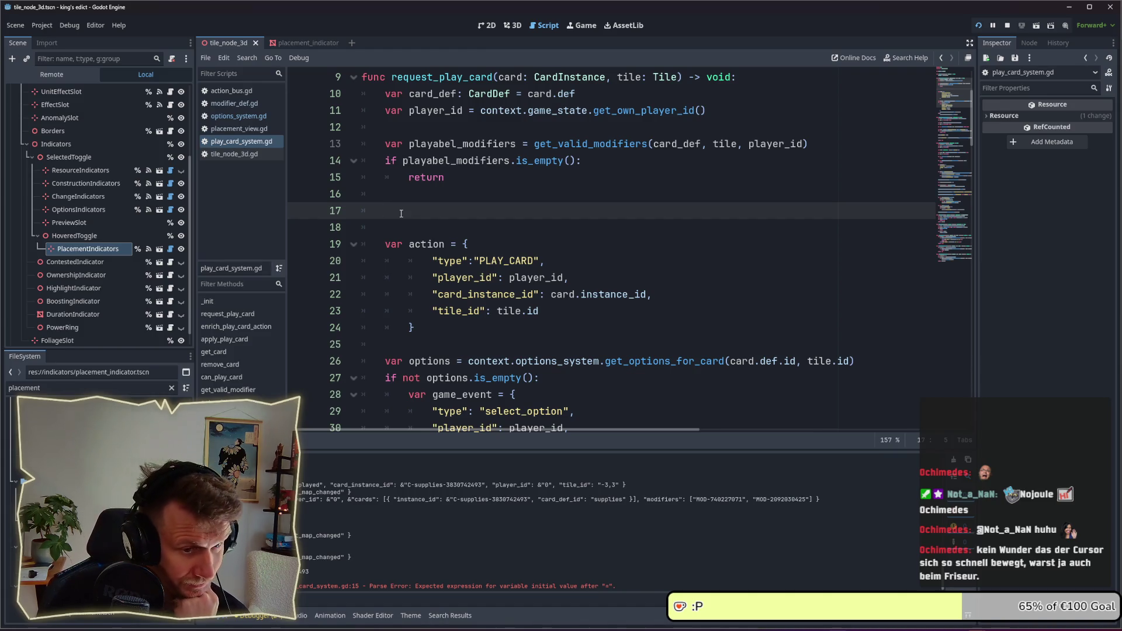
{"action": "scroll", "coordinate": [550, 287], "scroll_direction": "down", "scroll_amount": 1}
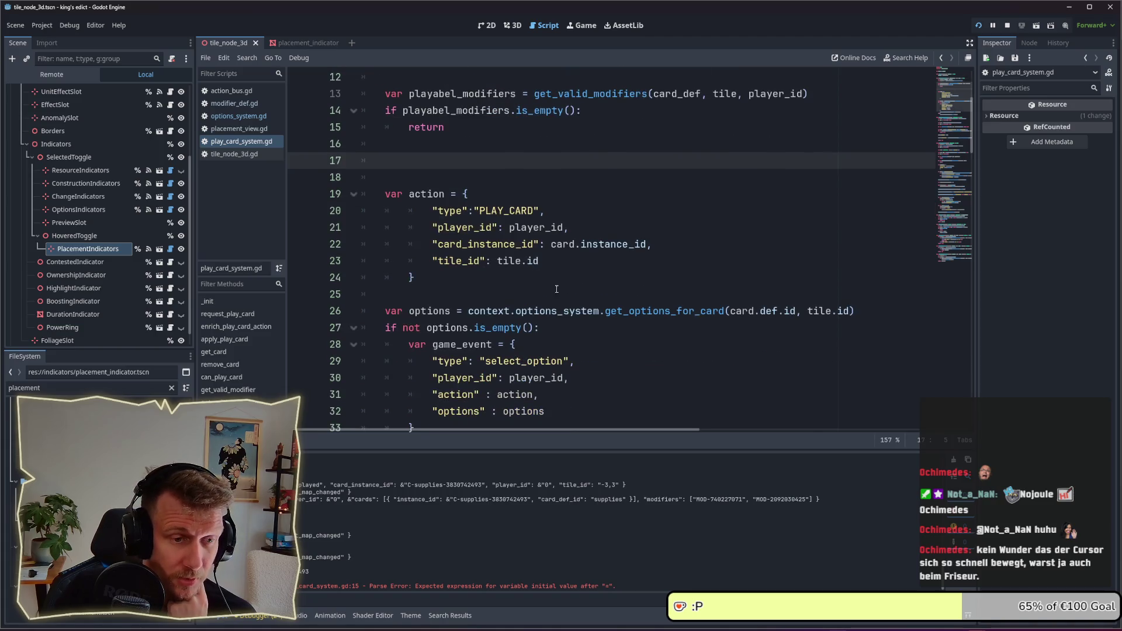
{"action": "mouse_move", "coordinate": [641, 312]}
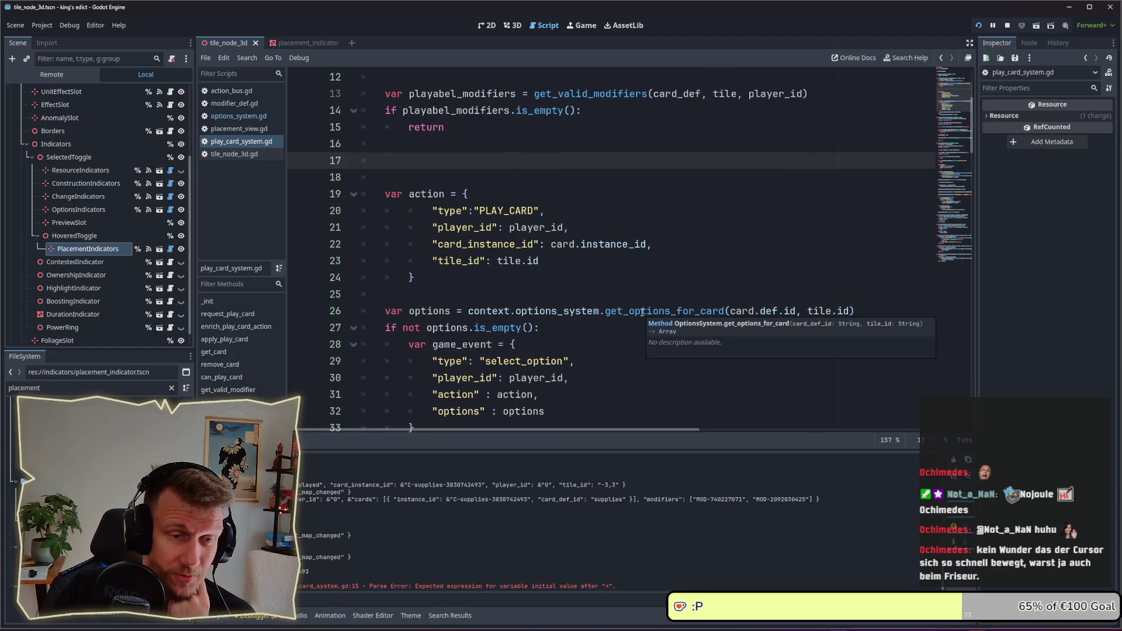
{"action": "double_click", "coordinate": [642, 312]}
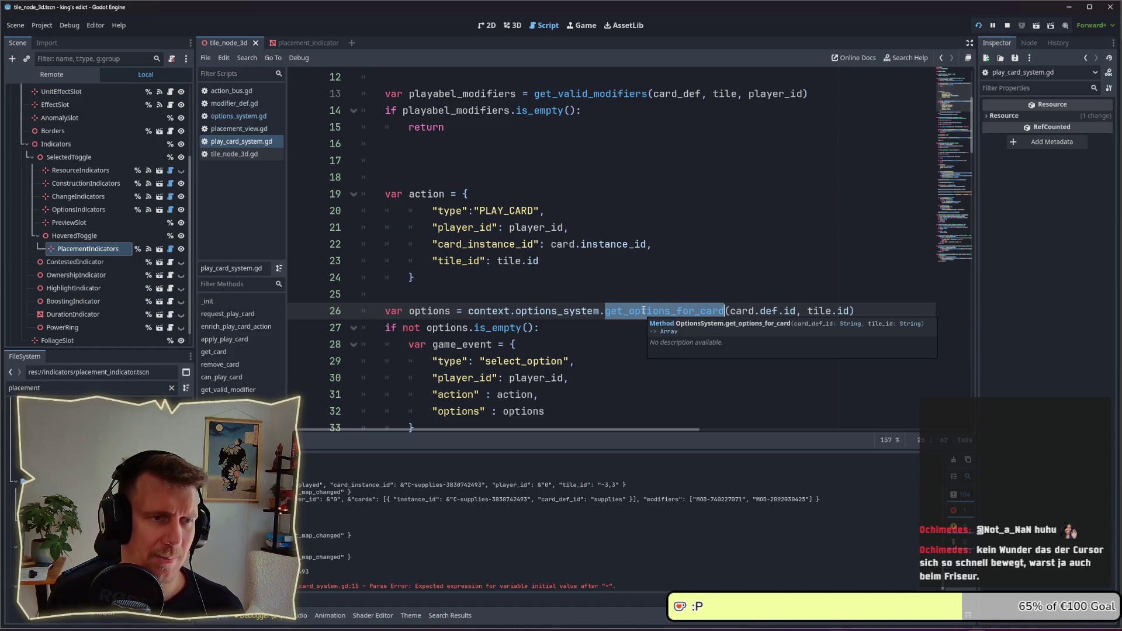
{"action": "left_click", "coordinate": [500, 157]}
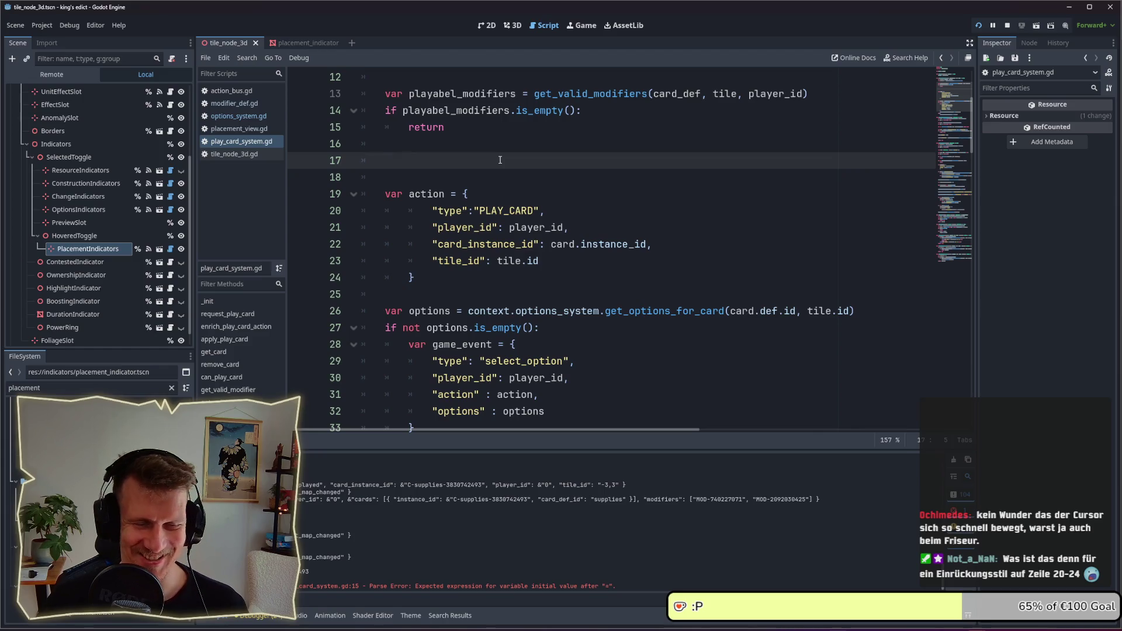
{"action": "scroll", "coordinate": [496, 163], "scroll_direction": "down", "scroll_amount": 4}
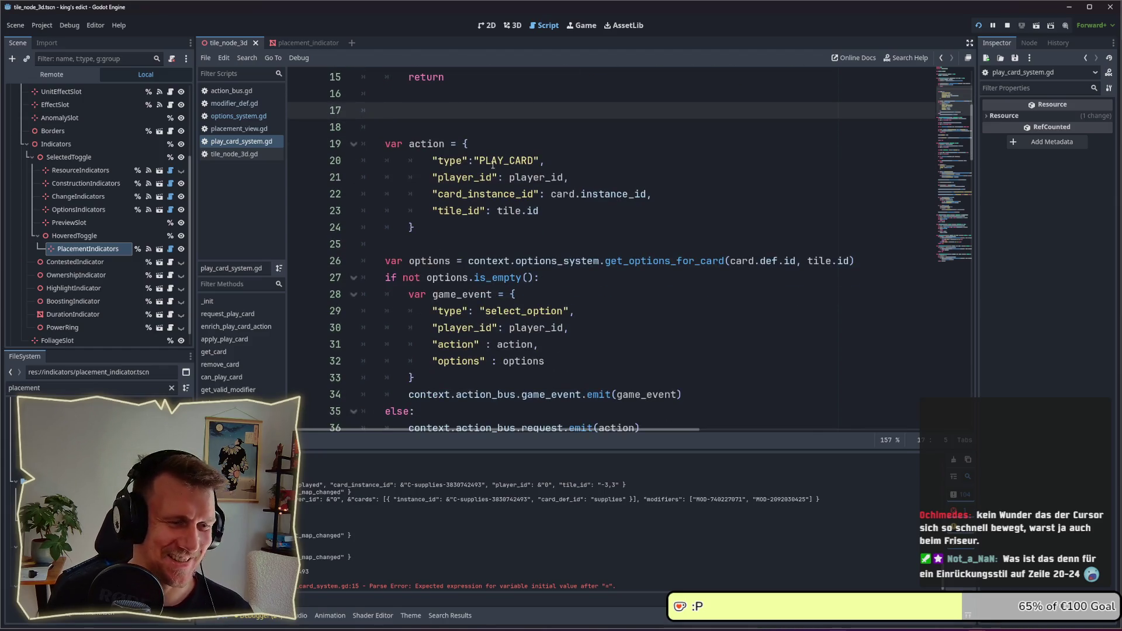
{"action": "scroll", "coordinate": [493, 165], "scroll_direction": "up", "scroll_amount": 4}
{"action": "scroll", "coordinate": [476, 169], "scroll_direction": "up", "scroll_amount": 1}
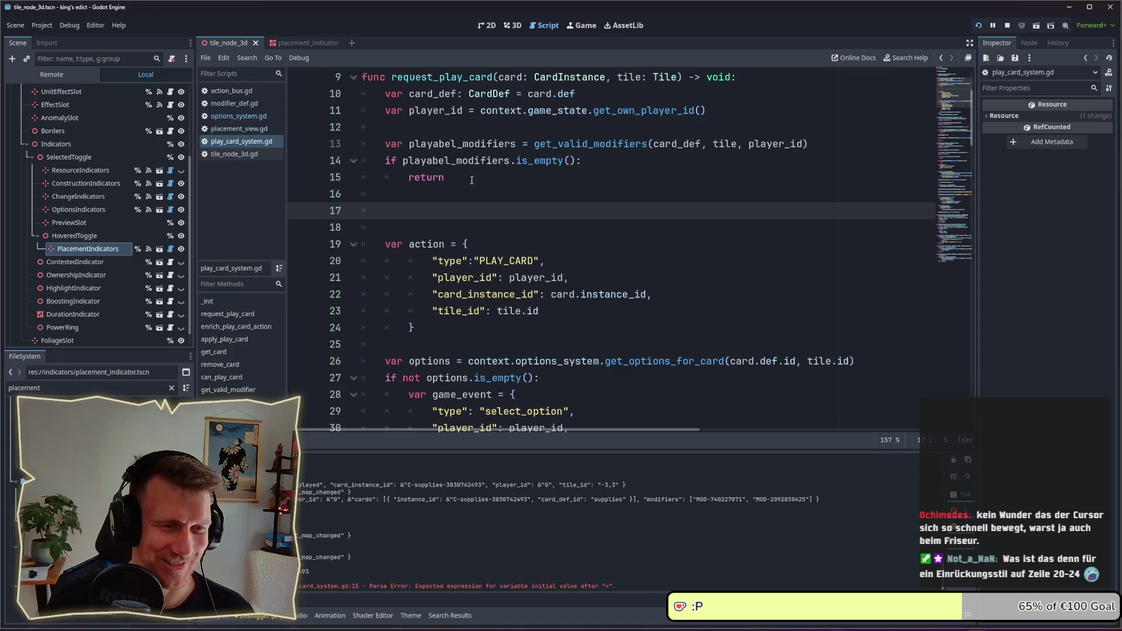
{"action": "scroll", "coordinate": [456, 210], "scroll_direction": "up", "scroll_amount": 3}
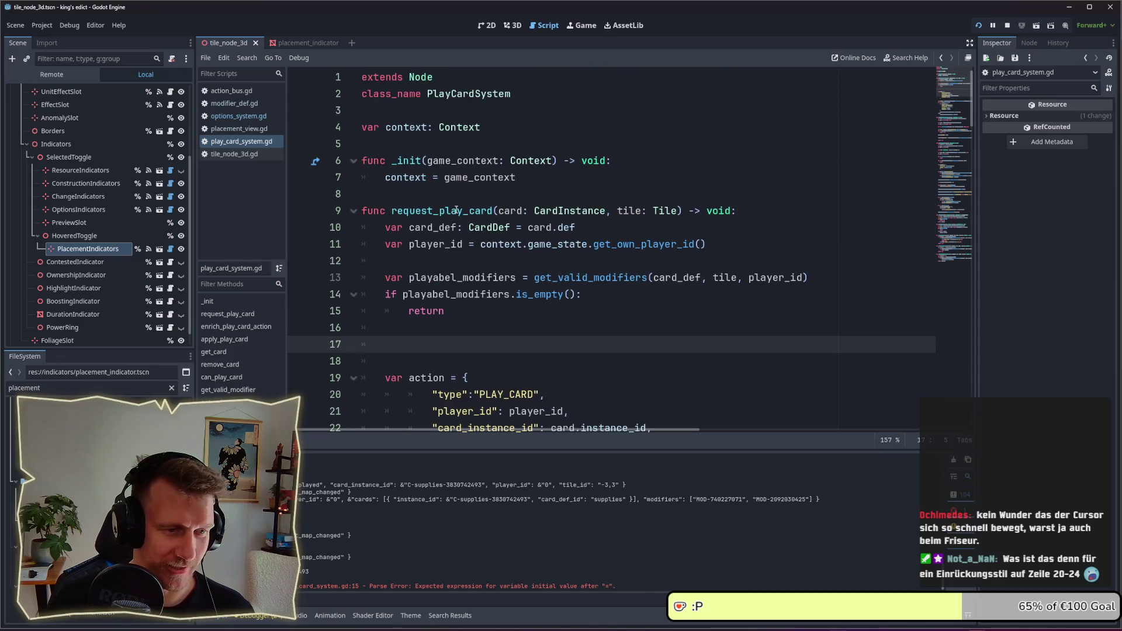
{"action": "scroll", "coordinate": [456, 210], "scroll_direction": "down", "scroll_amount": 3}
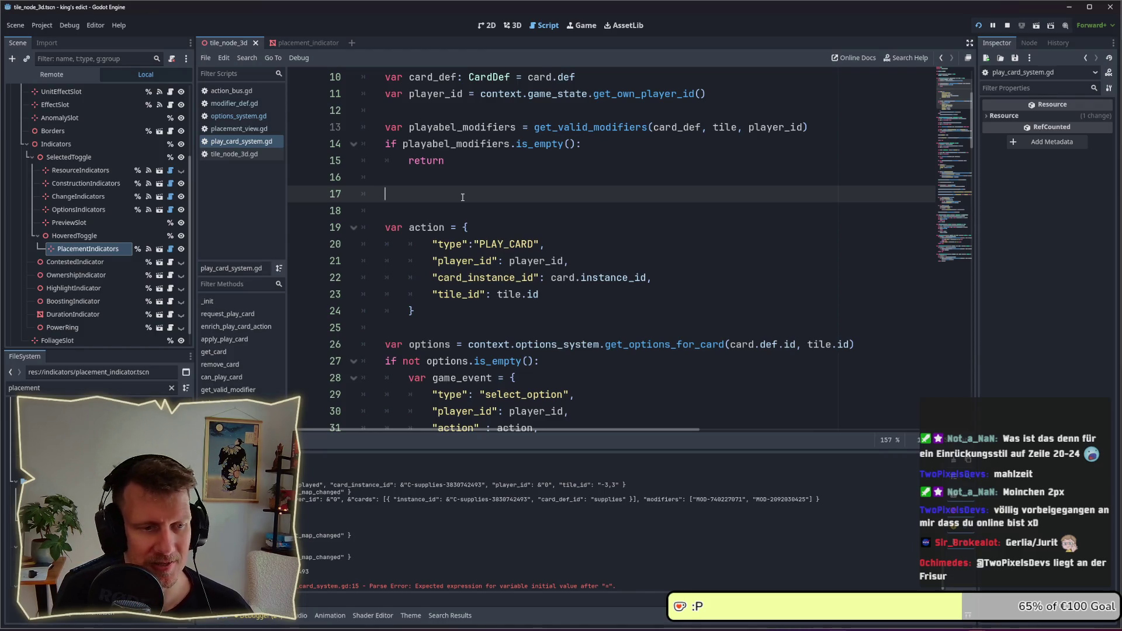
{"action": "scroll", "coordinate": [462, 197], "scroll_direction": "down", "scroll_amount": 4}
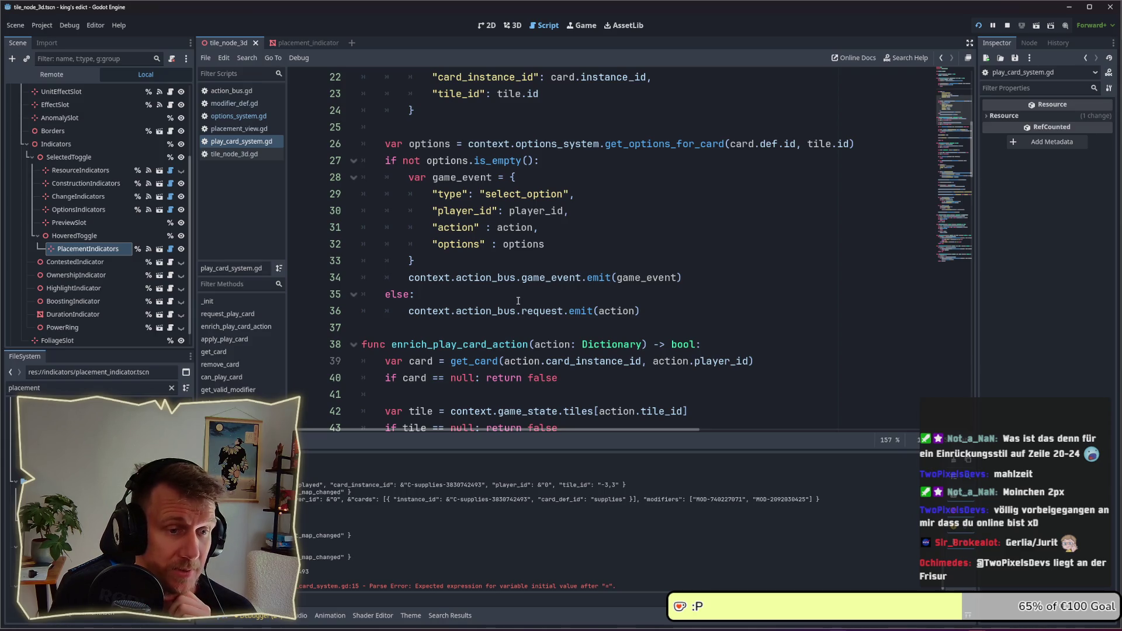
{"action": "scroll", "coordinate": [517, 298], "scroll_direction": "up", "scroll_amount": 1}
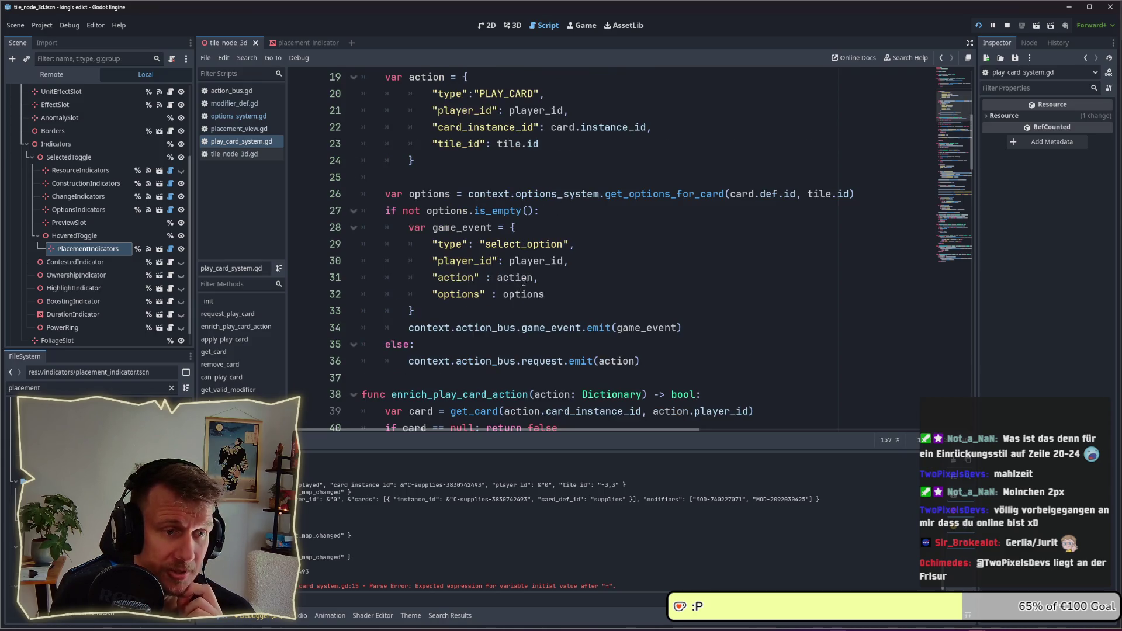
{"action": "left_click_drag", "start_coordinate": [575, 244], "coordinate": [437, 247]}
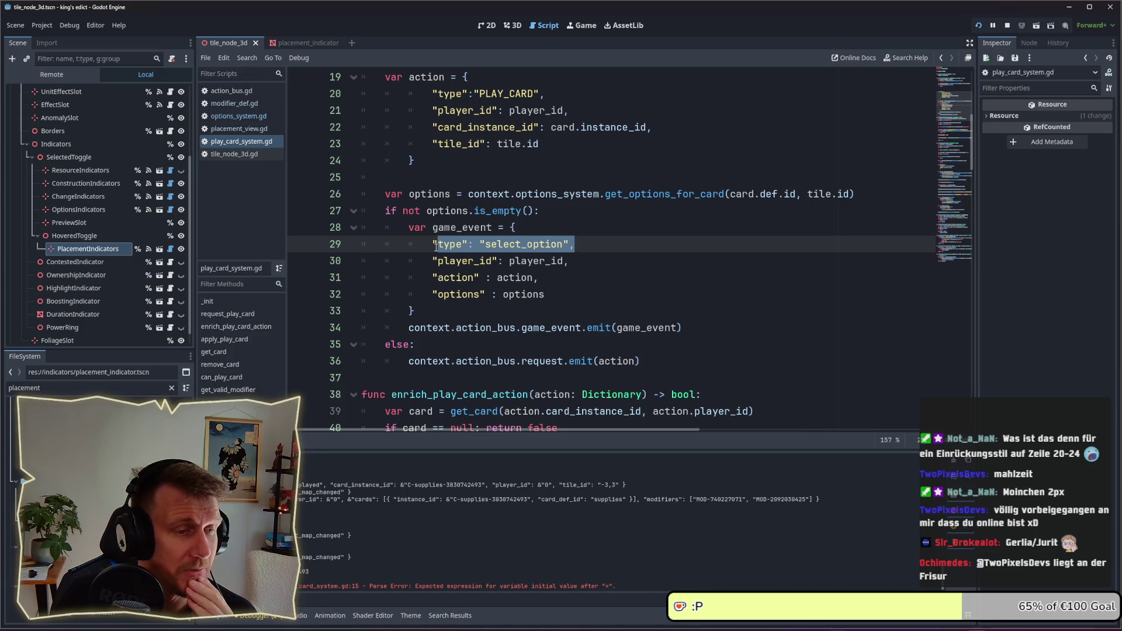
{"action": "left_click", "coordinate": [641, 361]}
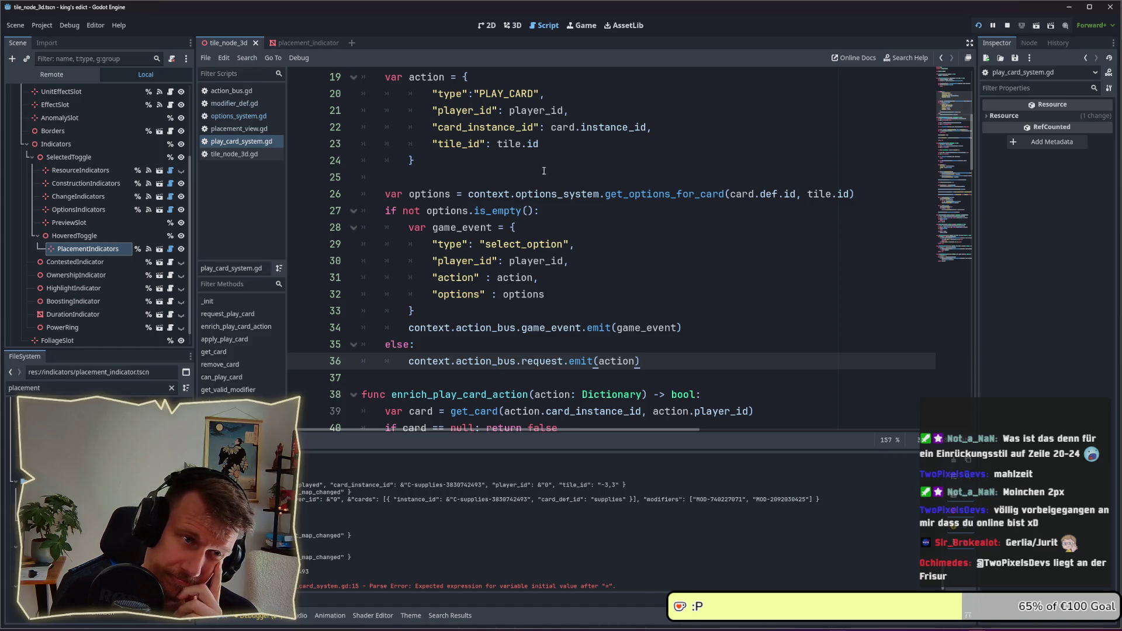
{"action": "scroll", "coordinate": [547, 165], "scroll_direction": "up", "scroll_amount": 1}
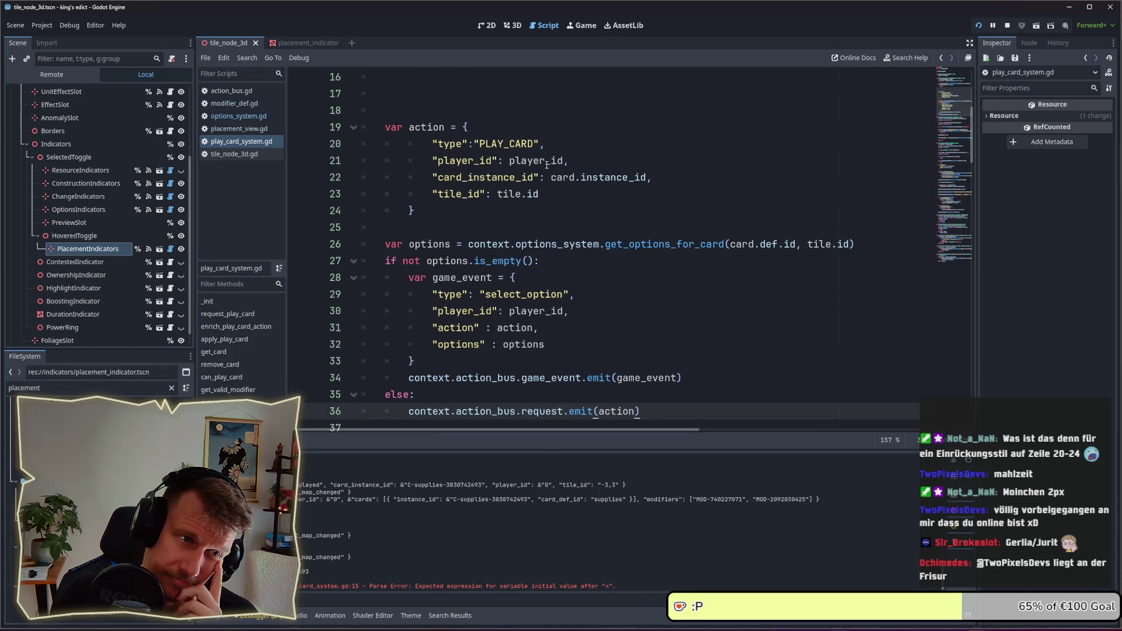
{"action": "left_click_drag", "start_coordinate": [646, 177], "coordinate": [553, 179]}
{"action": "left_click", "coordinate": [573, 197]}
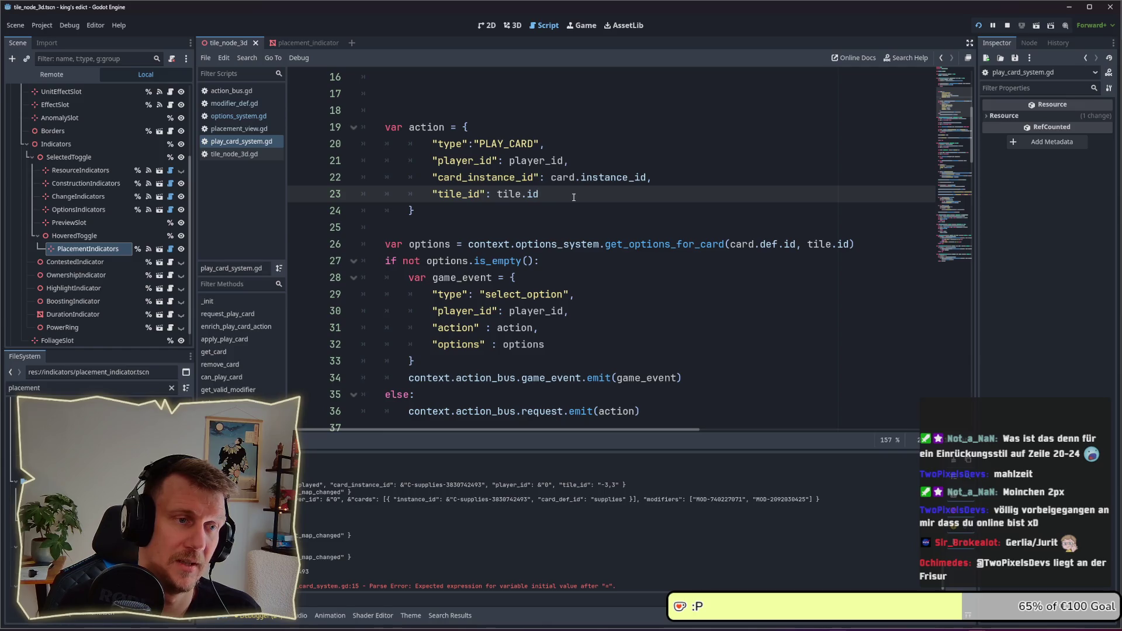
{"action": "scroll", "coordinate": [573, 197], "scroll_direction": "up", "scroll_amount": 2}
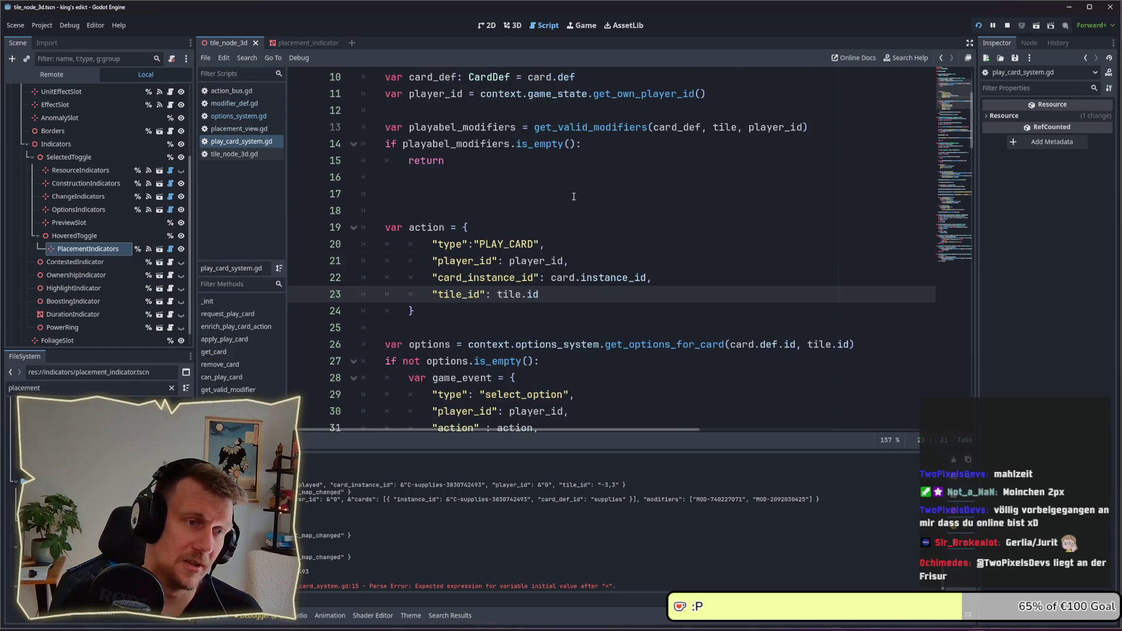
{"action": "left_click", "coordinate": [476, 195]}
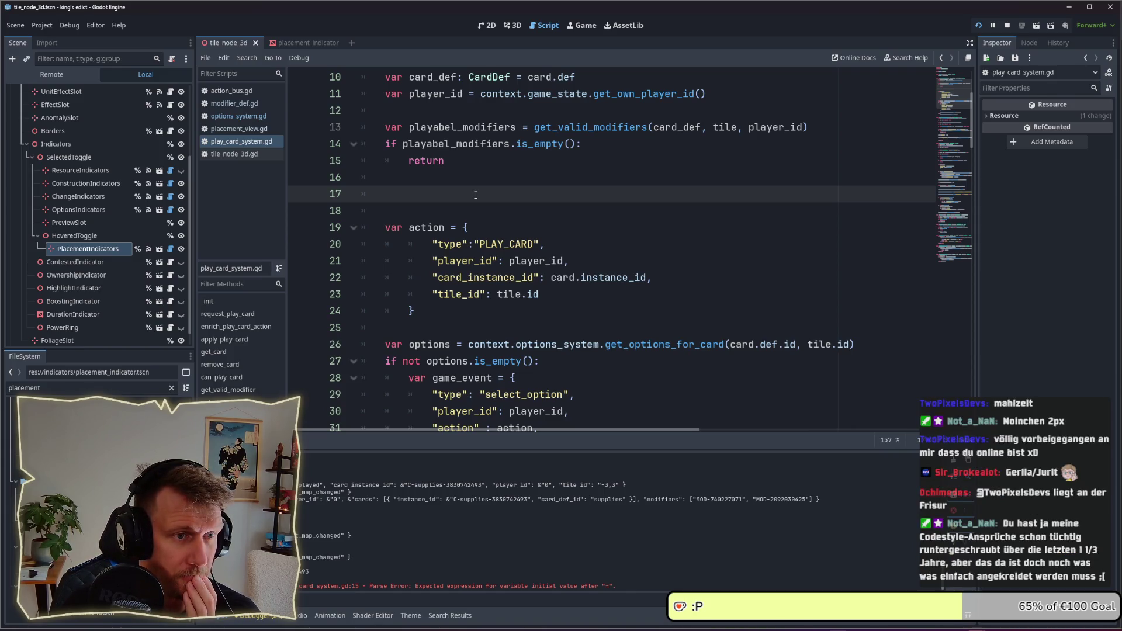
- Set a breakpoint in request_play_card and play a card on a tile in the game to hit it
{"action": "left_click", "coordinate": [299, 195]}
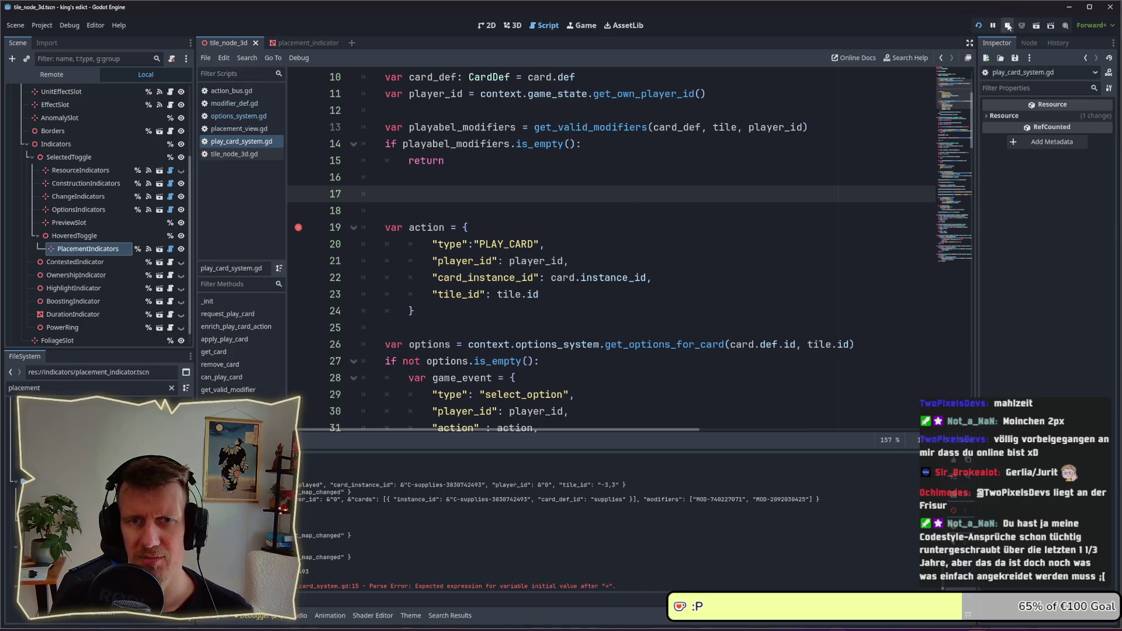
{"action": "key", "text": "alt+Tab"}
{"action": "key", "text": "alt+Tab"}
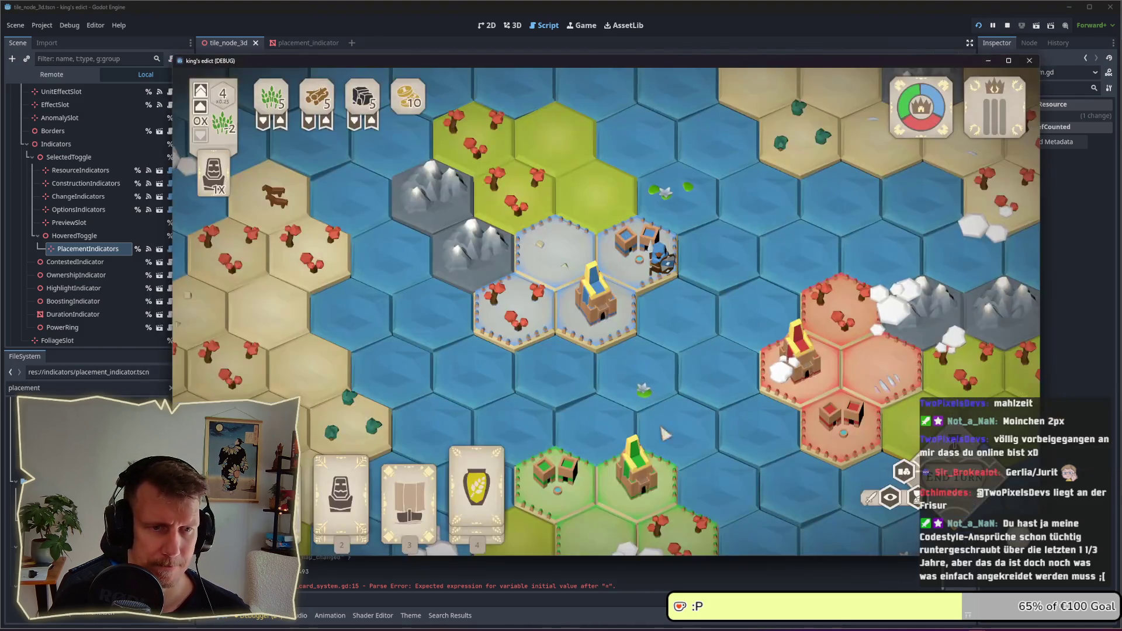
{"action": "left_click", "coordinate": [652, 269]}
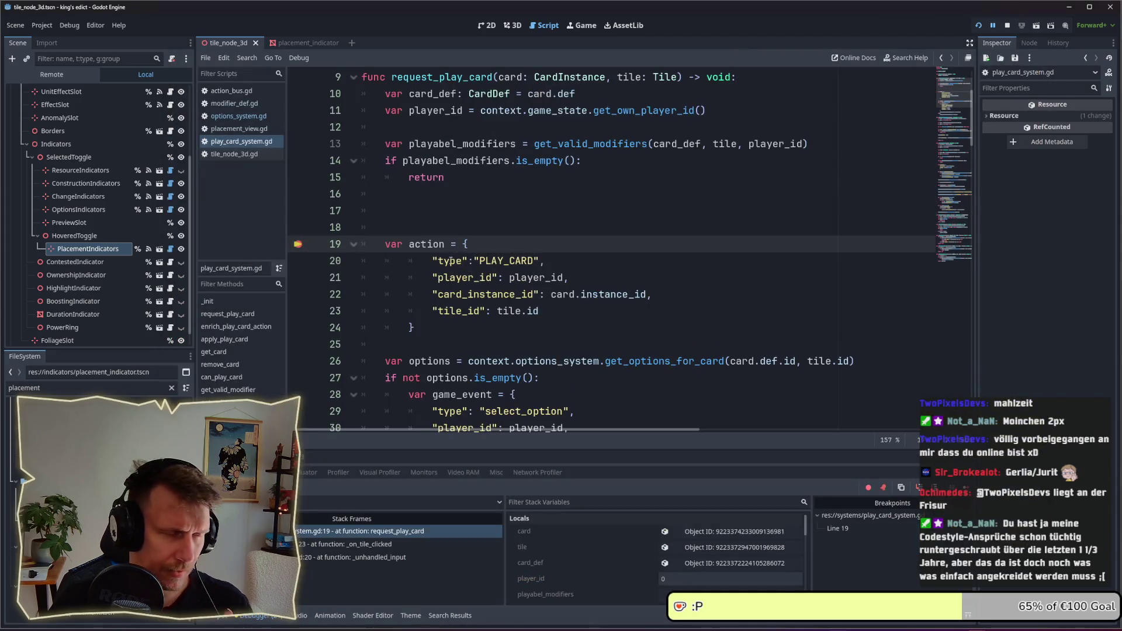
- Enlarge the debugger panel, expand playabel_modifiers in Locals and inspect element 0
{"action": "left_click_drag", "start_coordinate": [690, 447], "coordinate": [682, 349]}
{"action": "left_click", "coordinate": [706, 495]}
{"action": "left_click", "coordinate": [724, 524]}
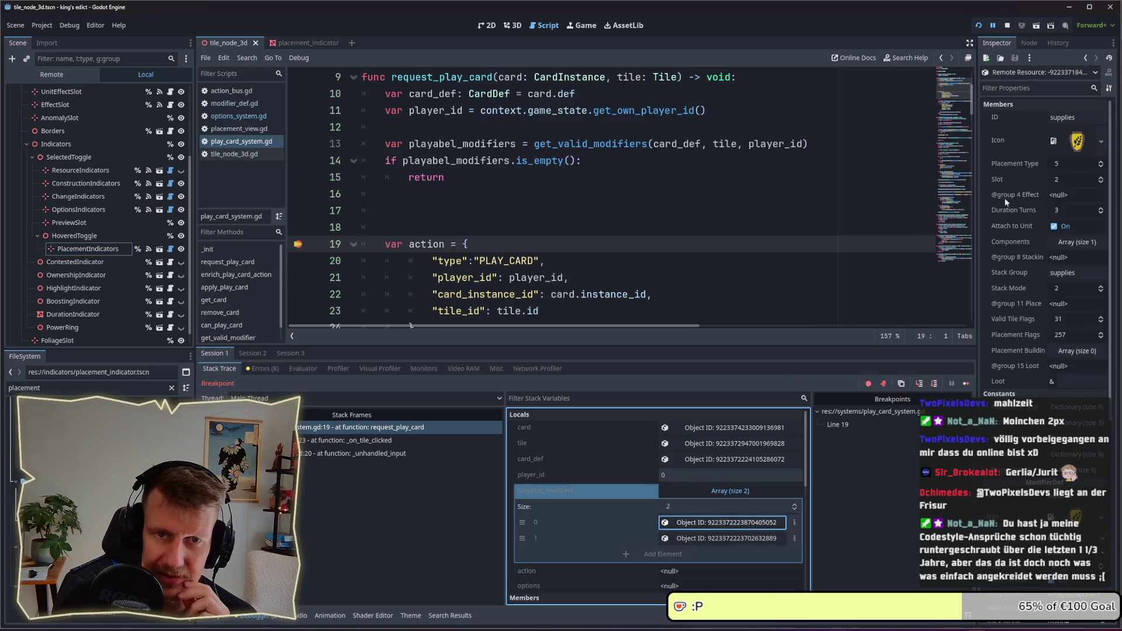
- Inspect the second modifier, supplies_house, scrolling through its properties in the Inspector
{"action": "left_click", "coordinate": [713, 538]}
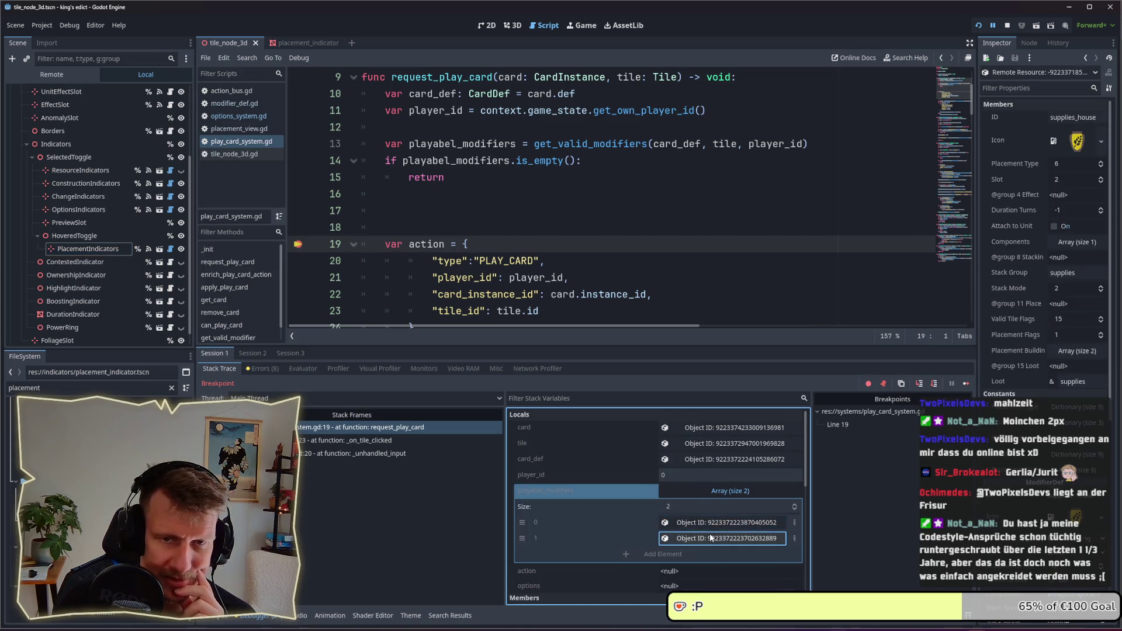
{"action": "scroll", "coordinate": [1063, 502], "scroll_direction": "down", "scroll_amount": 5}
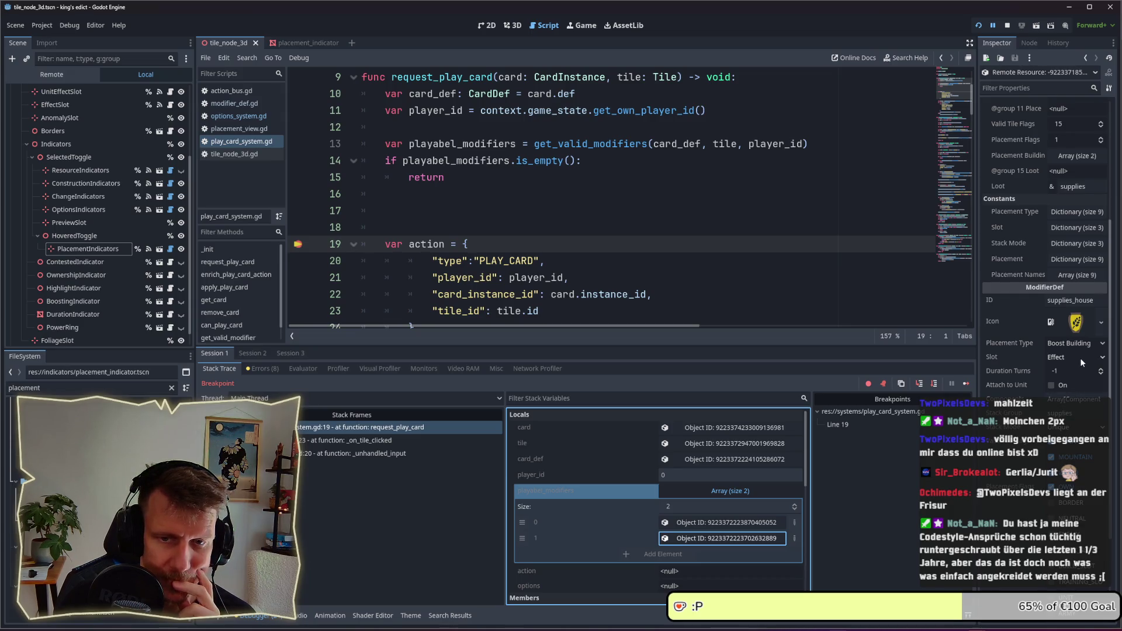
{"action": "scroll", "coordinate": [1080, 357], "scroll_direction": "up", "scroll_amount": 4}
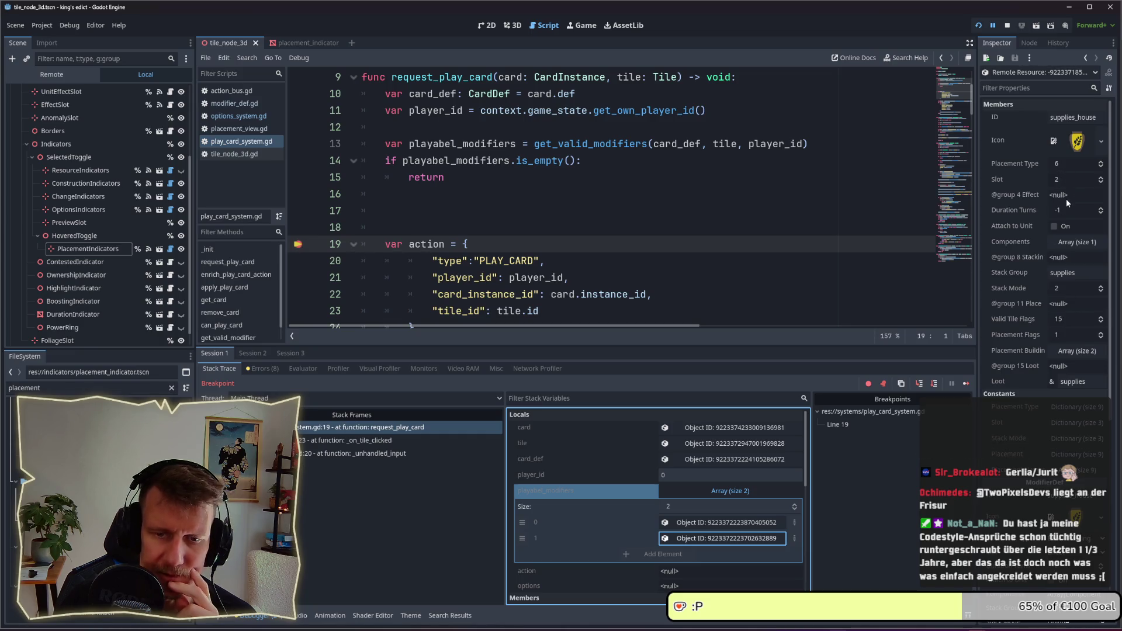
{"action": "scroll", "coordinate": [1018, 226], "scroll_direction": "down", "scroll_amount": 3}
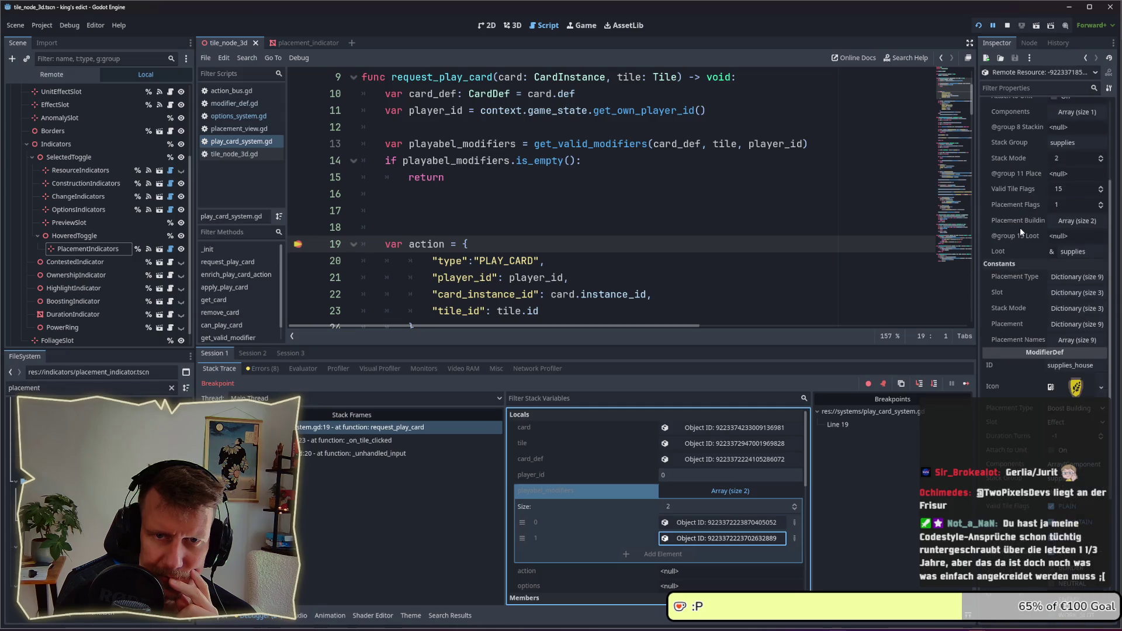
{"action": "scroll", "coordinate": [1019, 226], "scroll_direction": "down", "scroll_amount": 5}
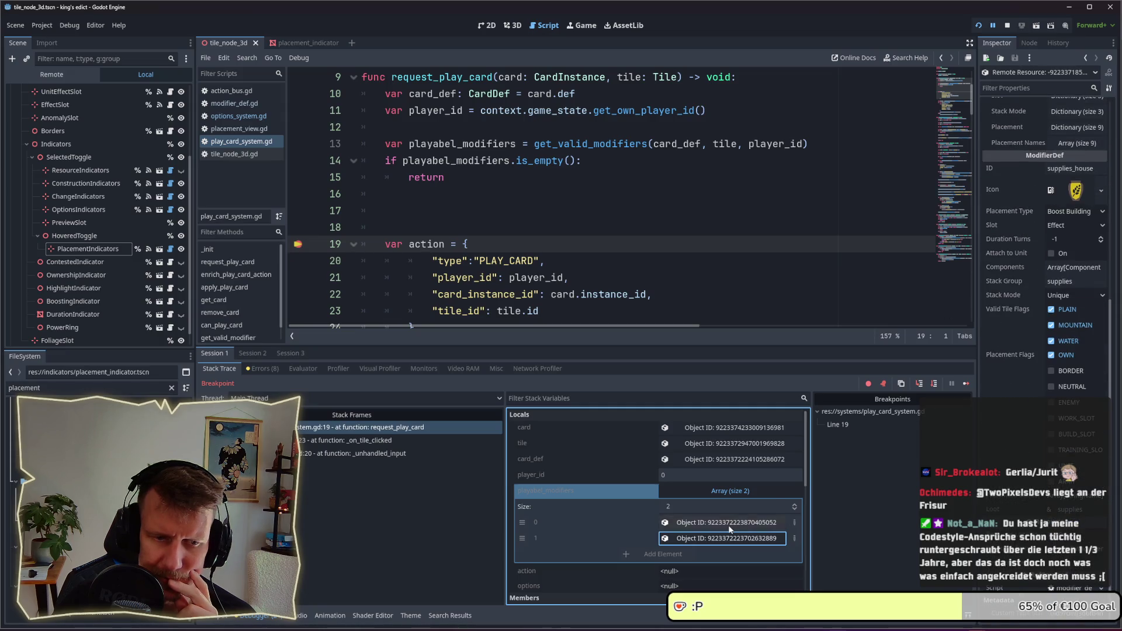
- Check that the supplies modifier's Placement Type is Boost Unit
{"action": "left_click", "coordinate": [728, 525]}
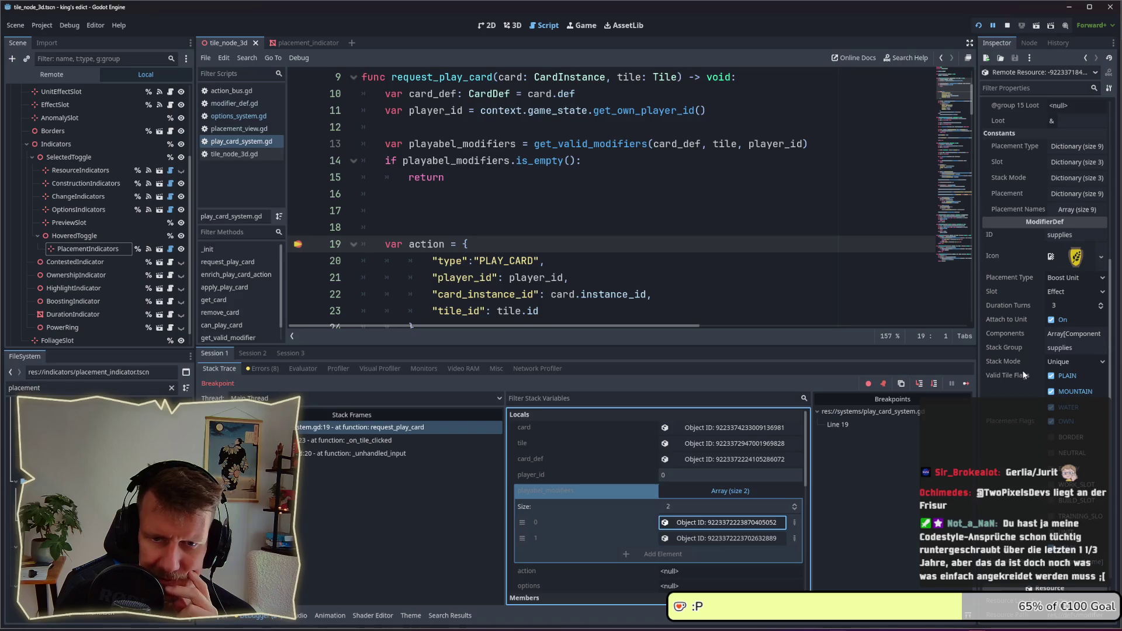
{"action": "left_click", "coordinate": [1072, 279]}
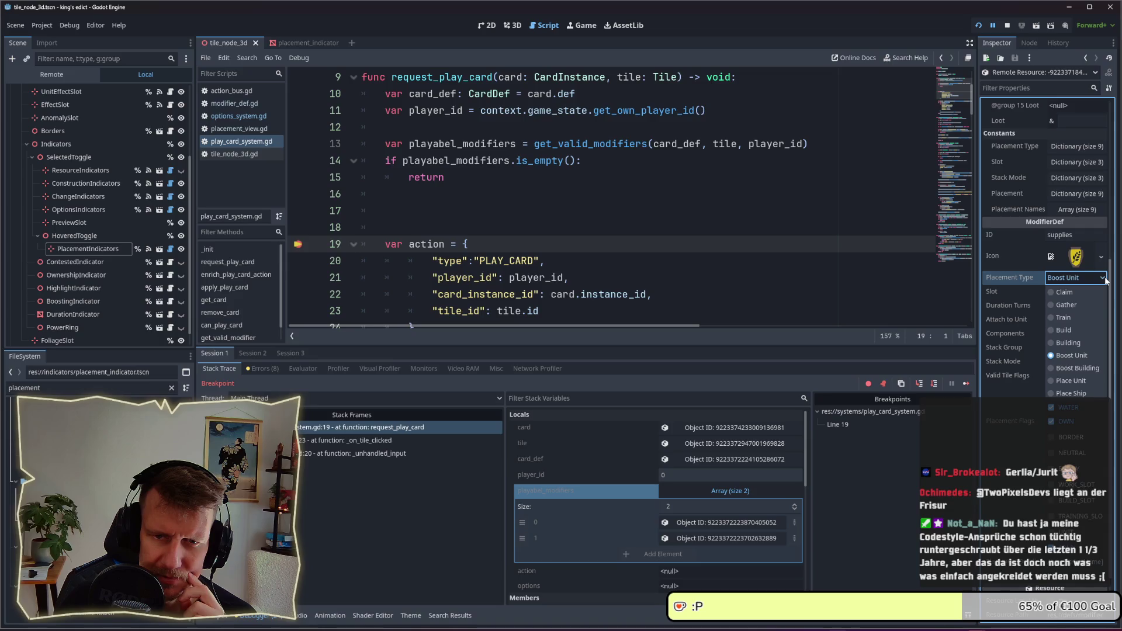
{"action": "left_click", "coordinate": [1105, 281]}
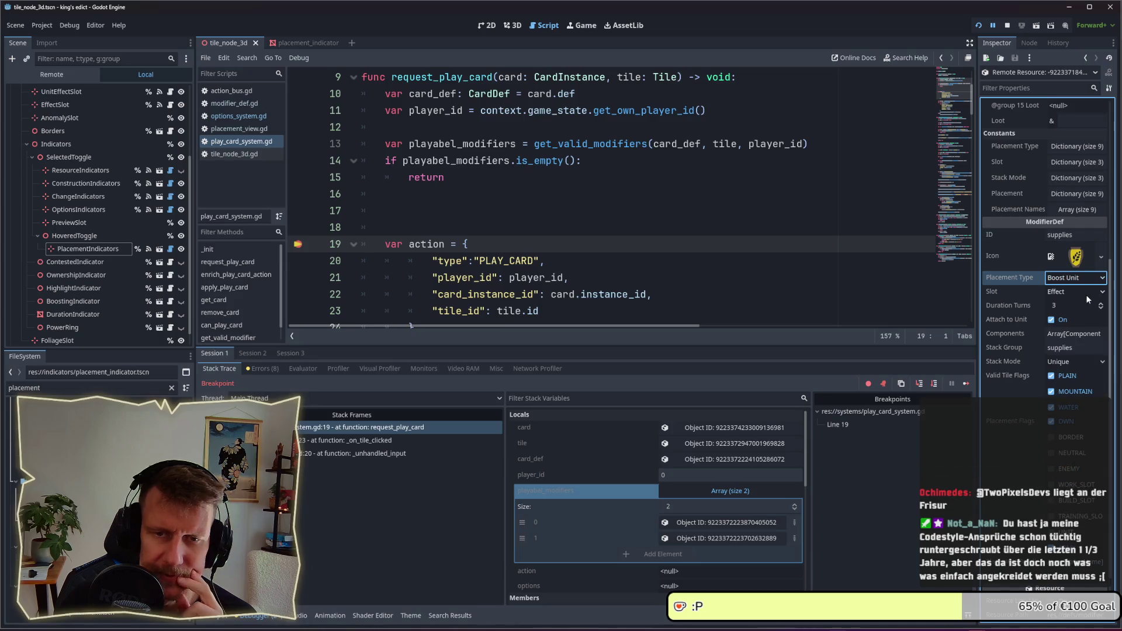
{"action": "scroll", "coordinate": [1086, 295], "scroll_direction": "up", "scroll_amount": 3}
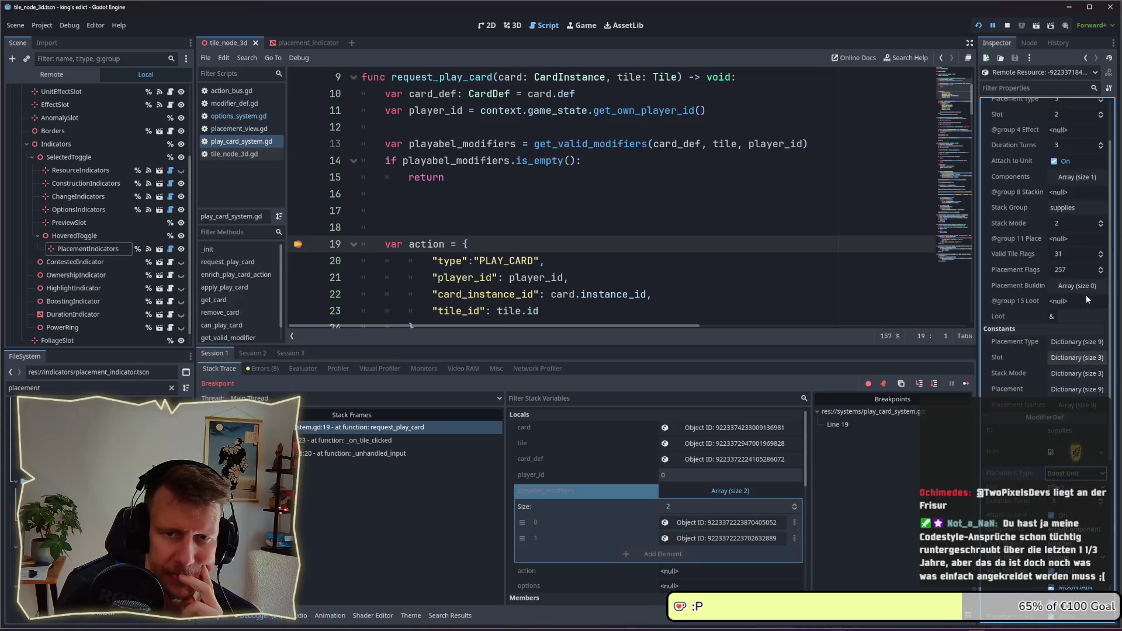
{"action": "scroll", "coordinate": [1085, 294], "scroll_direction": "up", "scroll_amount": 1}
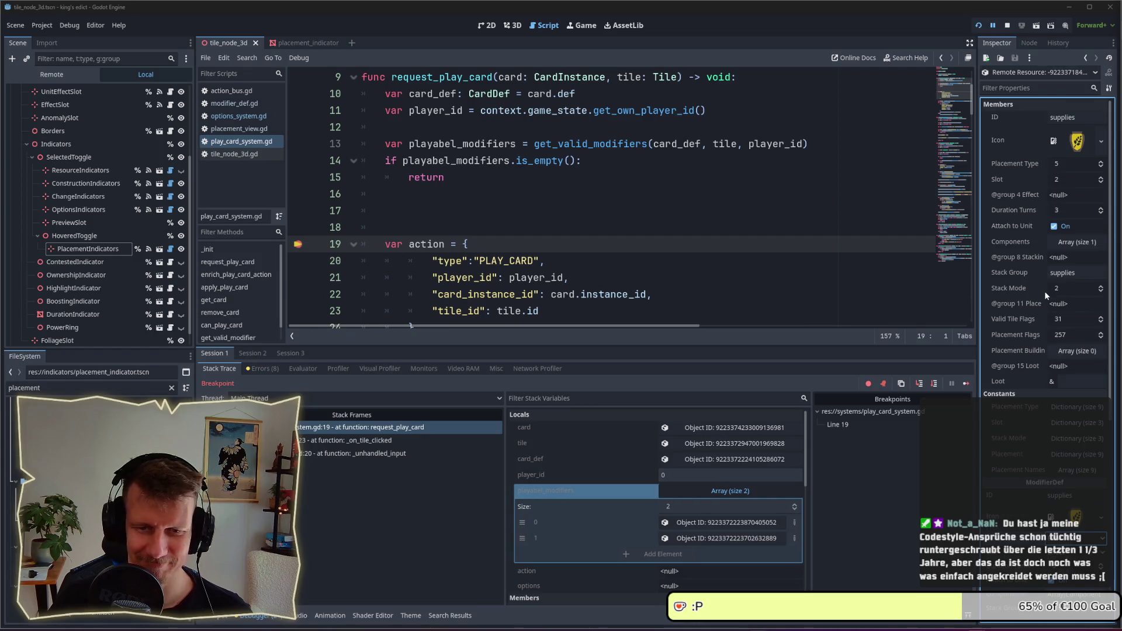
{"action": "scroll", "coordinate": [1043, 291], "scroll_direction": "down", "scroll_amount": 5}
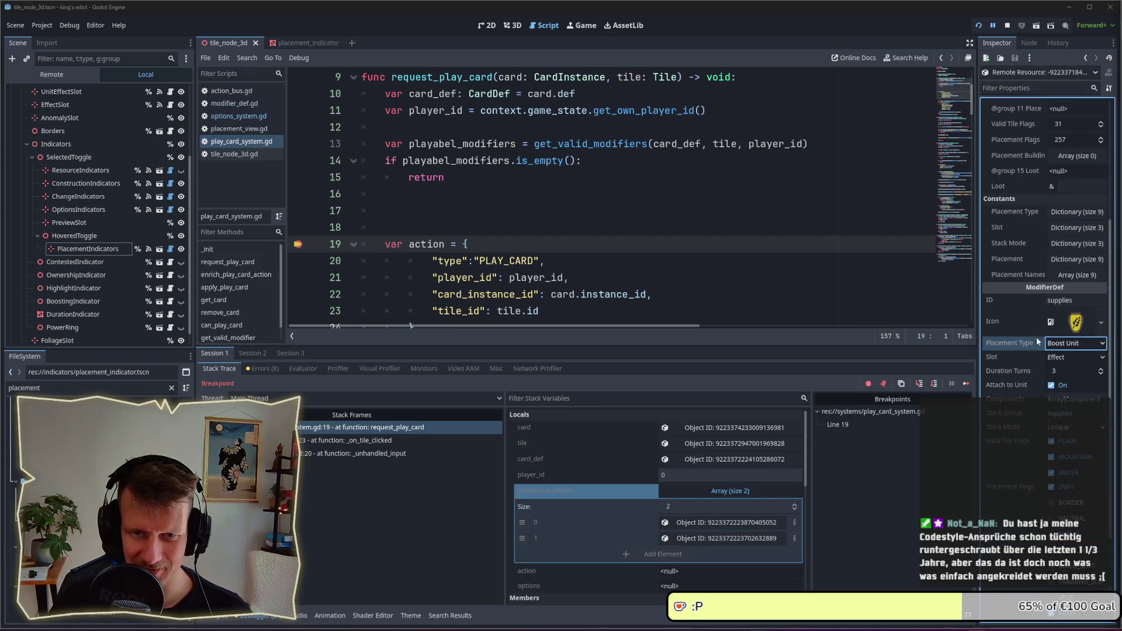
{"action": "scroll", "coordinate": [1097, 257], "scroll_direction": "up", "scroll_amount": 5}
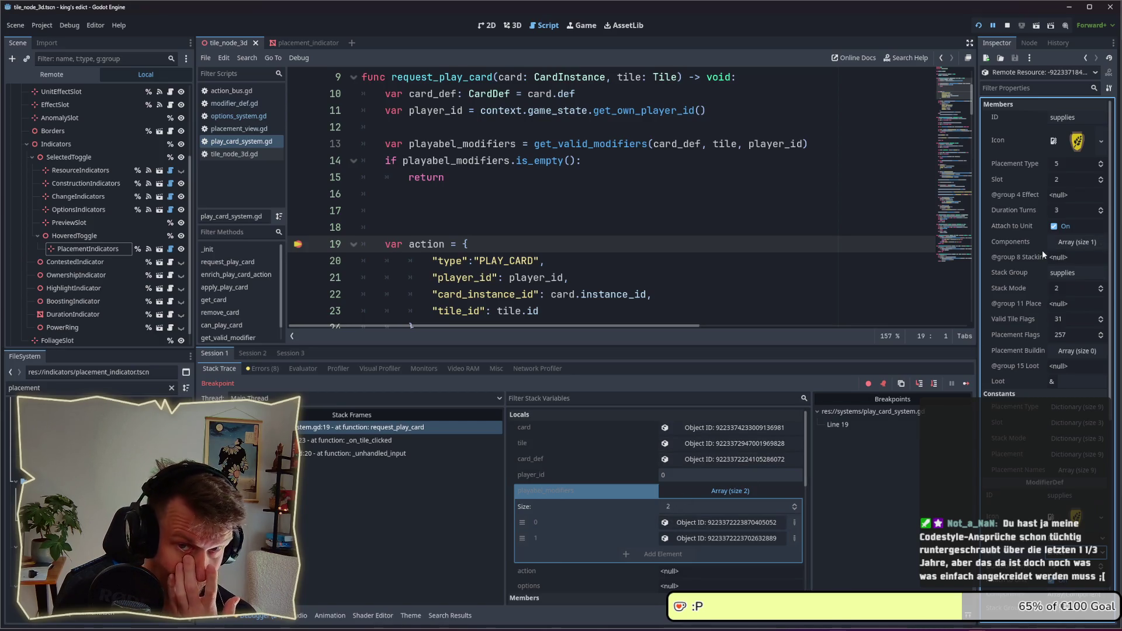
- Confirm supplies_house's Placement Type is Boost Building, then stop the debug session
{"action": "left_click", "coordinate": [713, 522]}
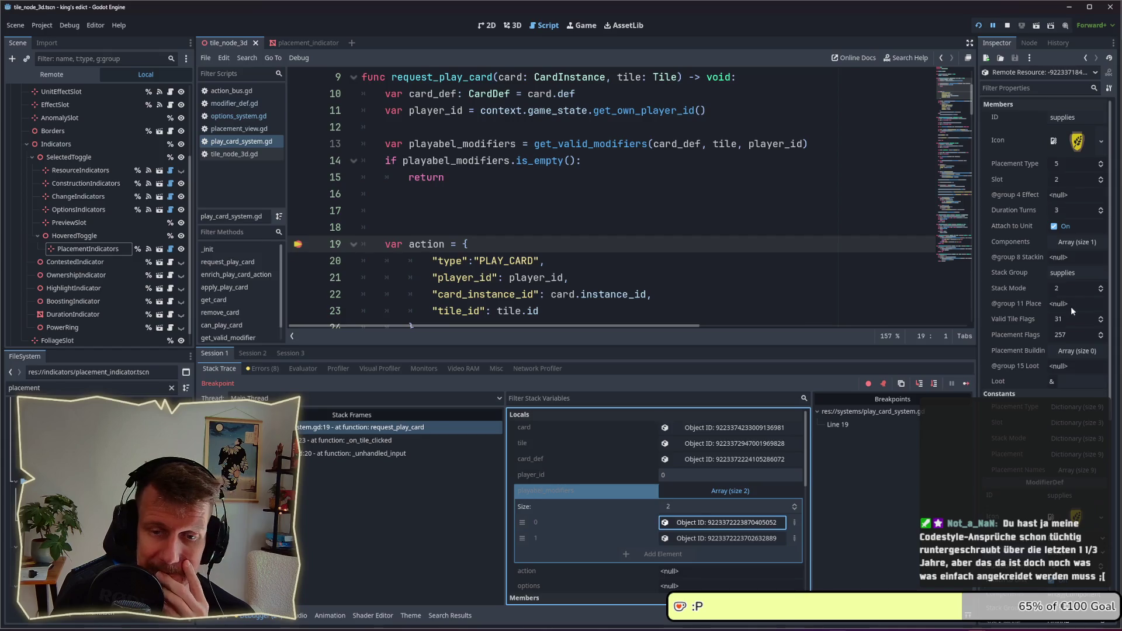
{"action": "left_click", "coordinate": [713, 538]}
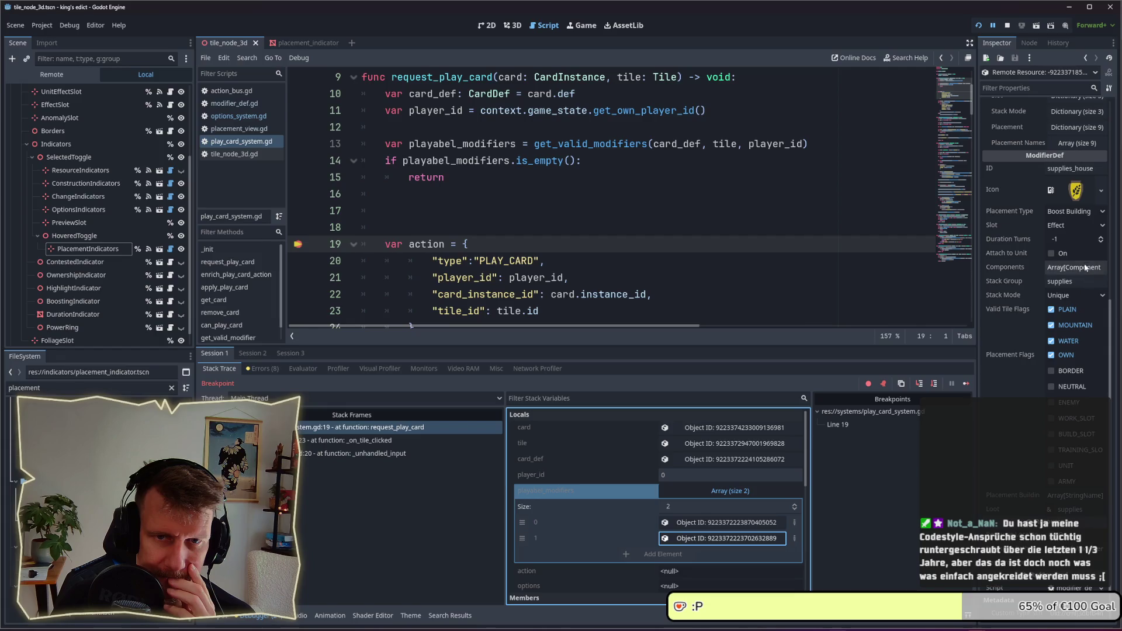
{"action": "left_click", "coordinate": [1086, 214]}
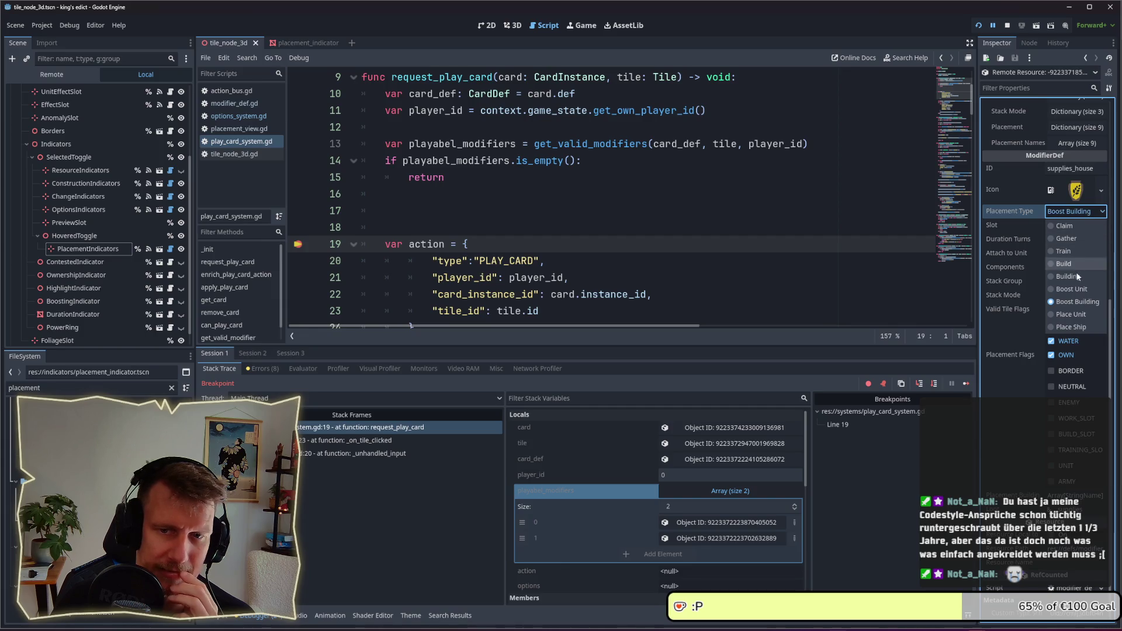
{"action": "left_click", "coordinate": [1094, 217]}
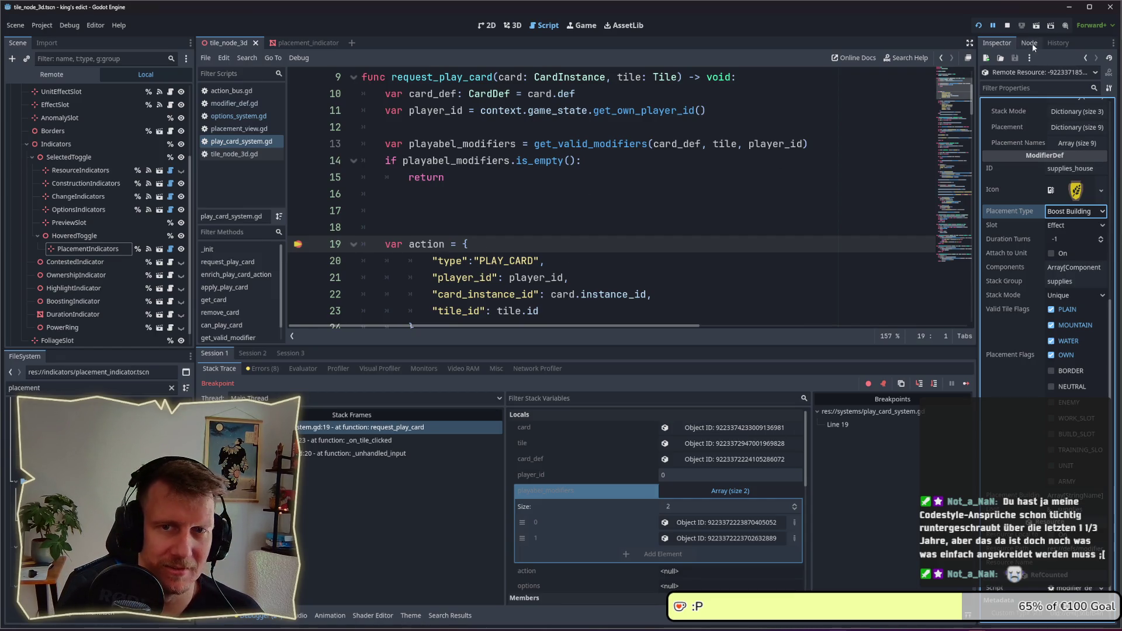
{"action": "key", "text": "F8"}
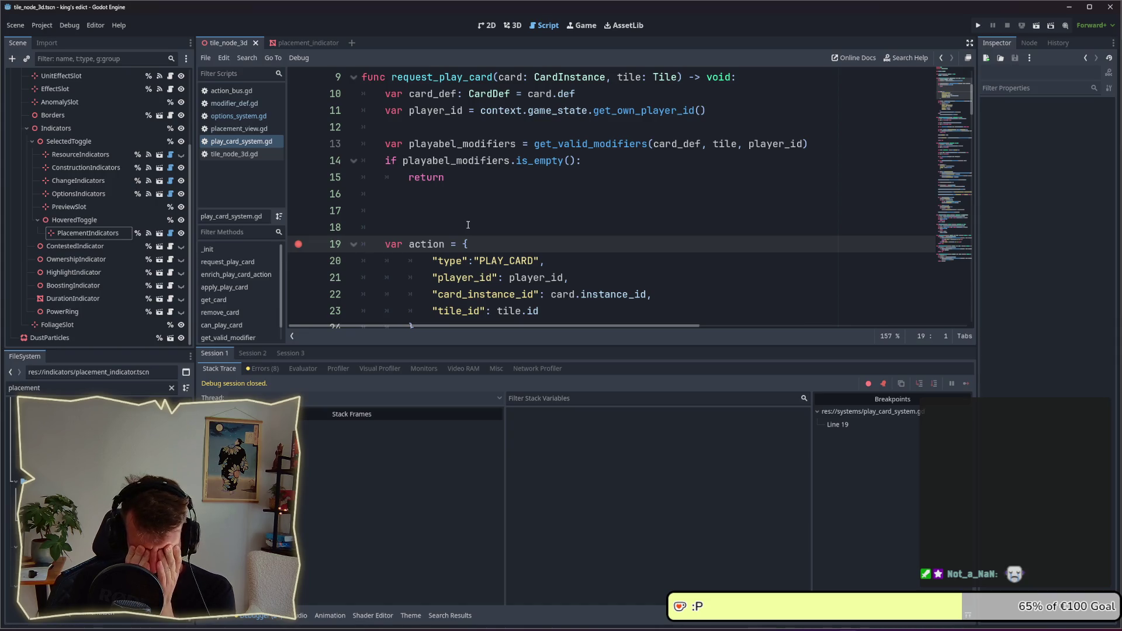
- Filter the FileSystem dock for 'modifier' and open modifier_def.gd
{"action": "double_click", "coordinate": [26, 387]}
{"action": "type", "text": "me"}
{"action": "key", "text": "BackSpace"}
{"action": "type", "text": "odifer"}
{"action": "key", "text": "BackSpace"}
{"action": "key", "text": "BackSpace"}
{"action": "type", "text": "ier"}
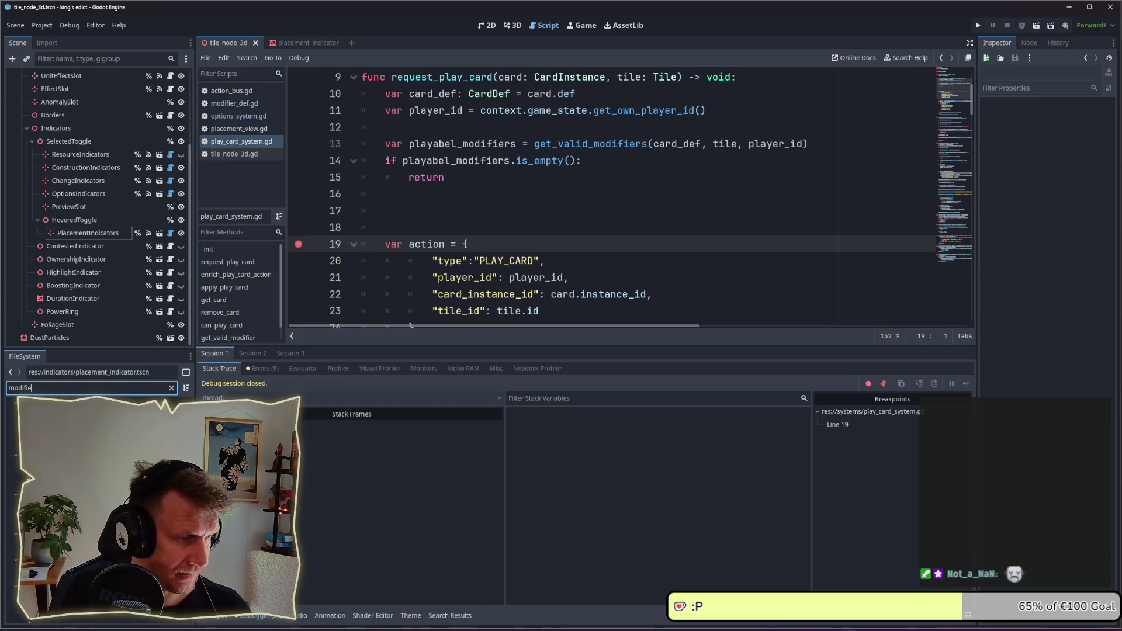
{"action": "key", "text": "Return"}
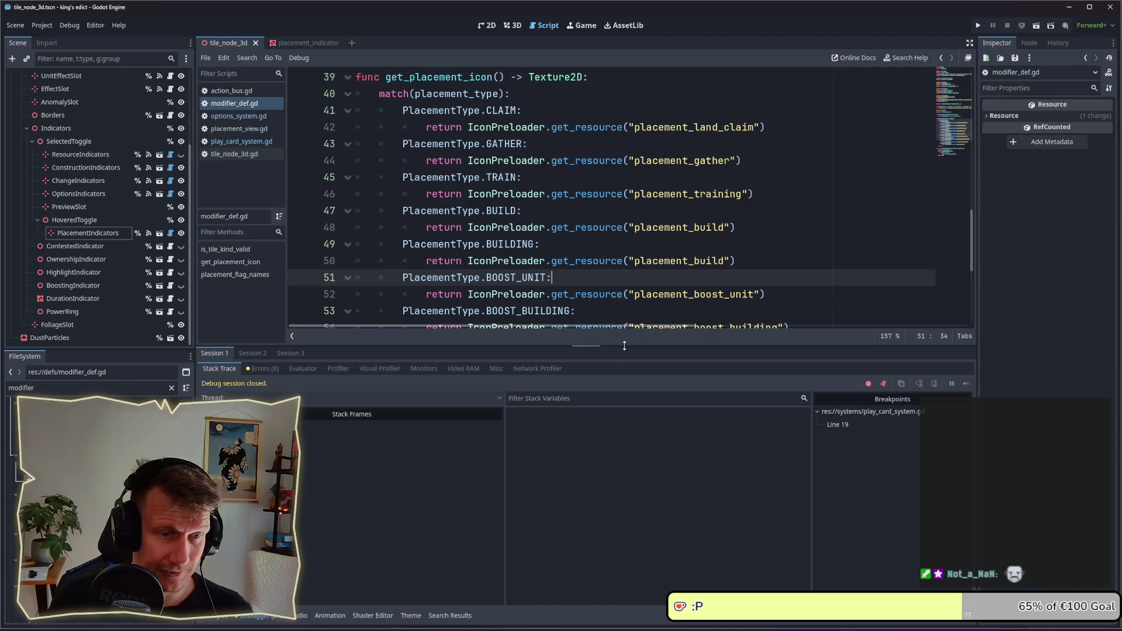
- Scroll modifier_def.gd up to line 1 to read the ModifierDef class and PlacementType enum
{"action": "left_click_drag", "start_coordinate": [624, 348], "coordinate": [624, 379]}
{"action": "scroll", "coordinate": [540, 227], "scroll_direction": "up", "scroll_amount": 2}
{"action": "scroll", "coordinate": [540, 227], "scroll_direction": "up", "scroll_amount": 5}
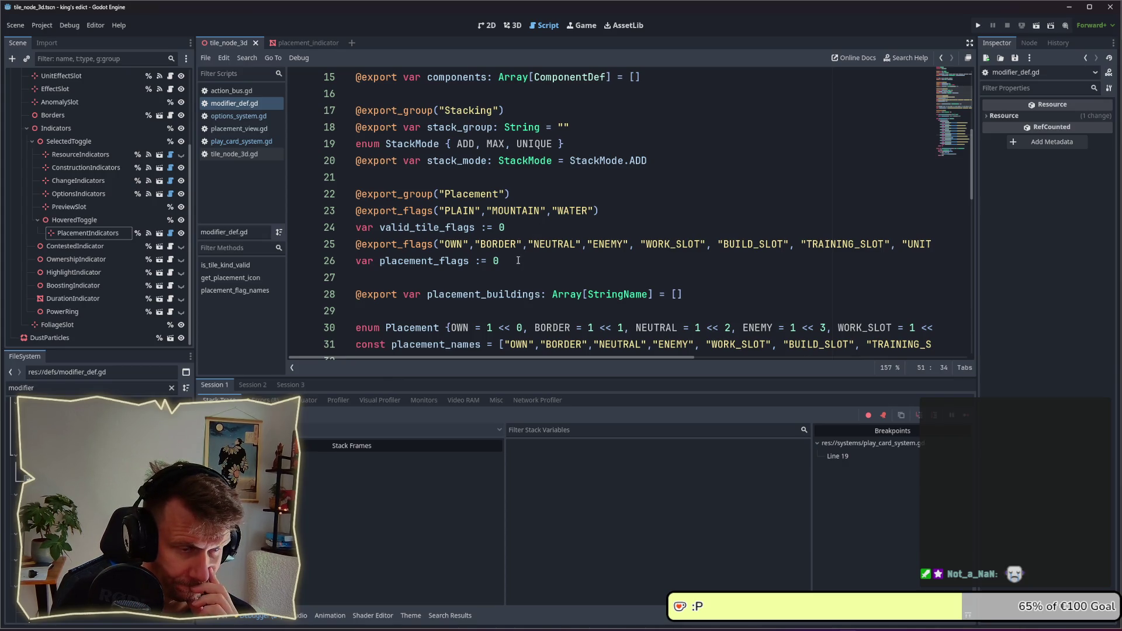
{"action": "scroll", "coordinate": [517, 261], "scroll_direction": "up", "scroll_amount": 5}
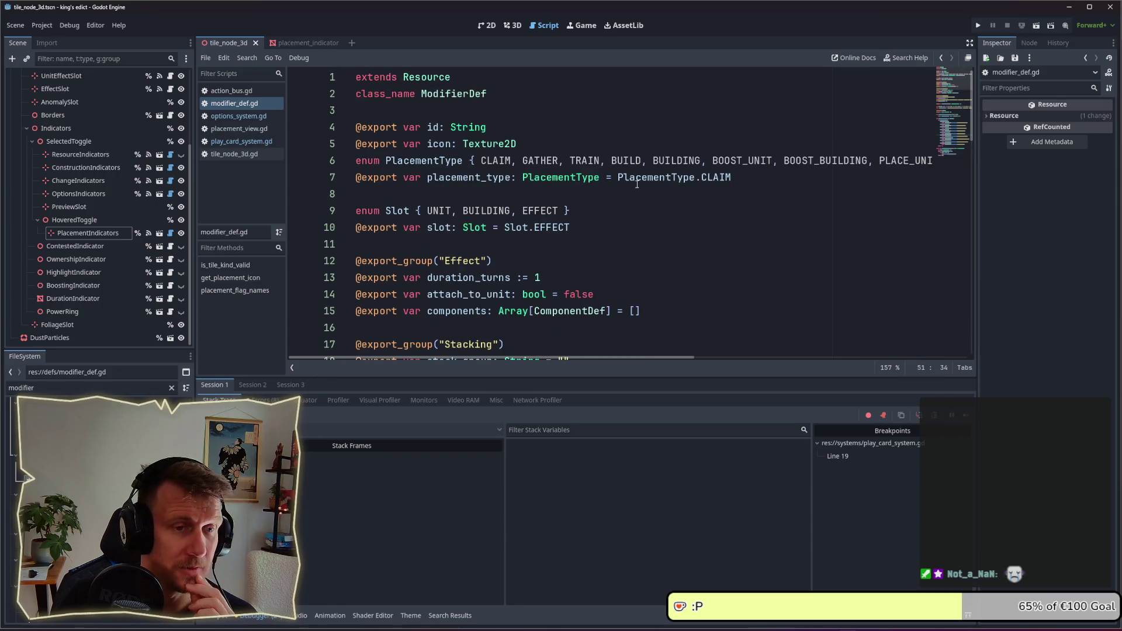
{"action": "mouse_move", "coordinate": [543, 357]}
{"action": "left_mouse_down"}
{"action": "mouse_move", "coordinate": [664, 355]}
{"action": "mouse_move", "coordinate": [525, 353]}
{"action": "left_mouse_up"}
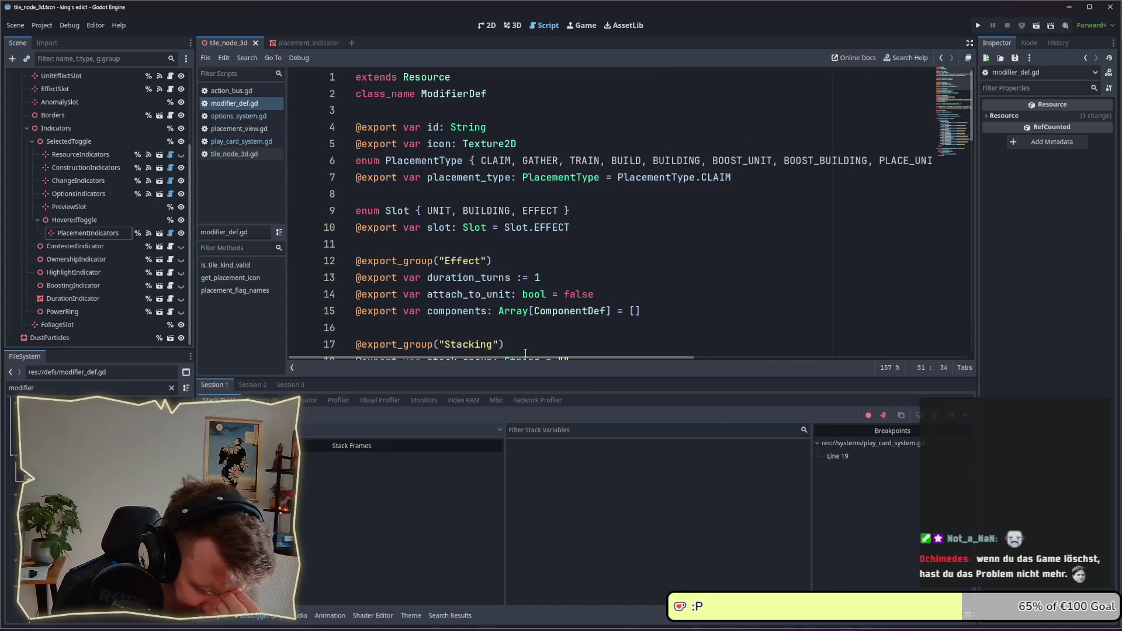
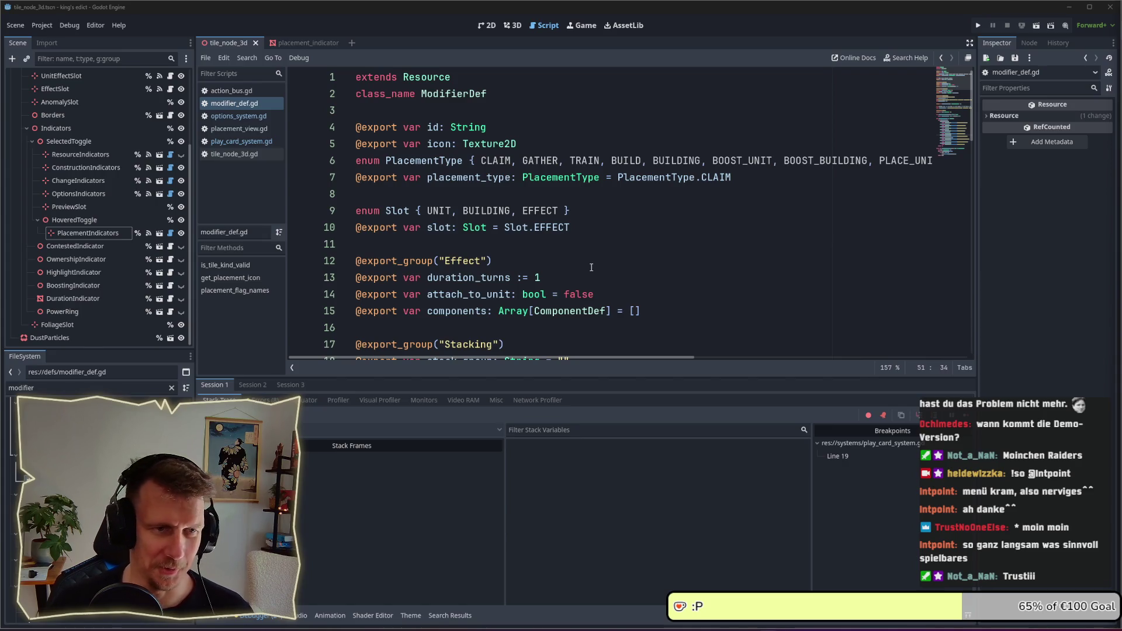
- Review the modifier script's placement_type, Effect export group and duration_turns lines
{"action": "scroll", "coordinate": [591, 267], "scroll_direction": "down", "scroll_amount": 1}
{"action": "scroll", "coordinate": [585, 251], "scroll_direction": "up", "scroll_amount": 1}
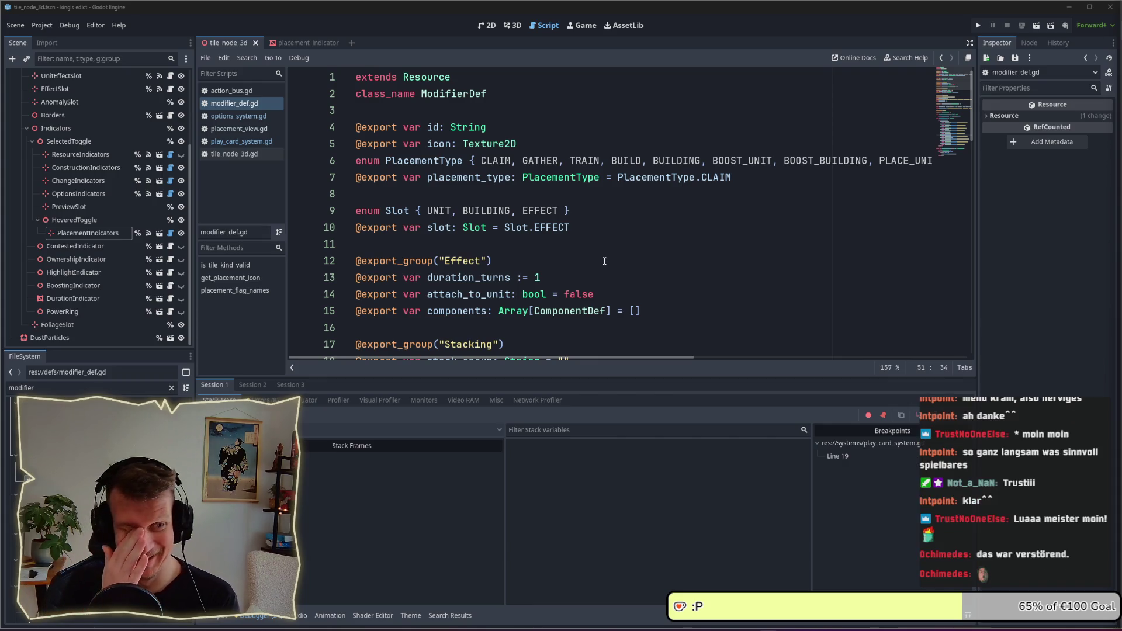
{"action": "left_click", "coordinate": [604, 260]}
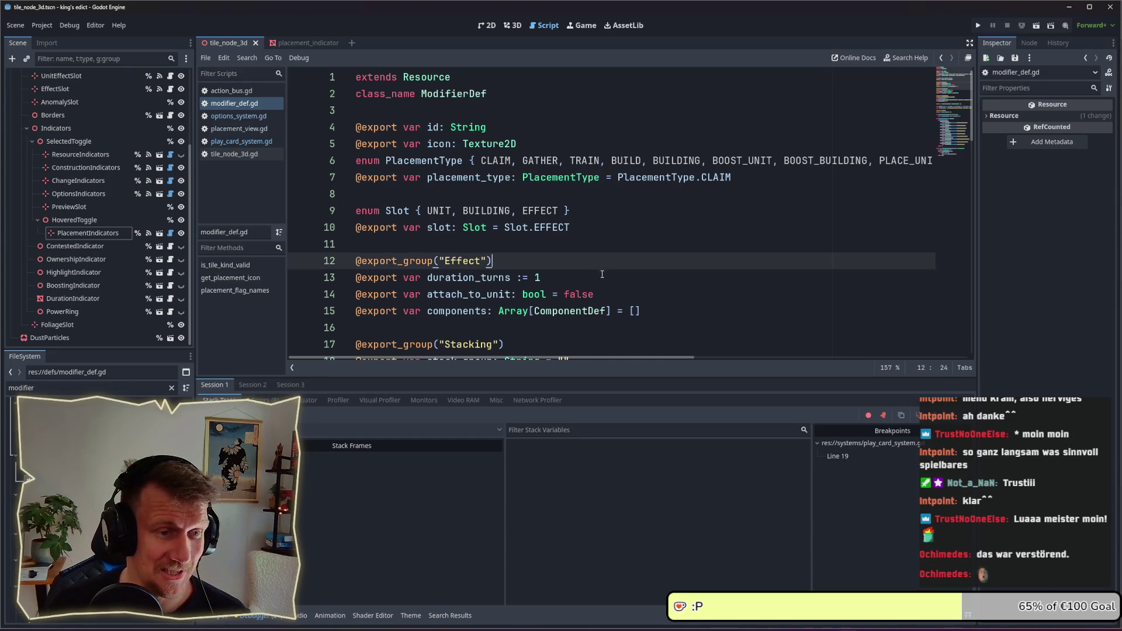
{"action": "left_click", "coordinate": [602, 274]}
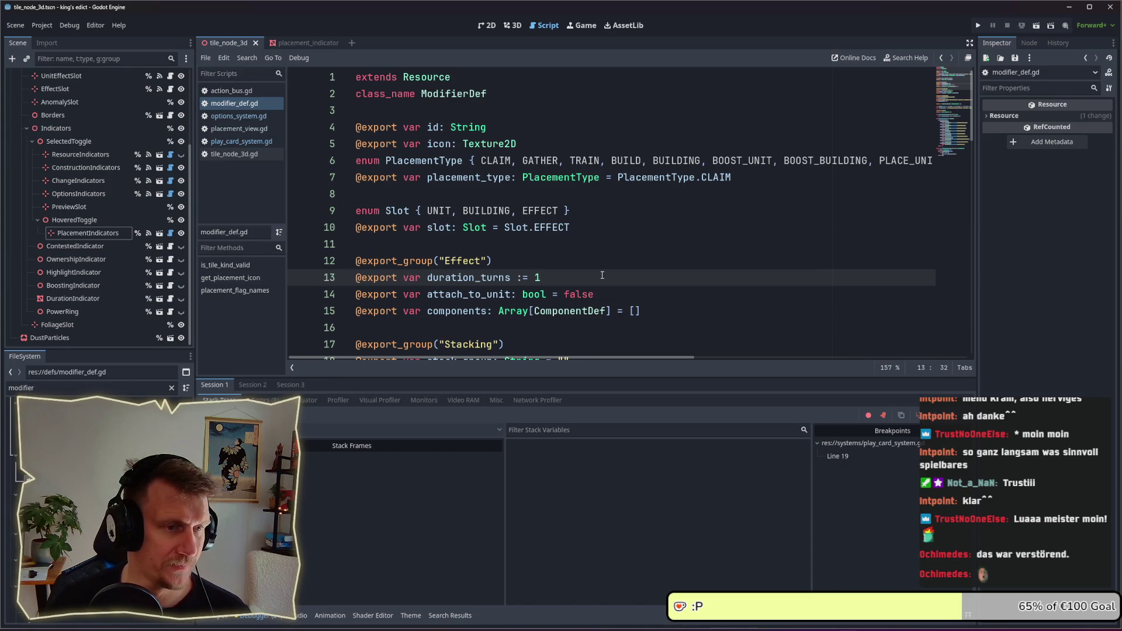
{"action": "key", "text": "Up"}
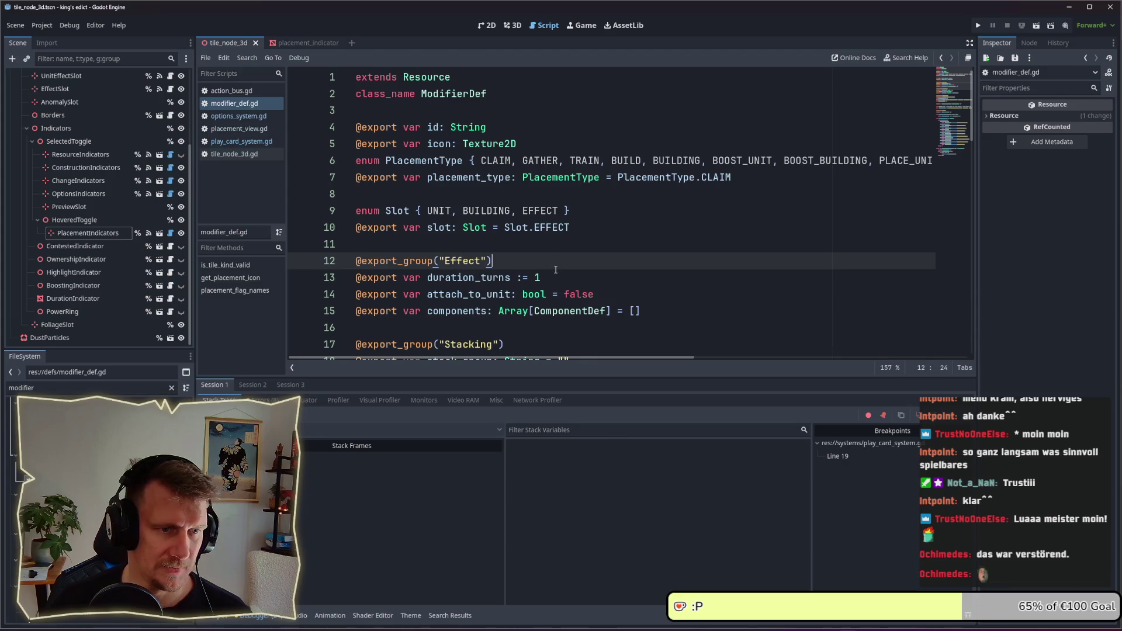
{"action": "key", "text": "Down"}
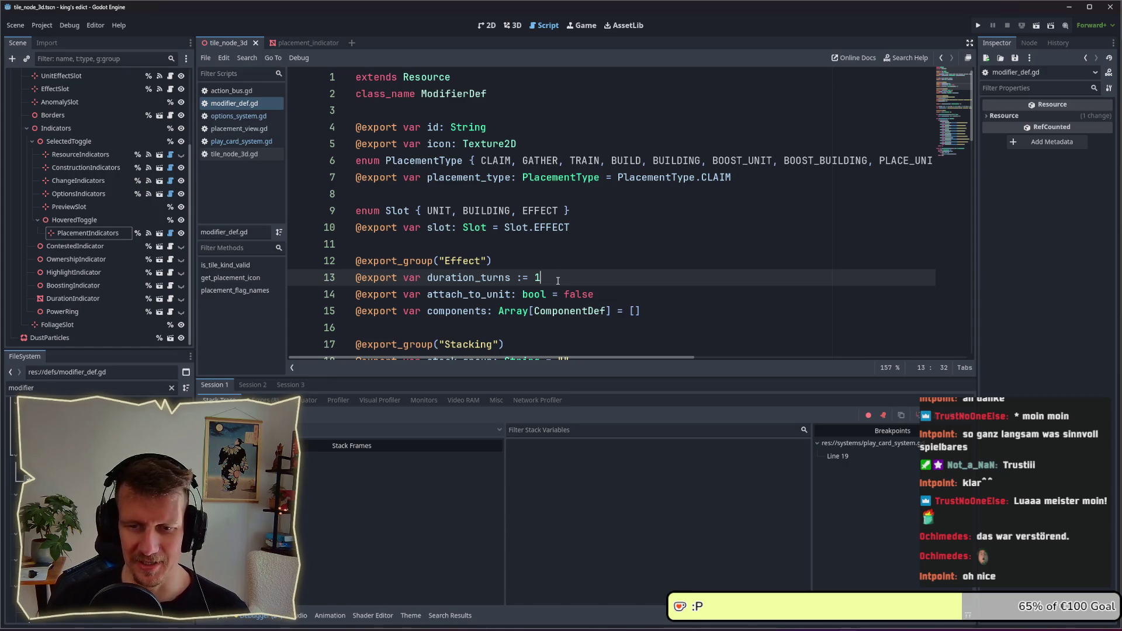
{"action": "left_click", "coordinate": [545, 248]}
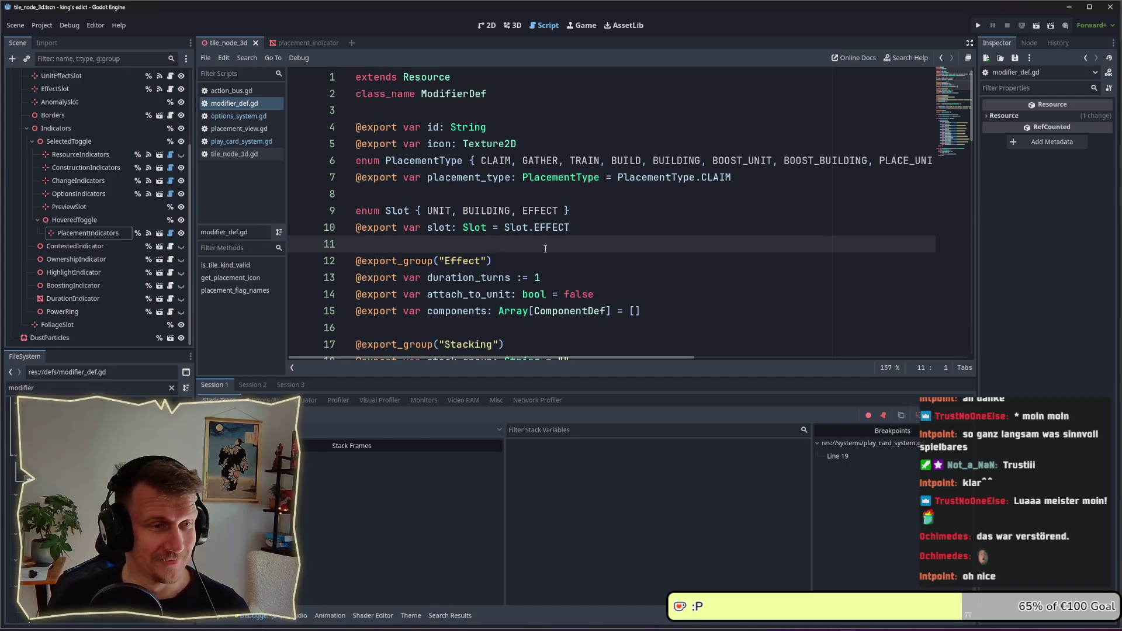
{"action": "left_click", "coordinate": [570, 195]}
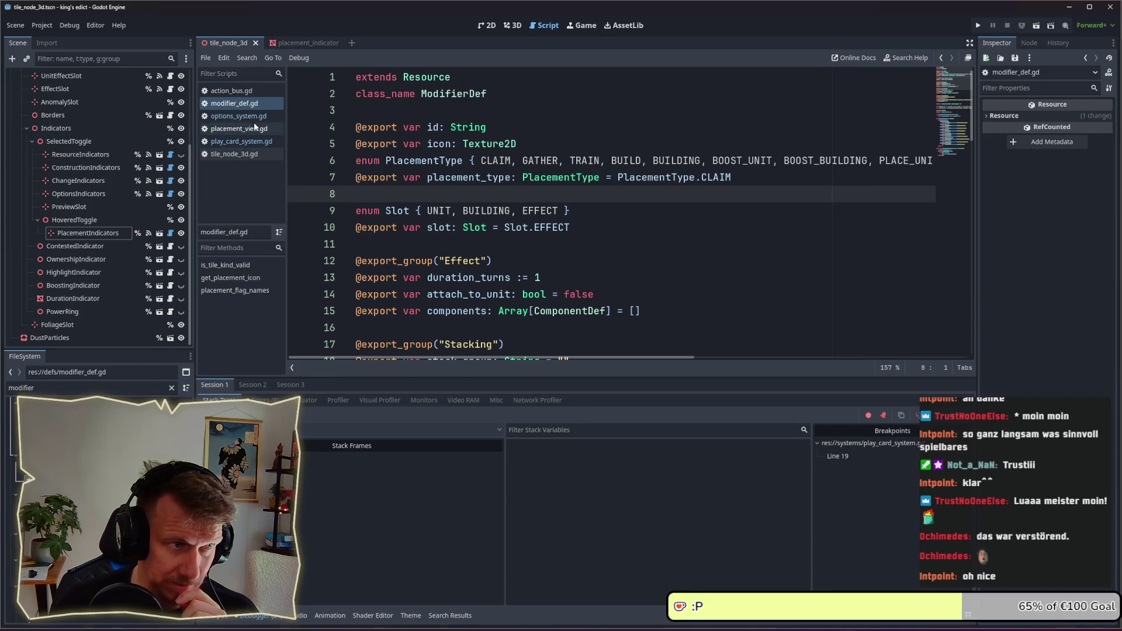
{"action": "double_click", "coordinate": [7, 387]}
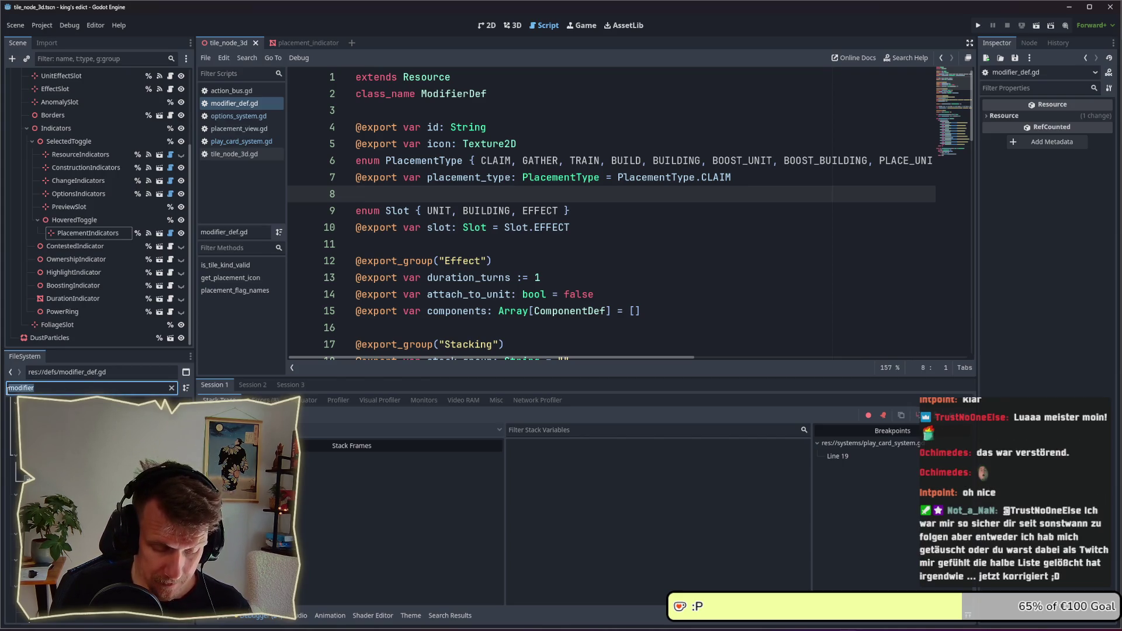
{"action": "scroll", "coordinate": [432, 292], "scroll_direction": "down", "scroll_amount": 7}
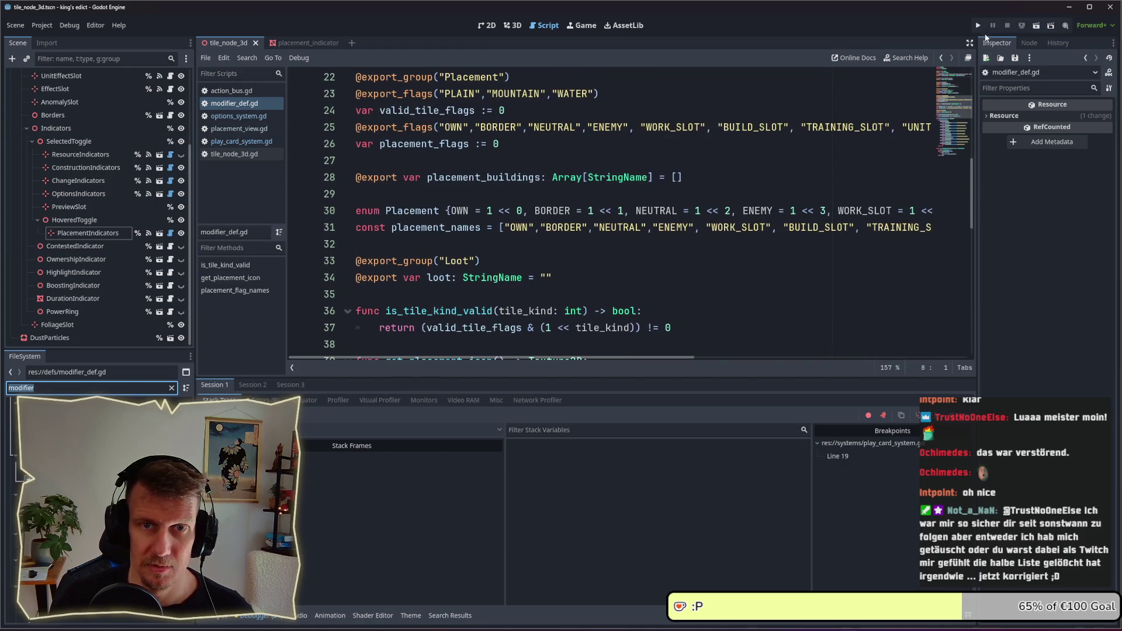
- Run the game and host a multiplayer match on the Even Steven map
{"action": "key", "text": "F5"}
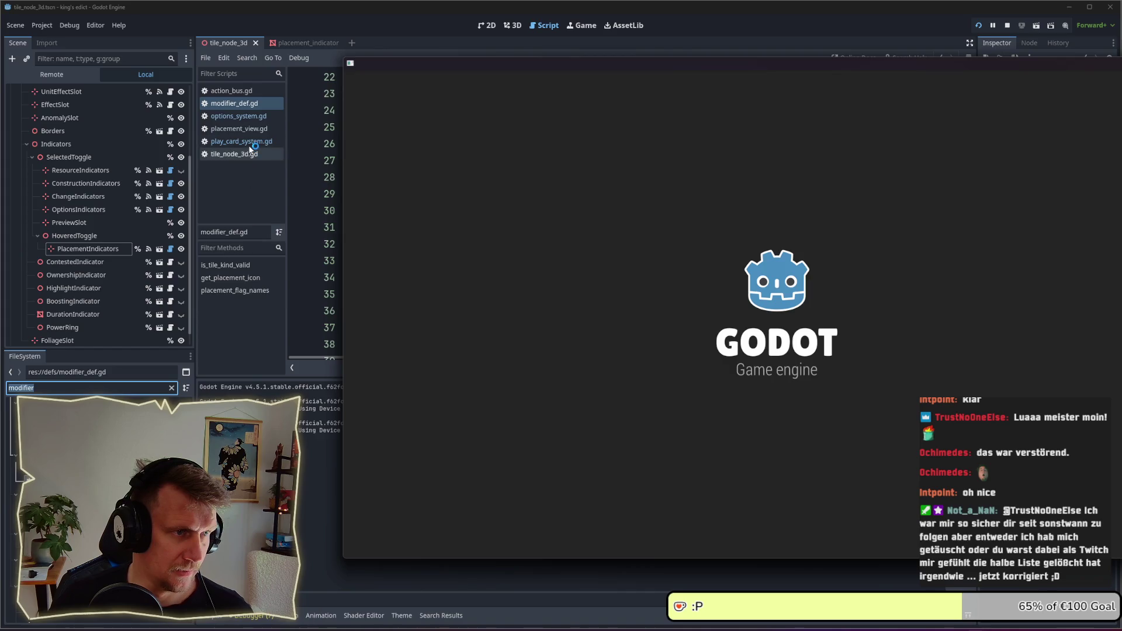
{"action": "key", "text": "alt+Tab"}
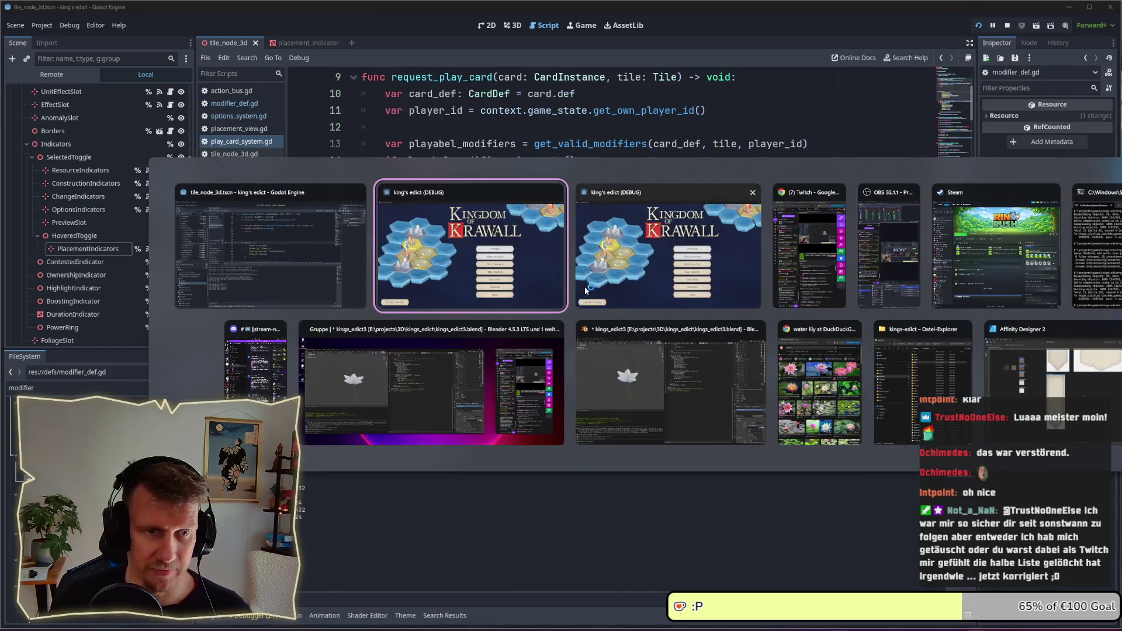
{"action": "left_click", "coordinate": [865, 352]}
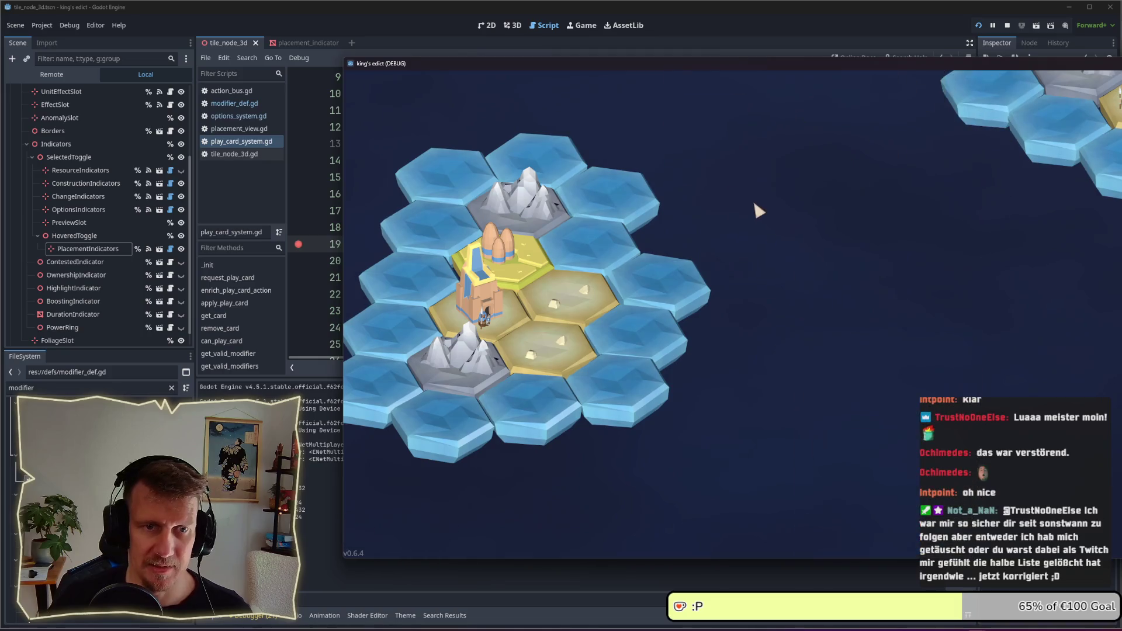
{"action": "left_click", "coordinate": [1113, 532]}
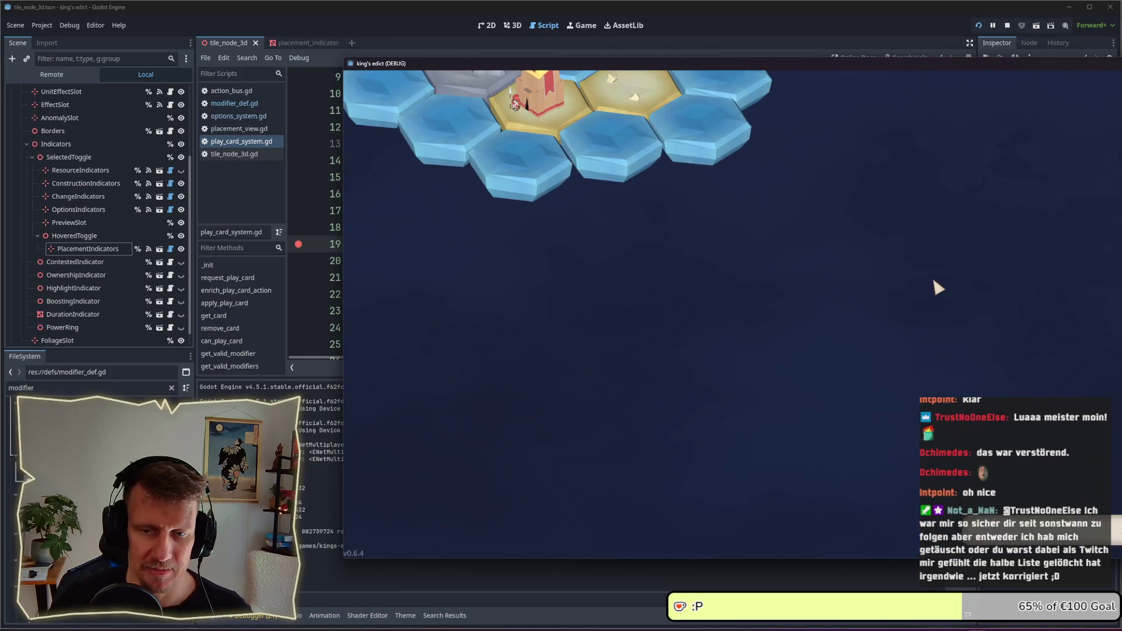
{"action": "left_click", "coordinate": [988, 116]}
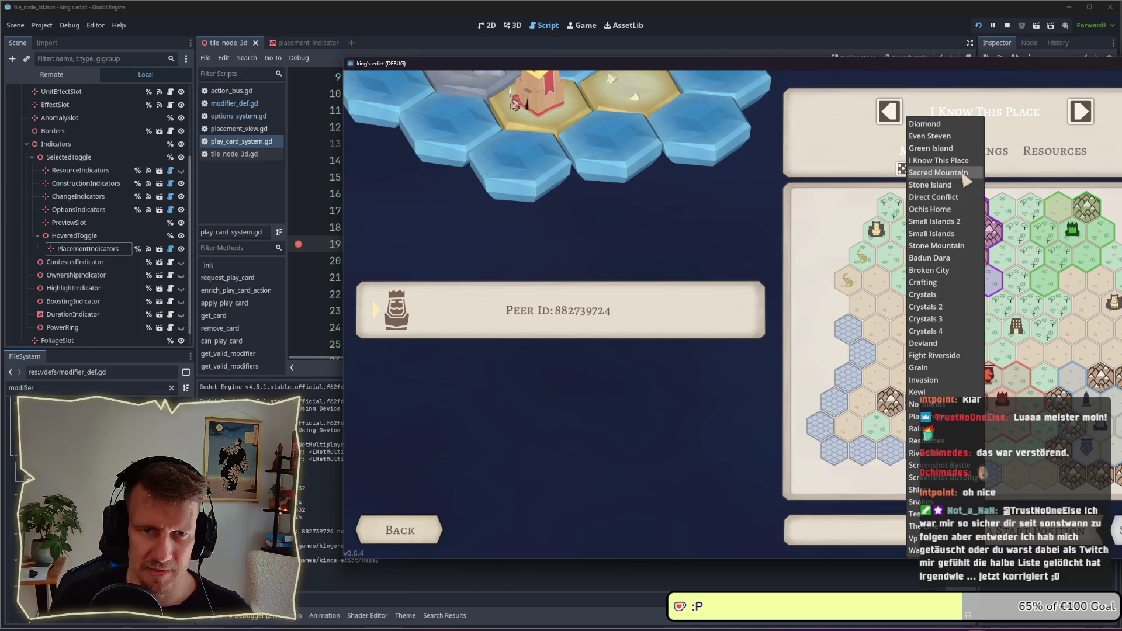
{"action": "left_click", "coordinate": [944, 137]}
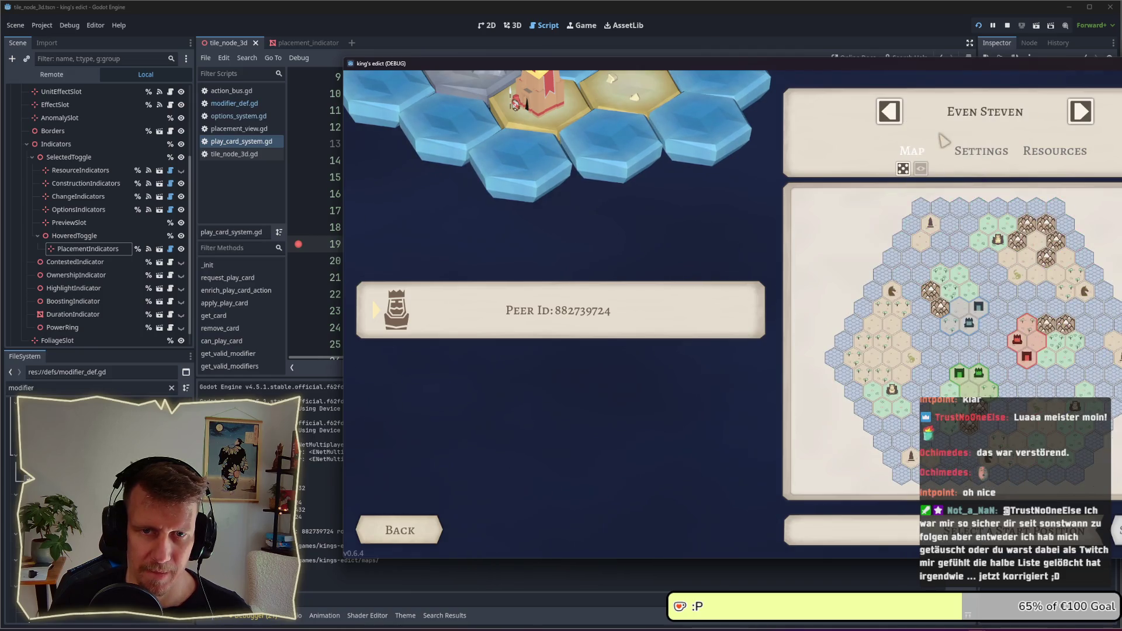
{"action": "left_click", "coordinate": [1115, 530]}
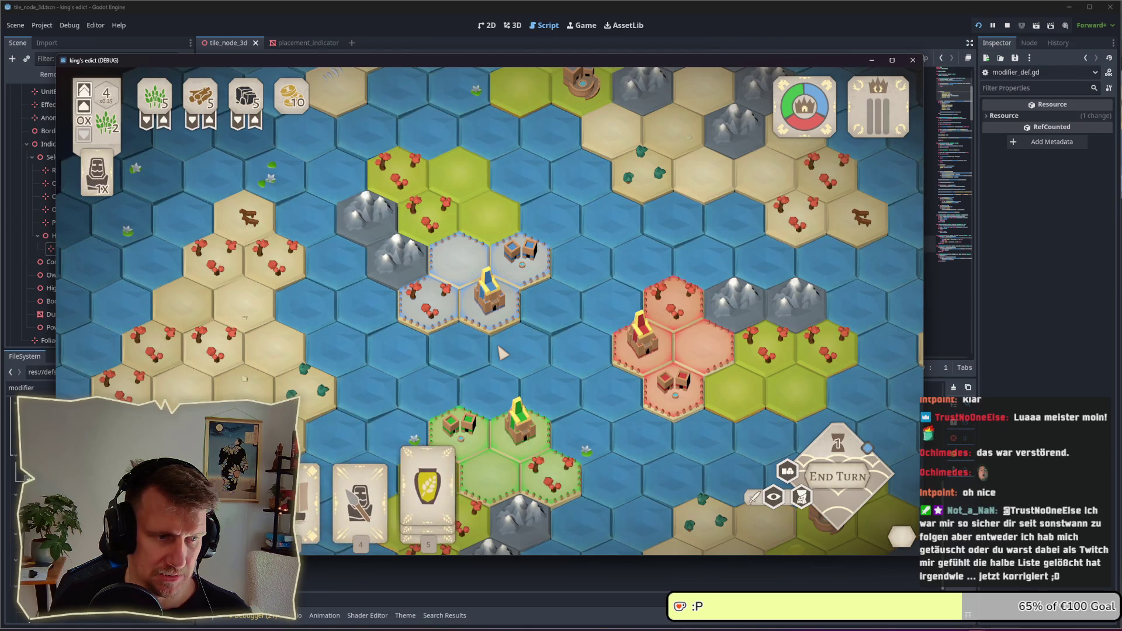
- Play cards on board tiles to hit the request_play_card breakpoint
{"action": "left_click", "coordinate": [533, 295]}
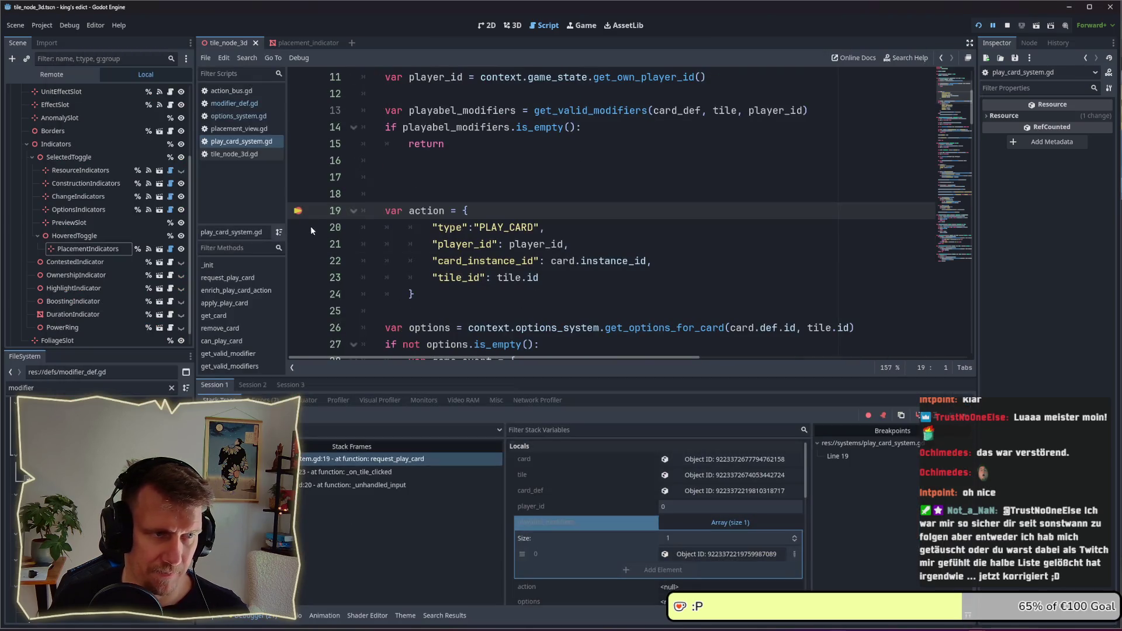
{"action": "key", "text": "F12"}
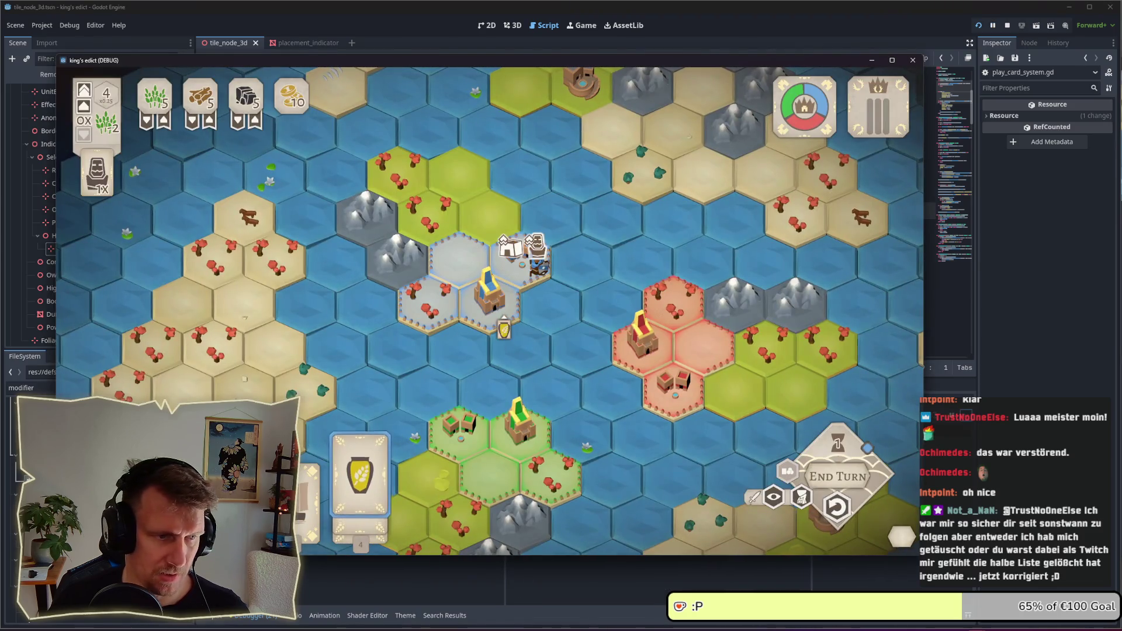
{"action": "left_click", "coordinate": [535, 318]}
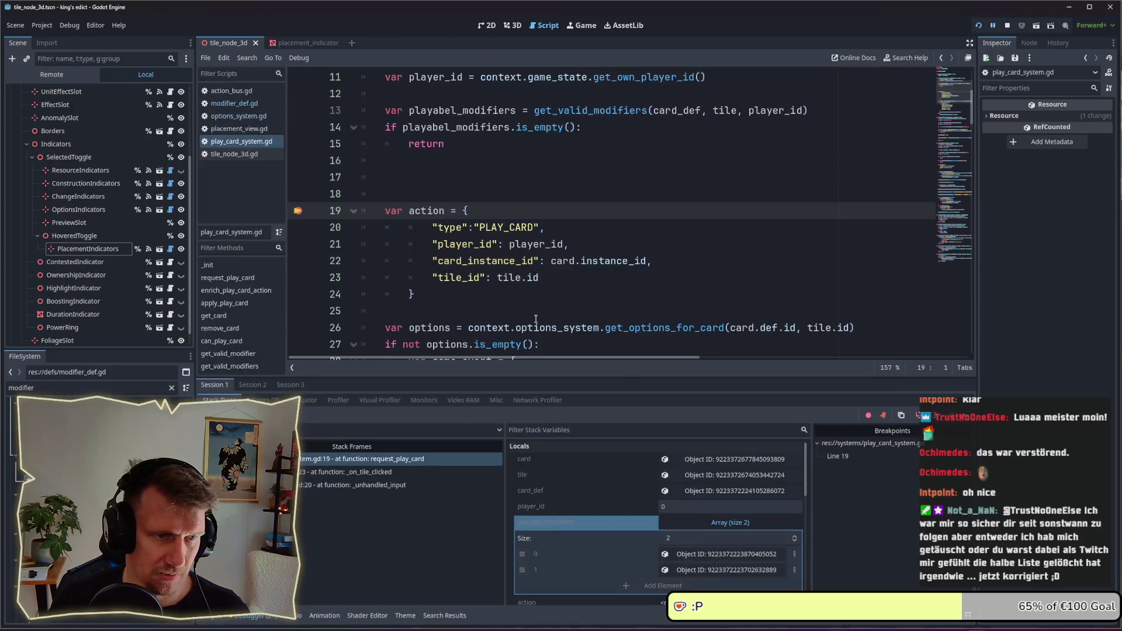
- Inspect playable modifier 0: ID 'supplies', Boost Unit placement, Effect slot, 3 duration turns
{"action": "left_click", "coordinate": [725, 554]}
{"action": "scroll", "coordinate": [1060, 233], "scroll_direction": "down", "scroll_amount": 5}
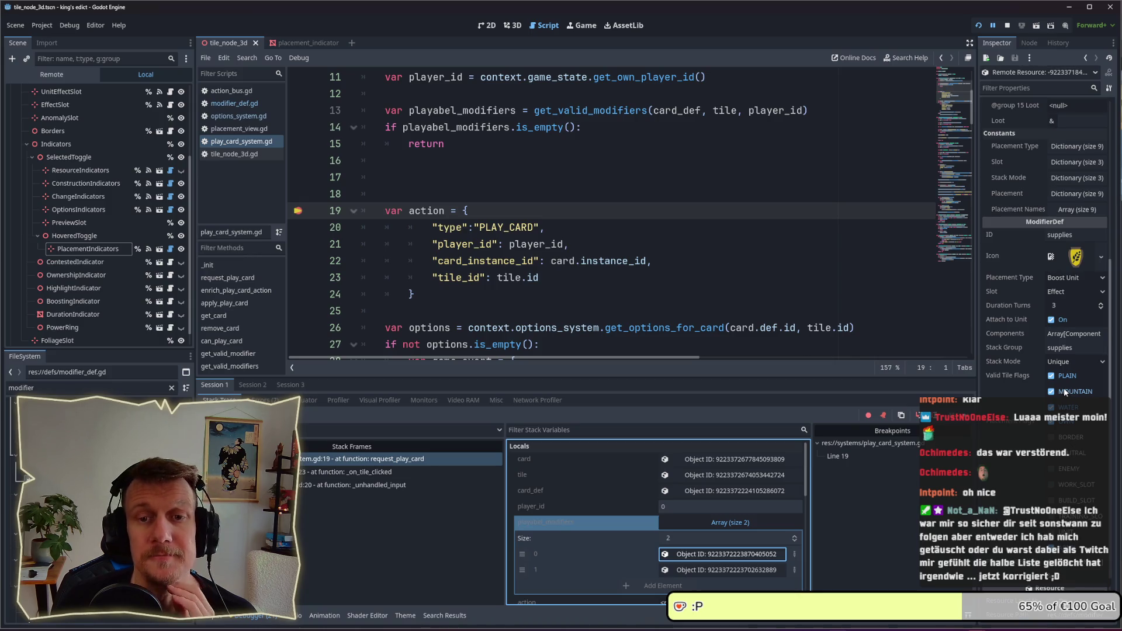
{"action": "scroll", "coordinate": [1053, 363], "scroll_direction": "up", "scroll_amount": 5}
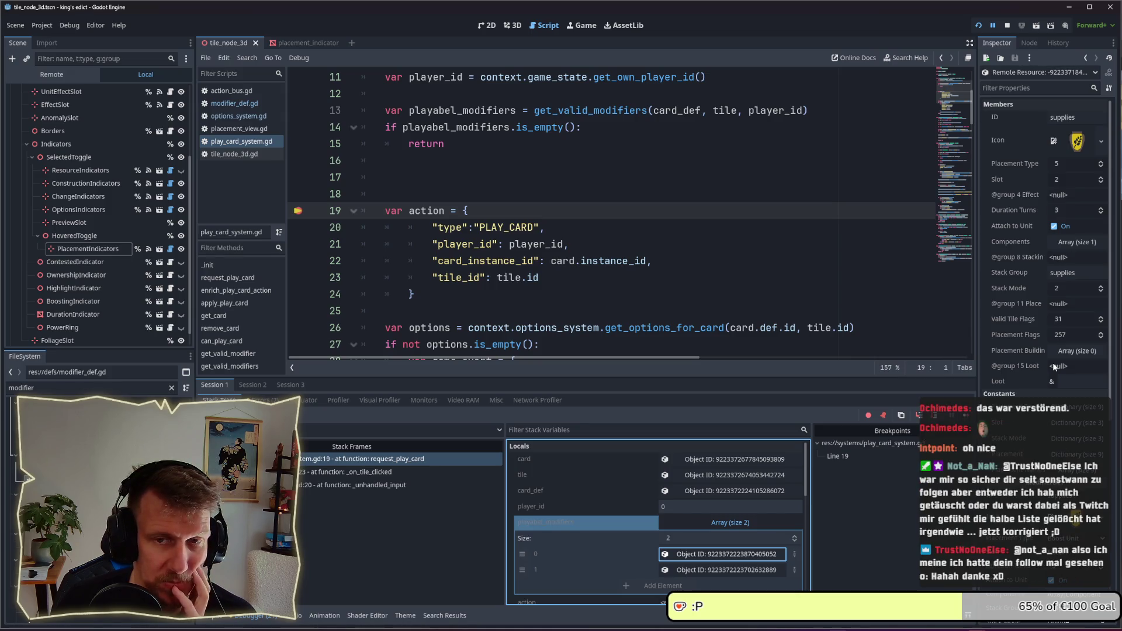
{"action": "double_click", "coordinate": [1051, 117]}
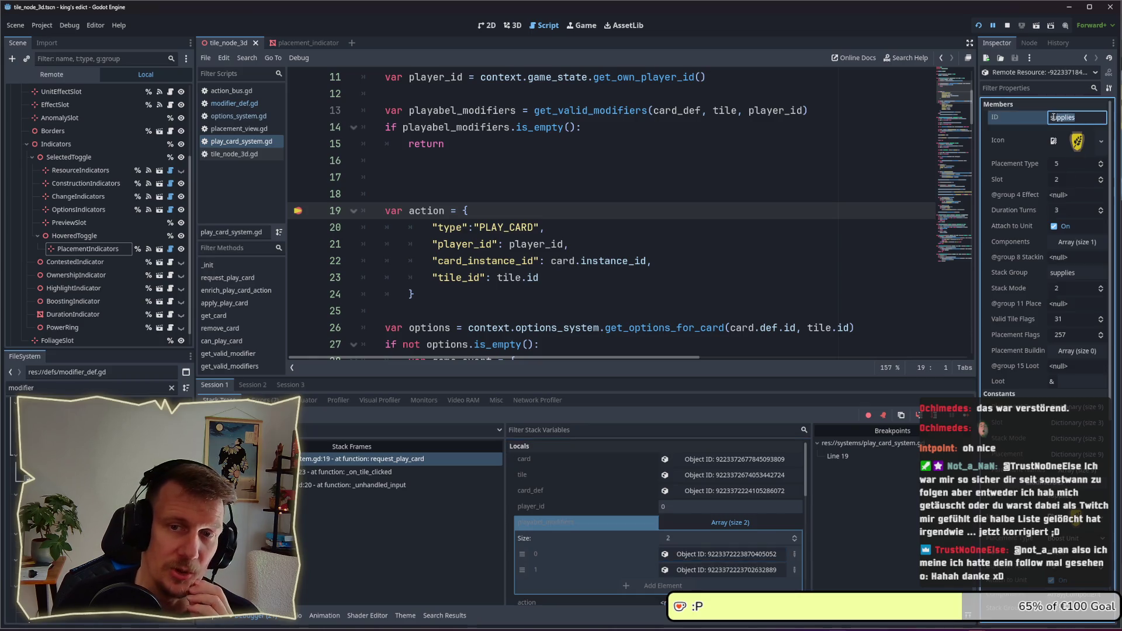
{"action": "scroll", "coordinate": [1084, 407], "scroll_direction": "down", "scroll_amount": 5}
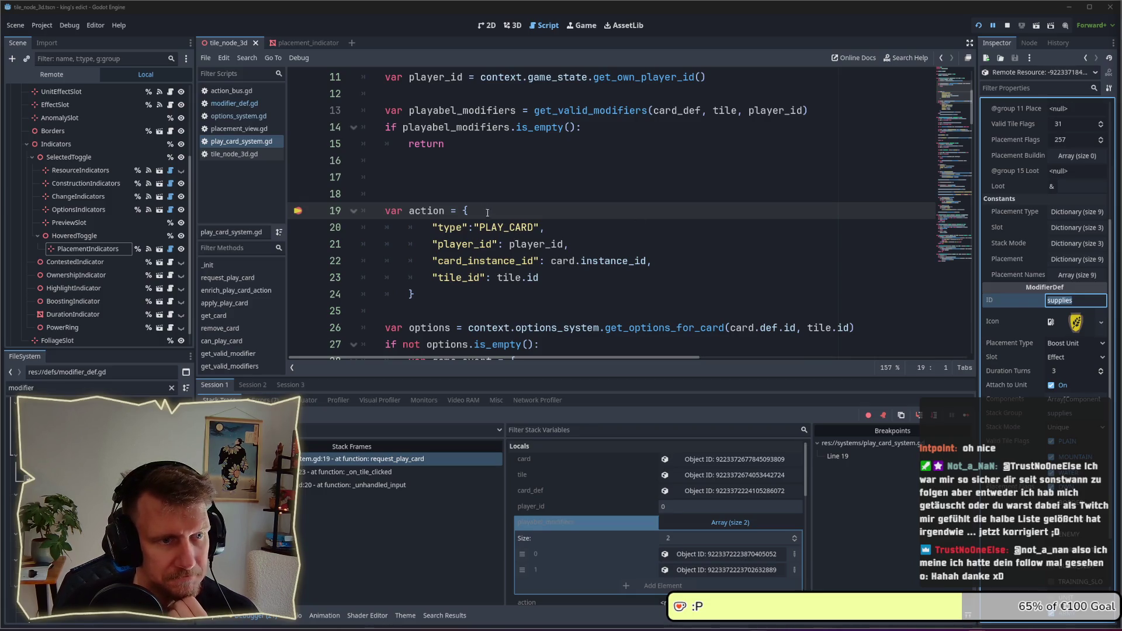
{"action": "left_click", "coordinate": [468, 177]}
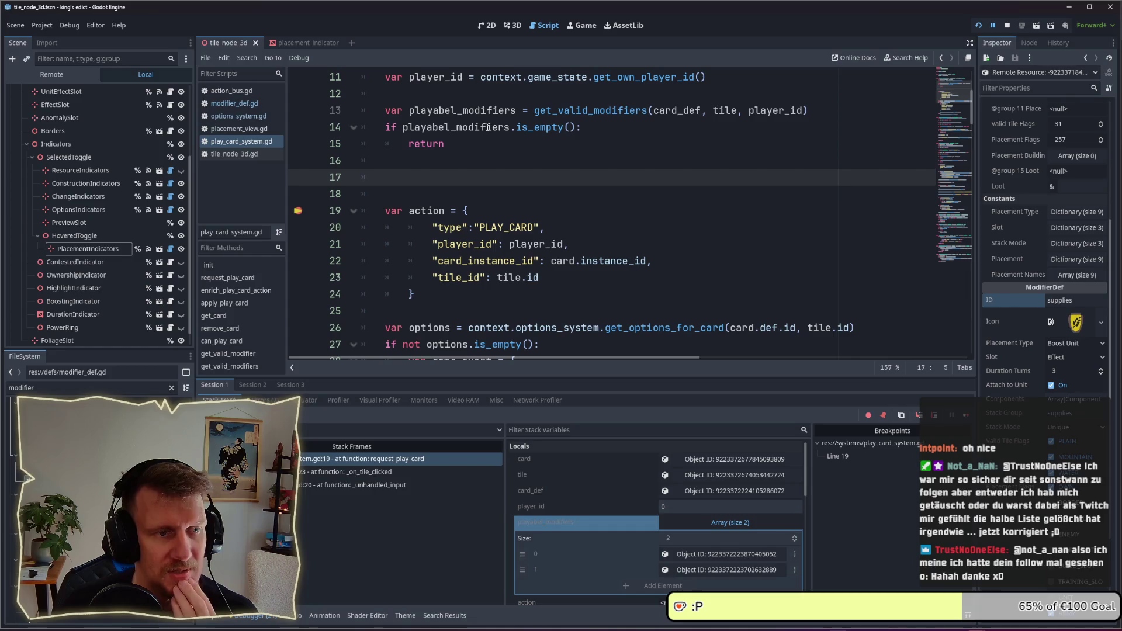
{"action": "mouse_move", "coordinate": [487, 128]}
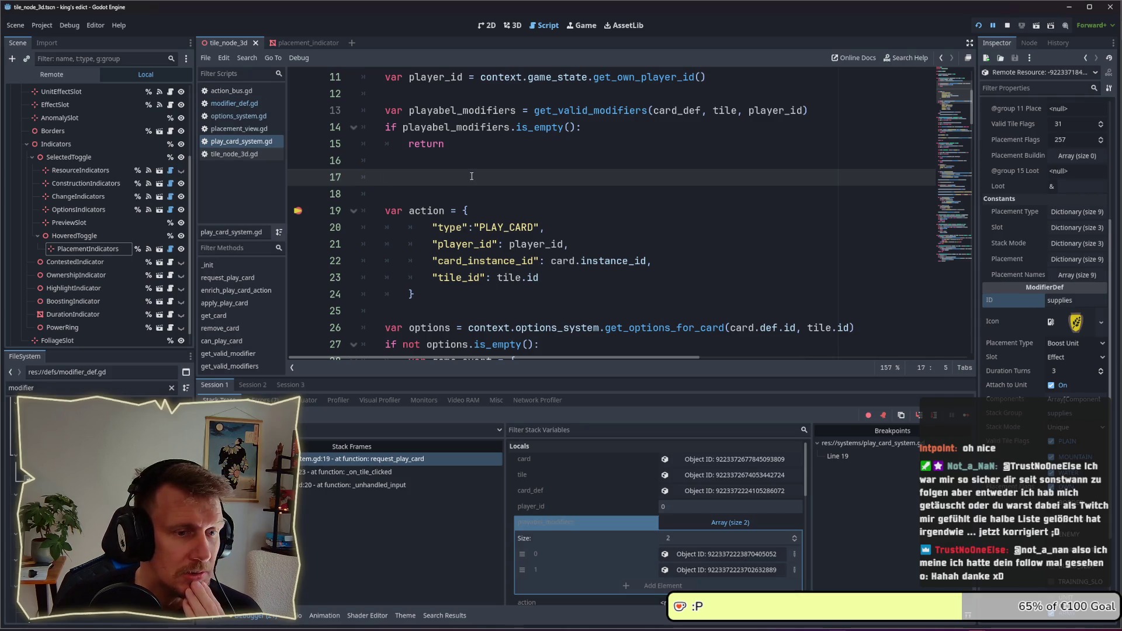
{"action": "scroll", "coordinate": [472, 176], "scroll_direction": "down", "scroll_amount": 1}
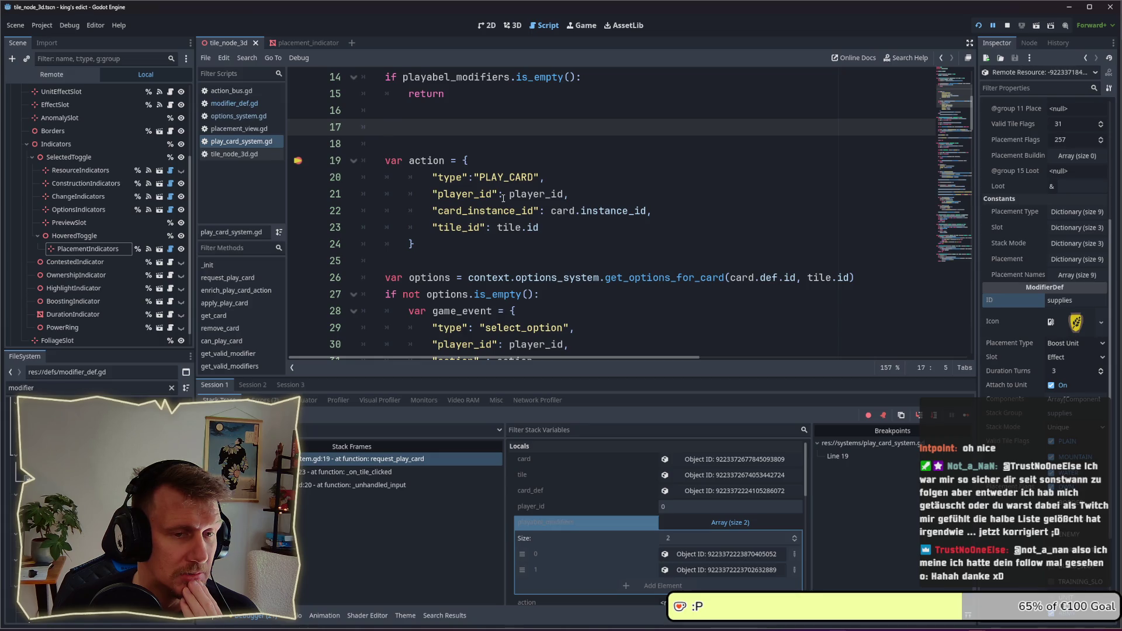
{"action": "scroll", "coordinate": [503, 197], "scroll_direction": "down", "scroll_amount": 3}
{"action": "scroll", "coordinate": [584, 262], "scroll_direction": "up", "scroll_amount": 2}
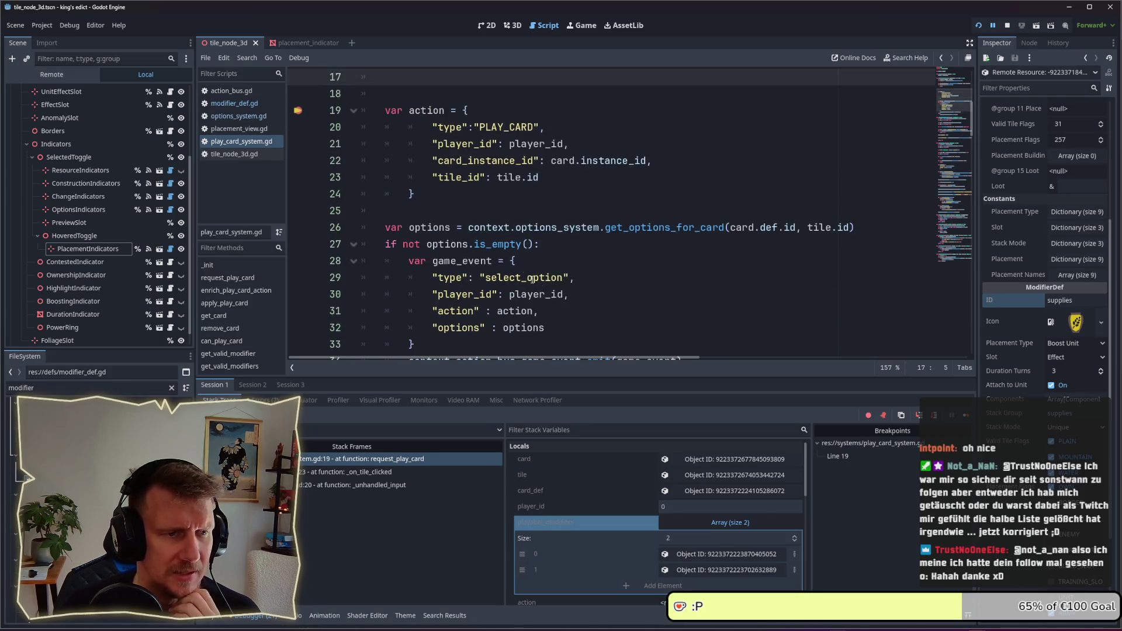
{"action": "scroll", "coordinate": [595, 282], "scroll_direction": "down", "scroll_amount": 2}
{"action": "left_click_drag", "start_coordinate": [681, 261], "coordinate": [433, 265]}
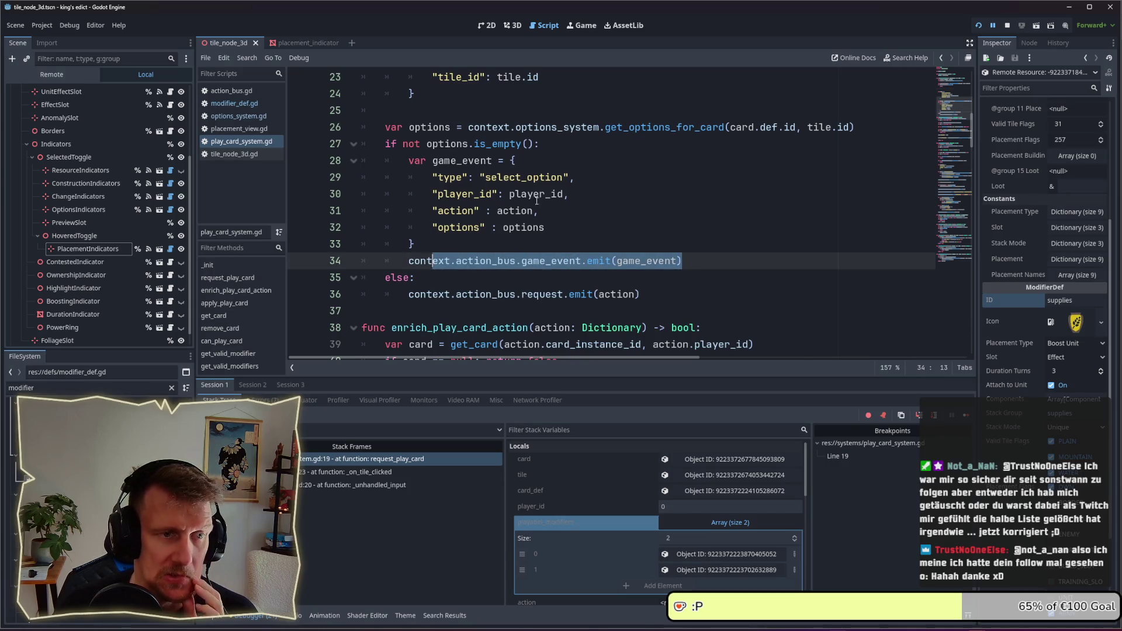
{"action": "left_click_drag", "start_coordinate": [574, 176], "coordinate": [440, 177]}
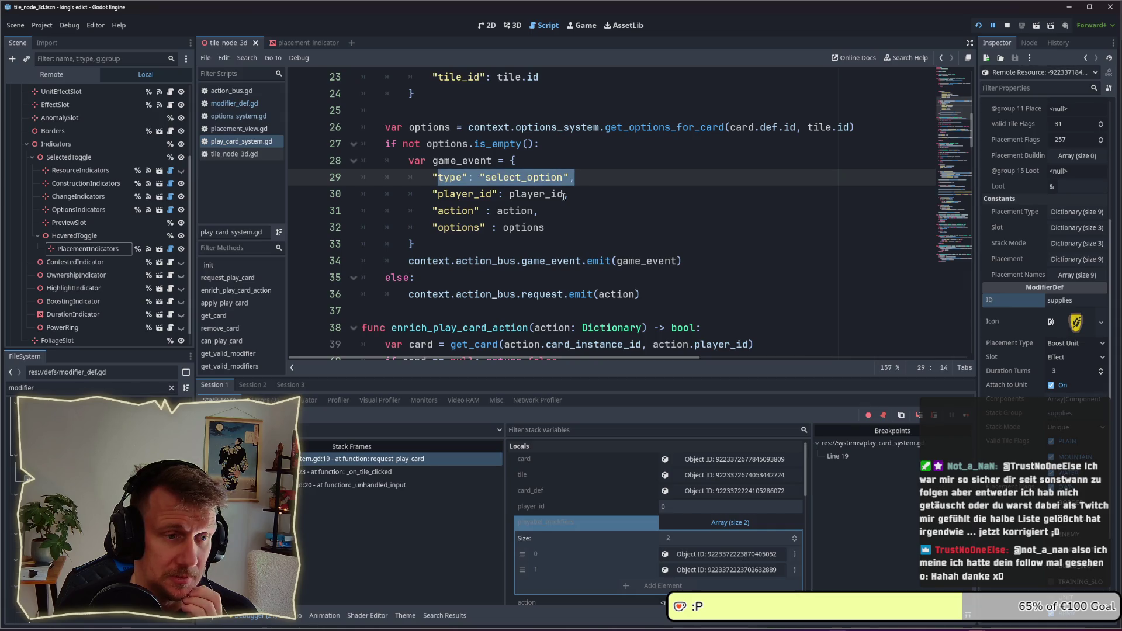
{"action": "mouse_move", "coordinate": [546, 227]}
{"action": "left_mouse_down"}
{"action": "mouse_move", "coordinate": [432, 228]}
{"action": "mouse_move", "coordinate": [531, 211]}
{"action": "mouse_move", "coordinate": [431, 210]}
{"action": "left_mouse_up"}
{"action": "left_click", "coordinate": [540, 176]}
{"action": "left_click_drag", "start_coordinate": [574, 177], "coordinate": [431, 177]}
{"action": "scroll", "coordinate": [482, 176], "scroll_direction": "up", "scroll_amount": 3}
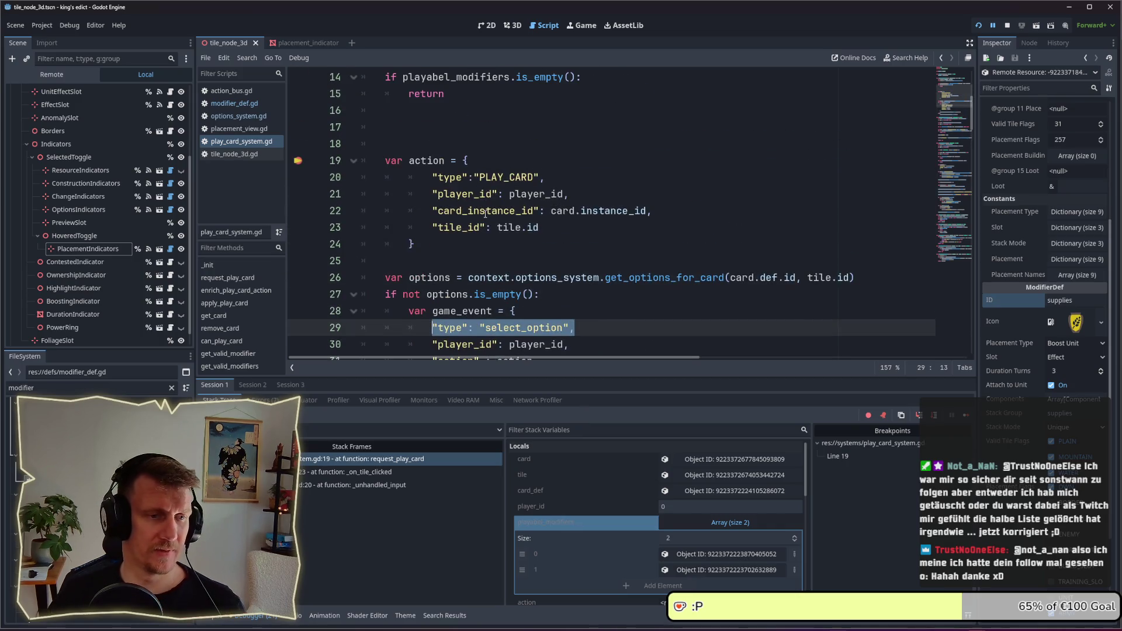
{"action": "scroll", "coordinate": [485, 213], "scroll_direction": "down", "scroll_amount": 1}
- Copy the game_event dictionary and paste it, outdented one level, above the action dictionary
{"action": "mouse_move", "coordinate": [427, 341]}
{"action": "left_mouse_down"}
{"action": "mouse_move", "coordinate": [385, 263]}
{"action": "mouse_move", "coordinate": [369, 257]}
{"action": "left_mouse_up"}
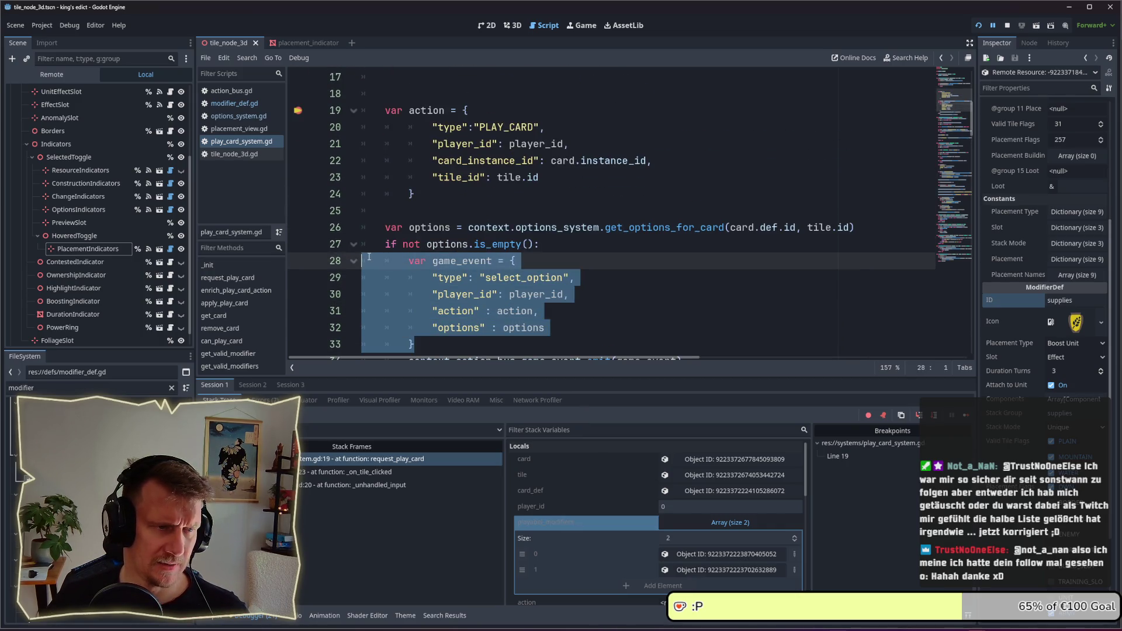
{"action": "key", "text": "ctrl+c"}
{"action": "left_click", "coordinate": [474, 92]}
{"action": "key", "text": "Return"}
{"action": "key", "text": "Return"}
{"action": "key", "text": "Up"}
{"action": "key", "text": "Up"}
{"action": "key", "text": "ctrl+v"}
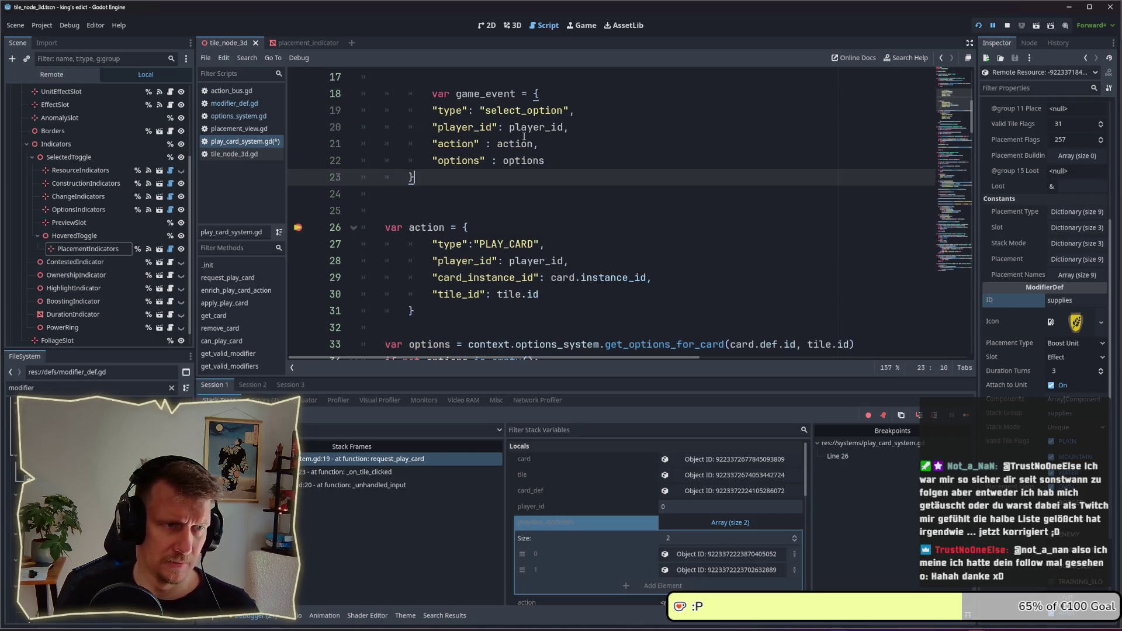
{"action": "scroll", "coordinate": [516, 162], "scroll_direction": "up", "scroll_amount": 2}
{"action": "left_click", "coordinate": [432, 194]}
{"action": "key", "text": "BackSpace"}
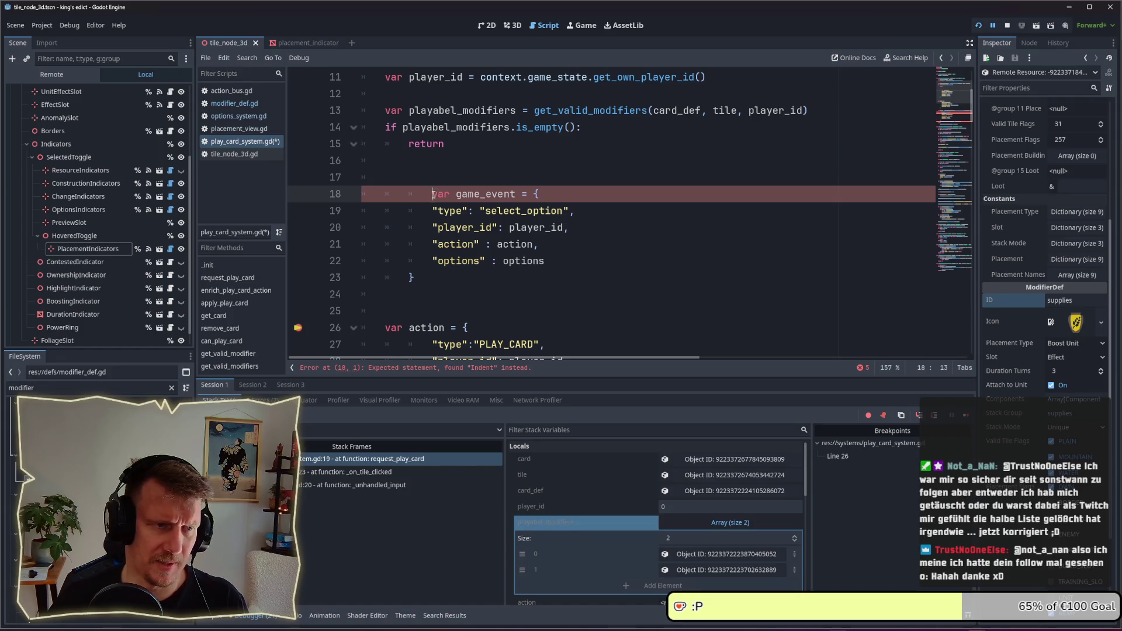
{"action": "mouse_move", "coordinate": [415, 277]}
{"action": "left_mouse_down"}
{"action": "mouse_move", "coordinate": [409, 196]}
{"action": "mouse_move", "coordinate": [361, 201]}
{"action": "left_mouse_up"}
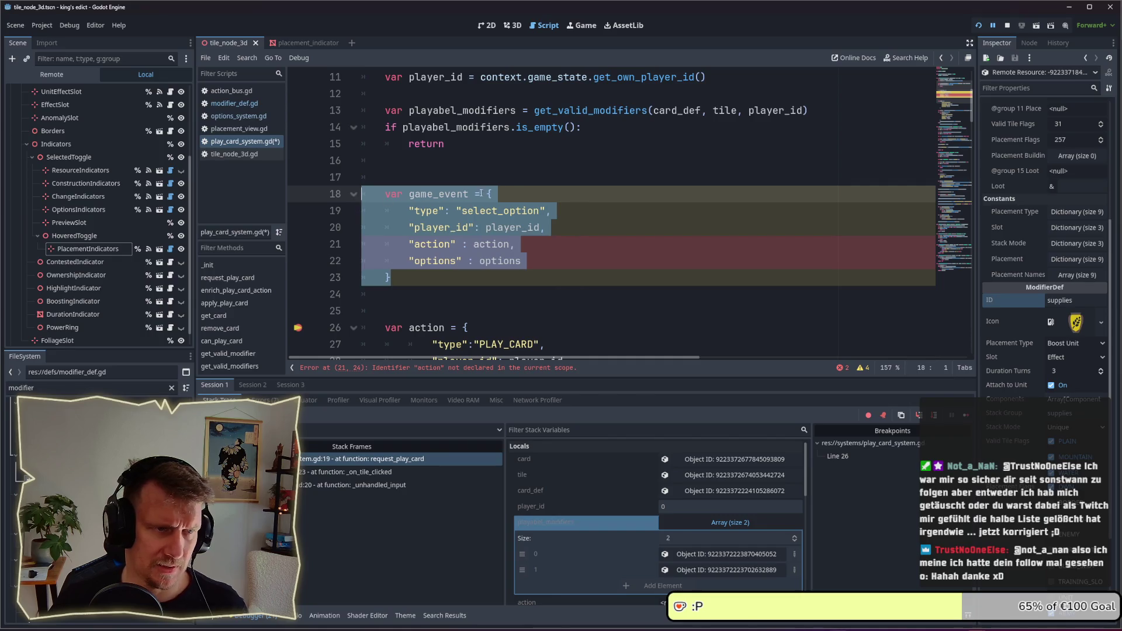
{"action": "key", "text": "shift+Tab"}
- Change the pasted event's type from select_option to select_modifier
{"action": "left_click", "coordinate": [503, 197]}
{"action": "double_click", "coordinate": [526, 211]}
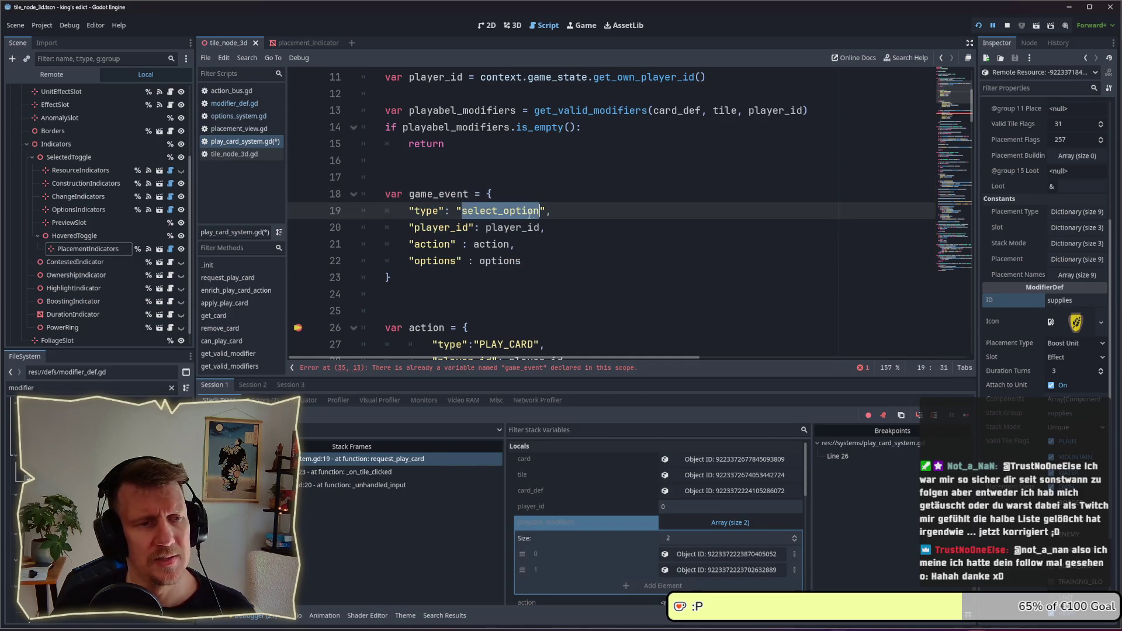
{"action": "type", "text": "select_"}
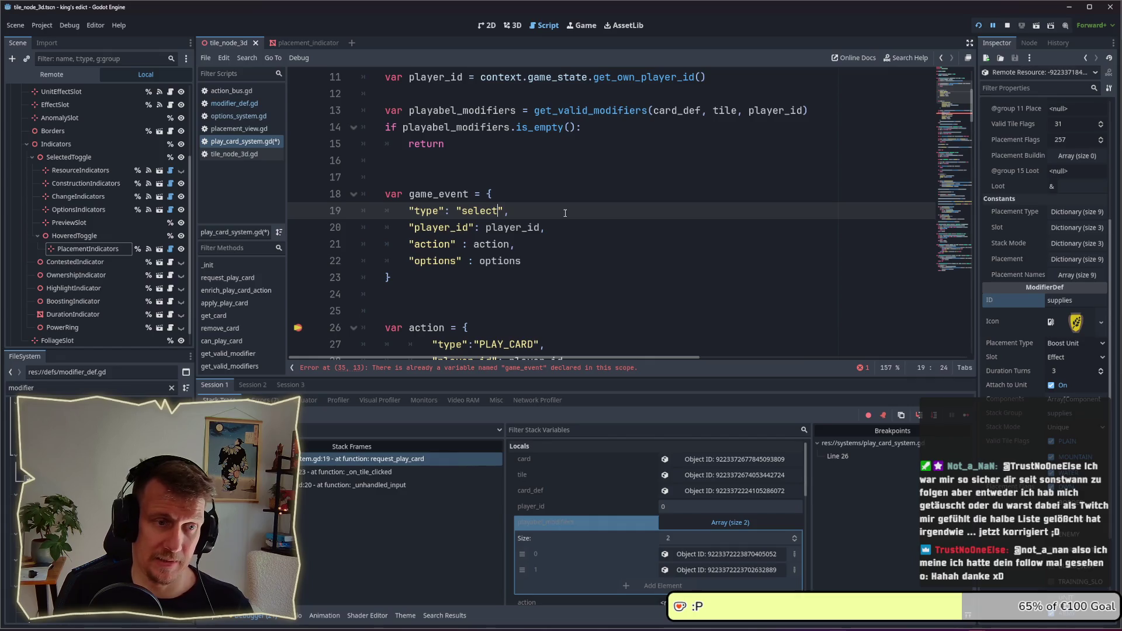
{"action": "type", "text": "modifier"}
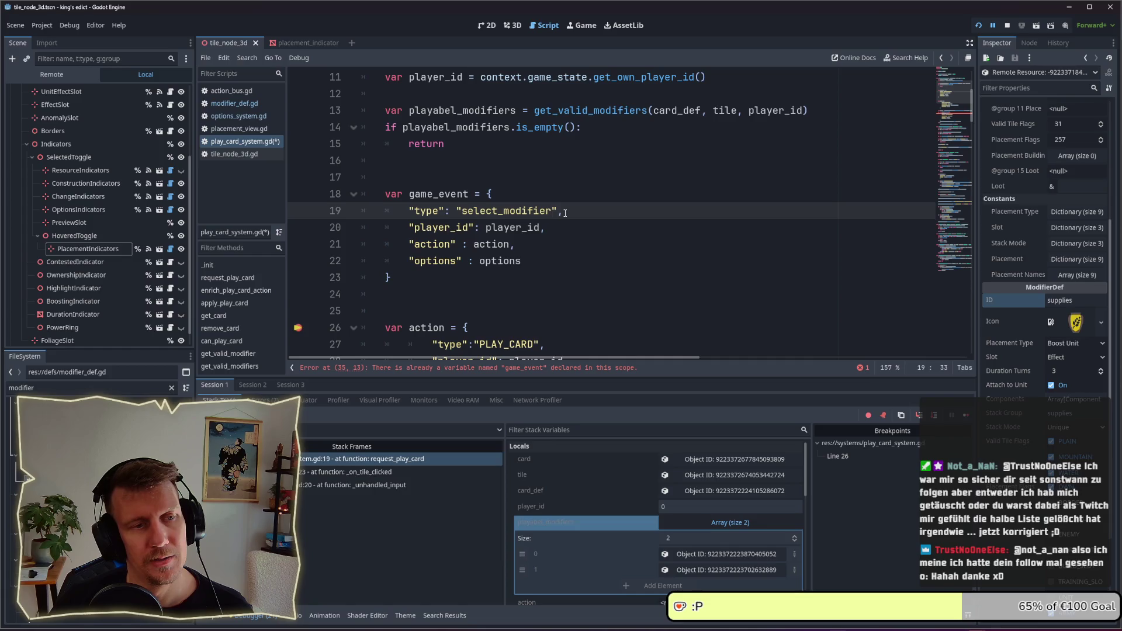
{"action": "key", "text": "Down"}
{"action": "key", "text": "Down"}
{"action": "key", "text": "Down"}
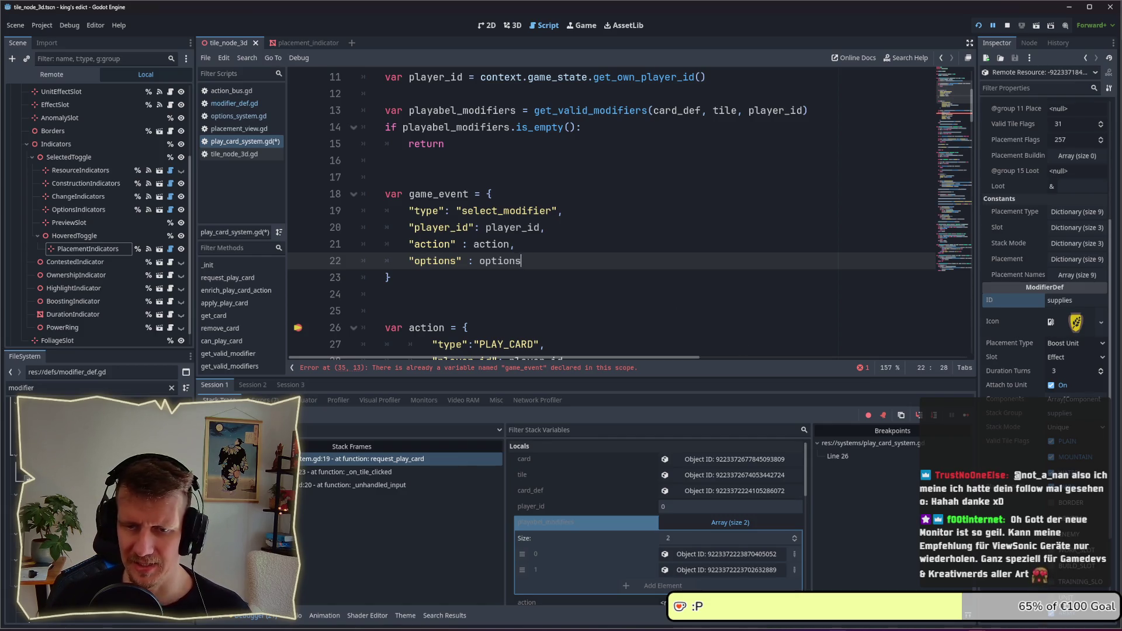
{"action": "key", "text": "Down"}
{"action": "key", "text": "Down"}
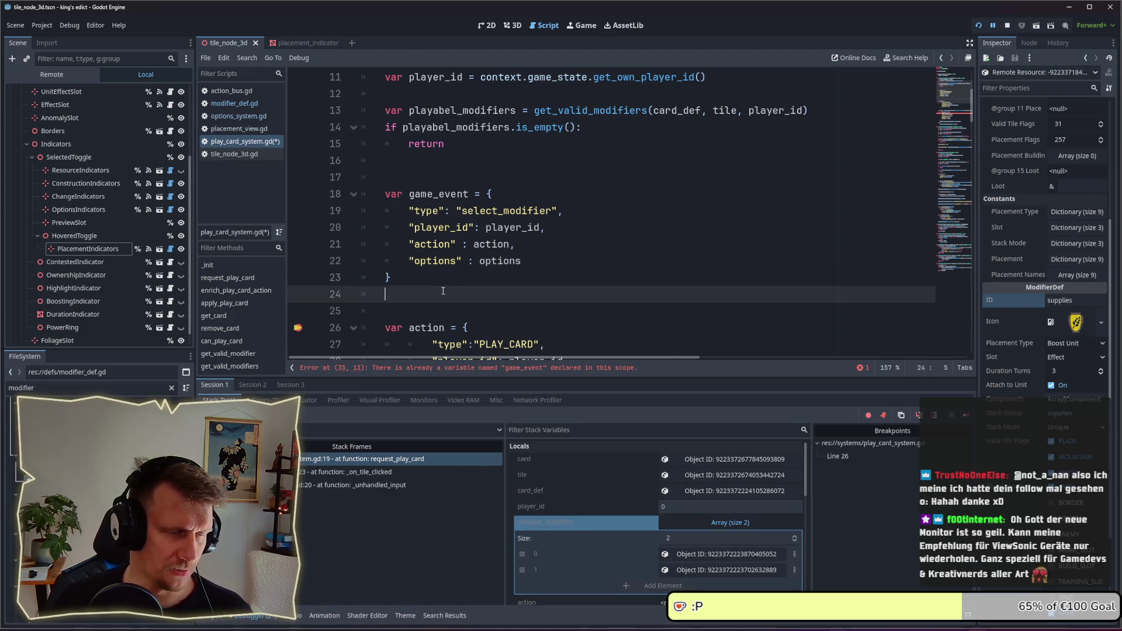
- Remove the breakpoint from the action line and save play_card_system.gd
{"action": "scroll", "coordinate": [344, 279], "scroll_direction": "down", "scroll_amount": 2}
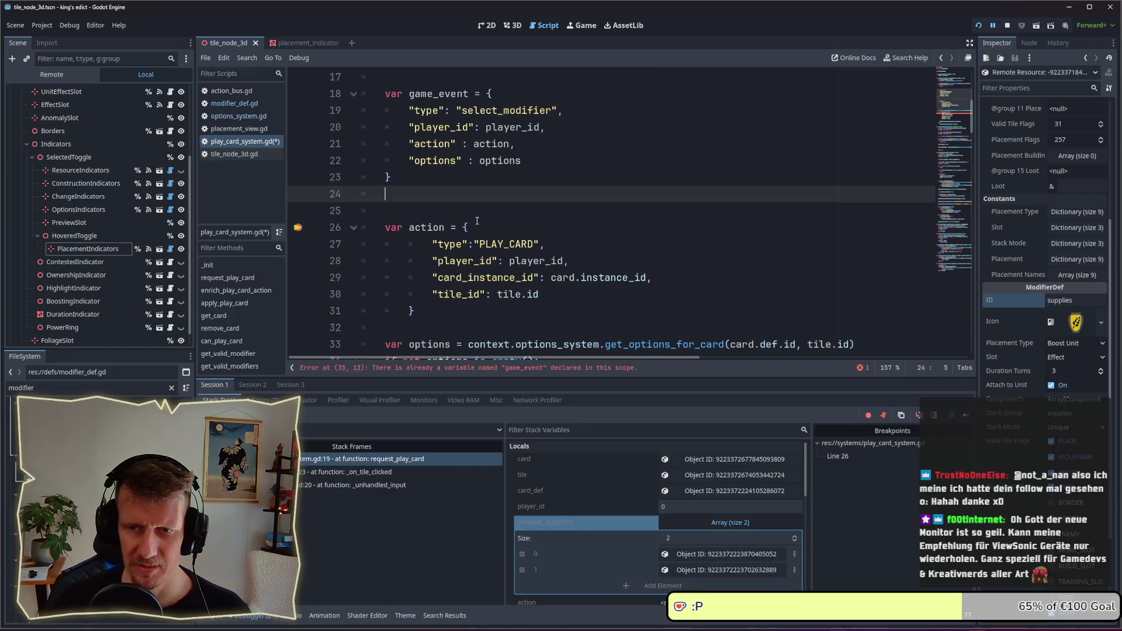
{"action": "left_click", "coordinate": [299, 228]}
{"action": "key", "text": "ctrl+s"}
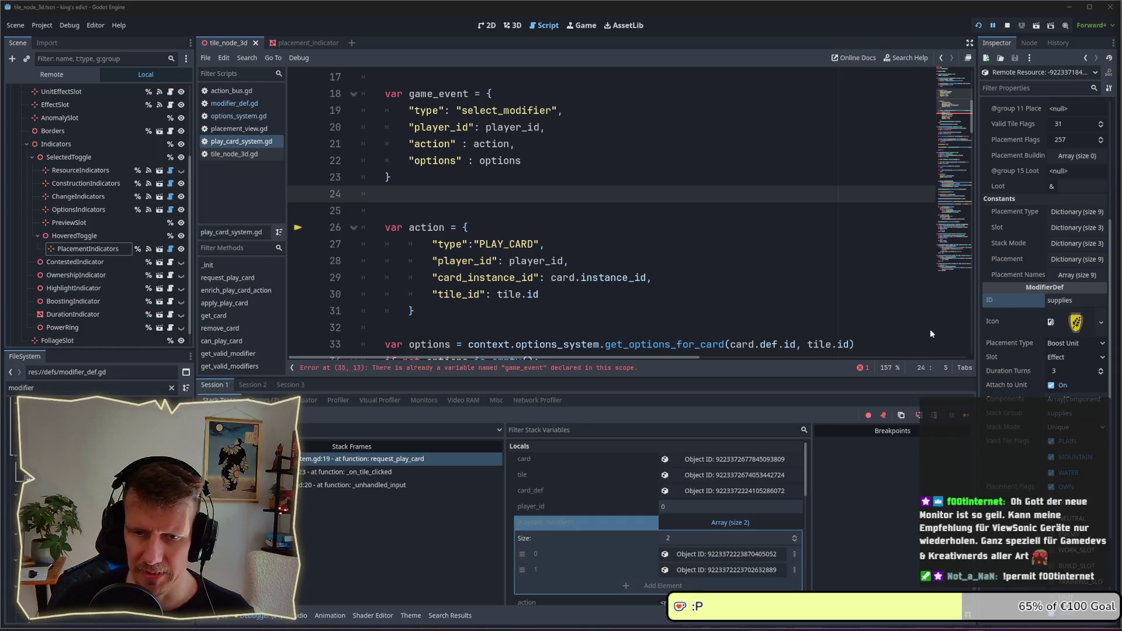
- Check the options value in the new select_modifier game_event
{"action": "left_click", "coordinate": [514, 208]}
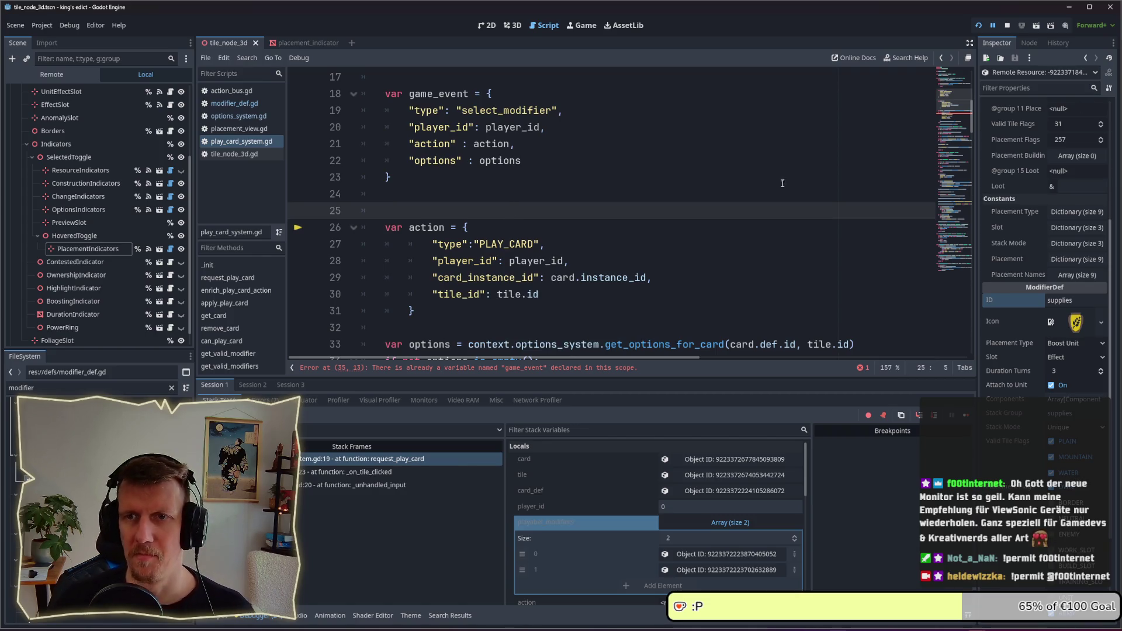
{"action": "key", "text": "Up"}
{"action": "scroll", "coordinate": [434, 217], "scroll_direction": "up", "scroll_amount": 1}
{"action": "left_click", "coordinate": [494, 209]}
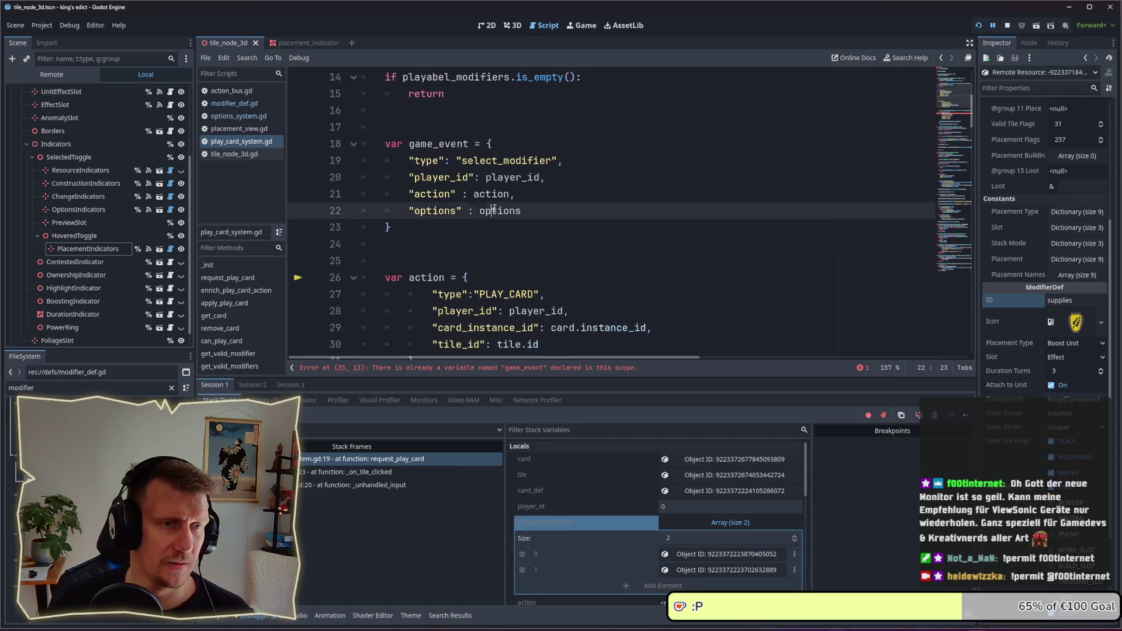
{"action": "scroll", "coordinate": [503, 234], "scroll_direction": "up", "scroll_amount": 1}
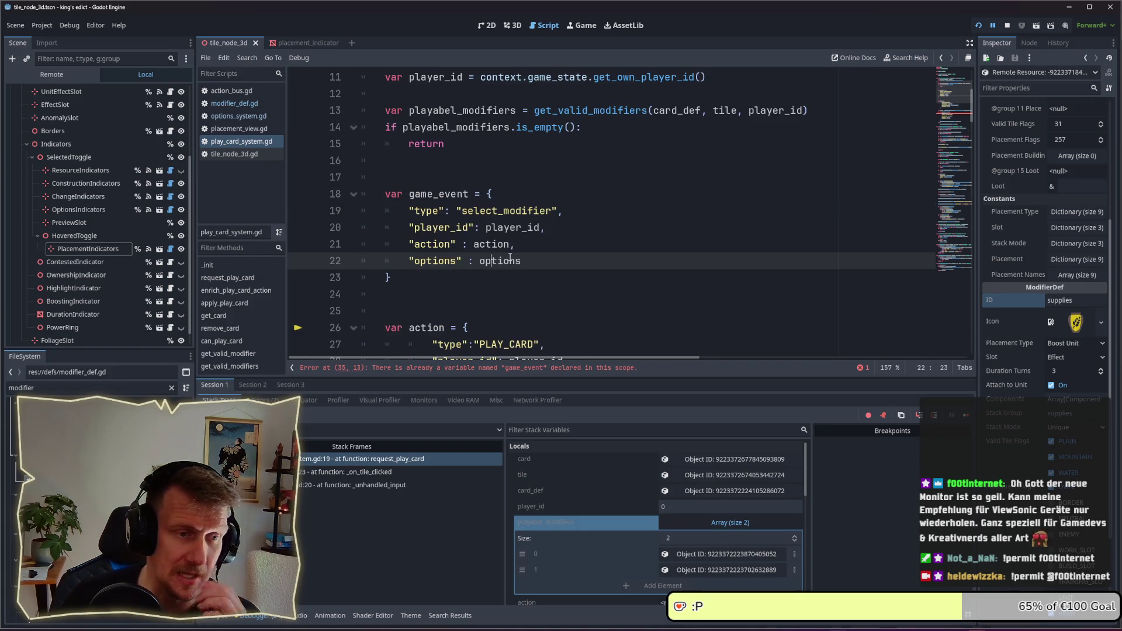
{"action": "mouse_move", "coordinate": [510, 257]}
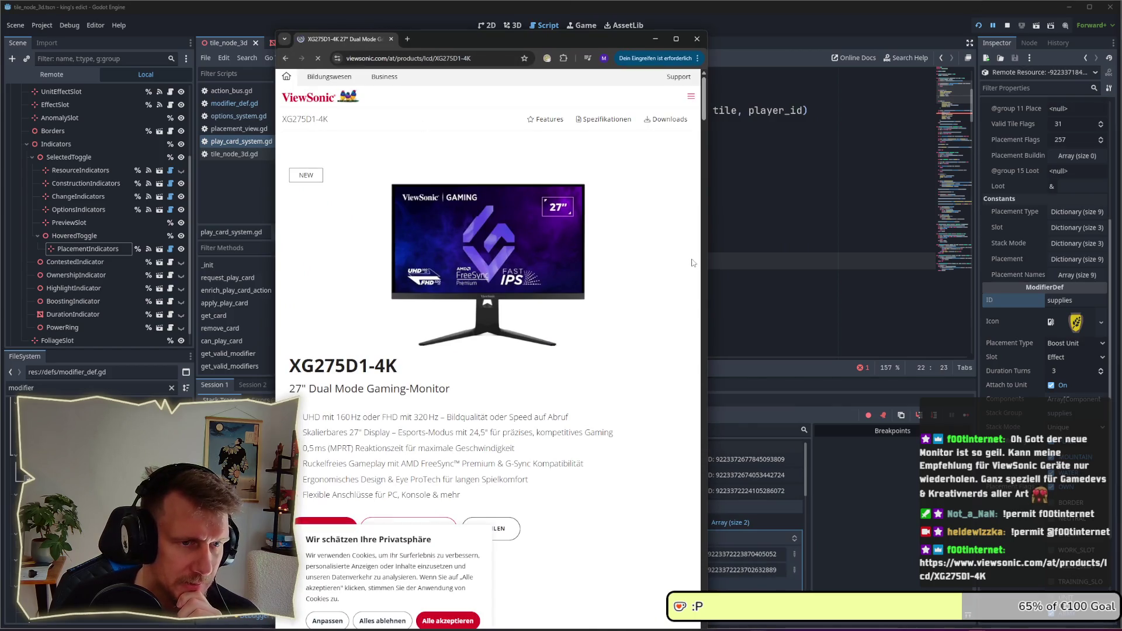
- Reject cookies, scroll through the ViewSonic XG275D1-4K page, then close Chrome
{"action": "scroll", "coordinate": [609, 281], "scroll_direction": "down", "scroll_amount": 1}
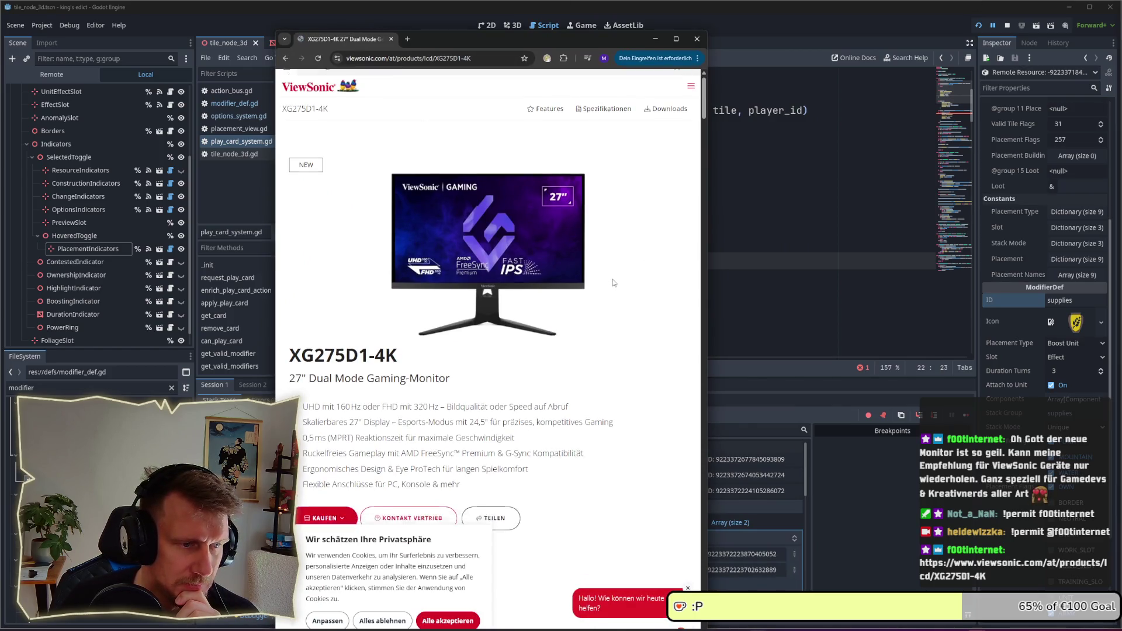
{"action": "left_click", "coordinate": [370, 622]}
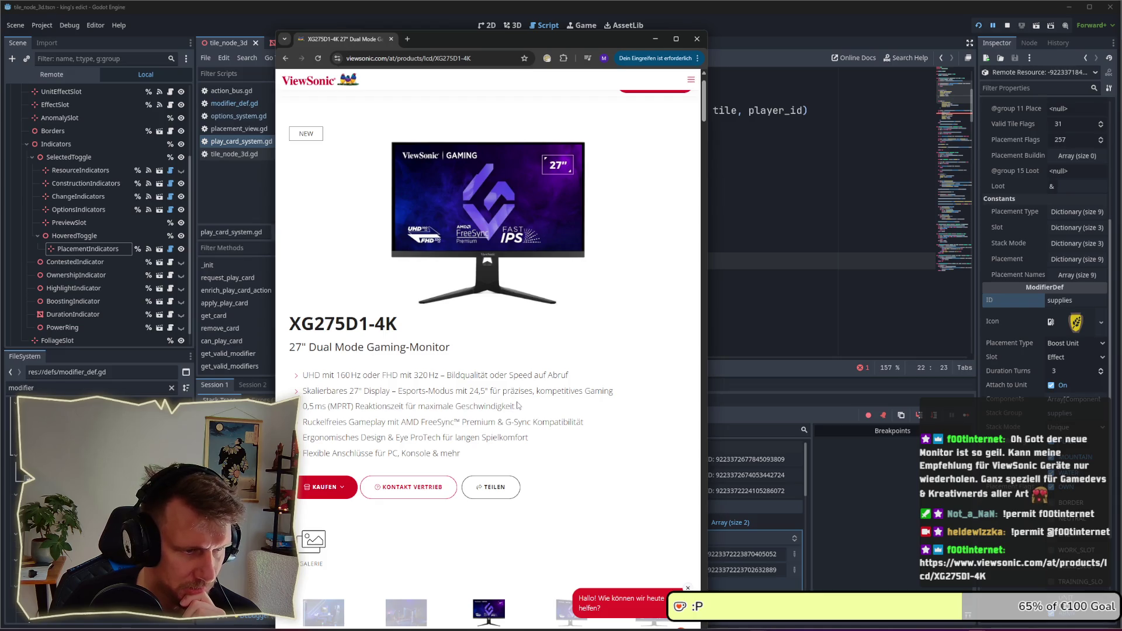
{"action": "scroll", "coordinate": [516, 401], "scroll_direction": "down", "scroll_amount": 1}
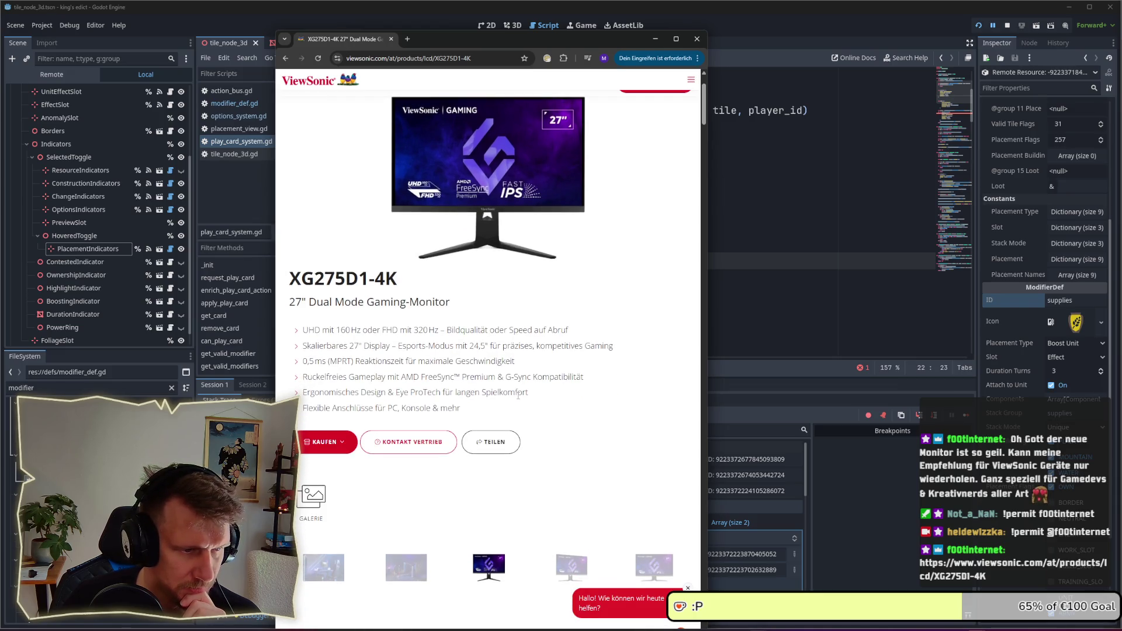
{"action": "scroll", "coordinate": [518, 396], "scroll_direction": "down", "scroll_amount": 10}
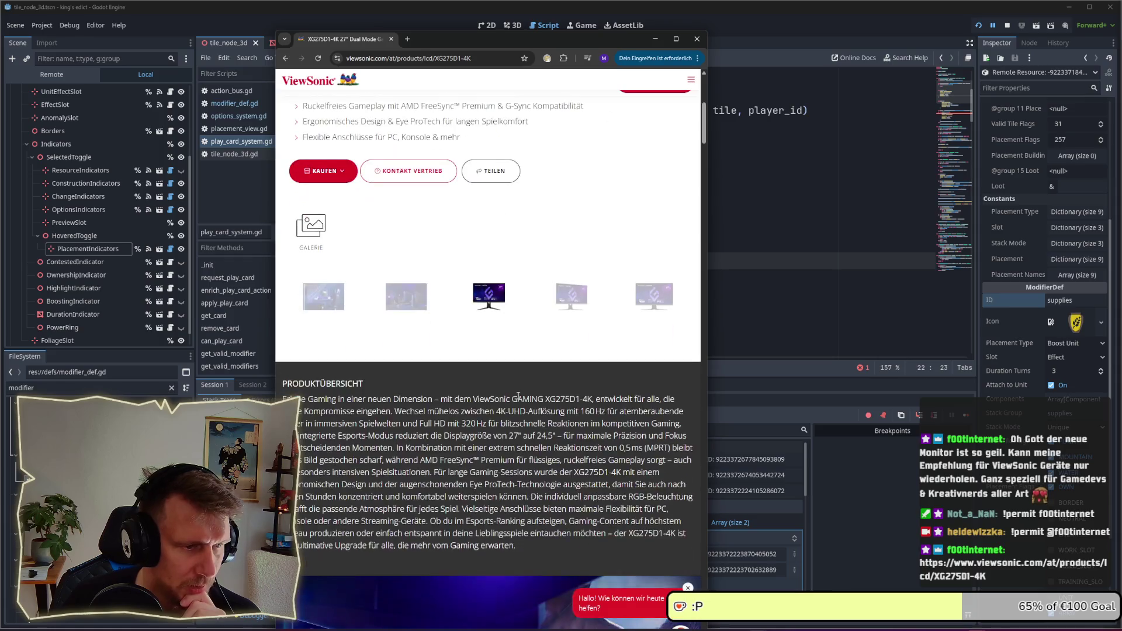
{"action": "scroll", "coordinate": [518, 399], "scroll_direction": "down", "scroll_amount": 5}
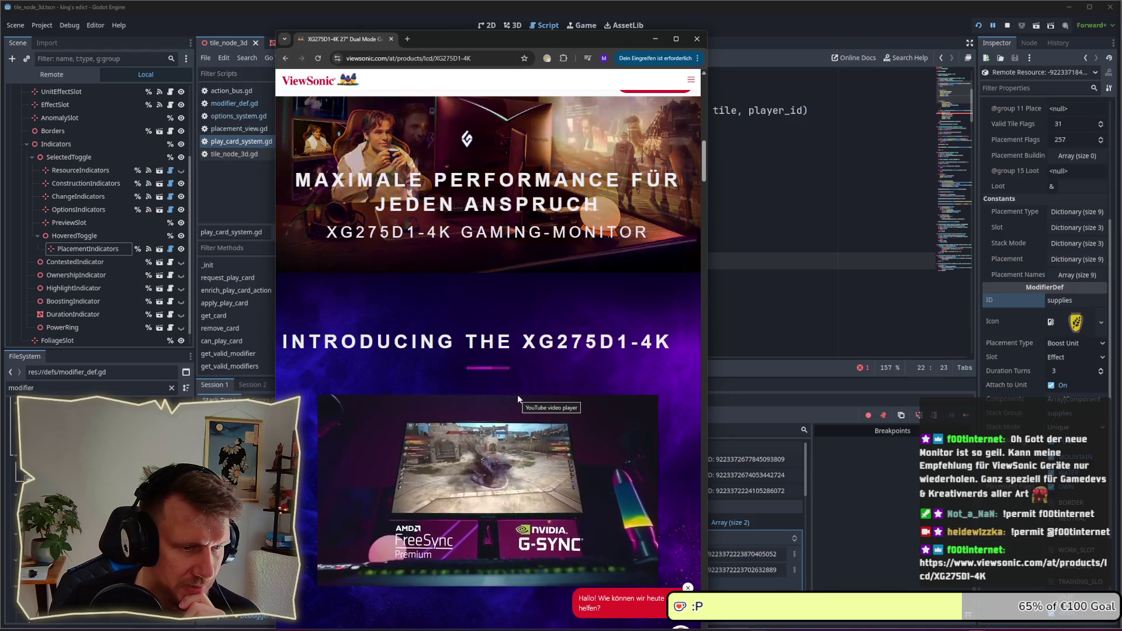
{"action": "scroll", "coordinate": [518, 399], "scroll_direction": "down", "scroll_amount": 6}
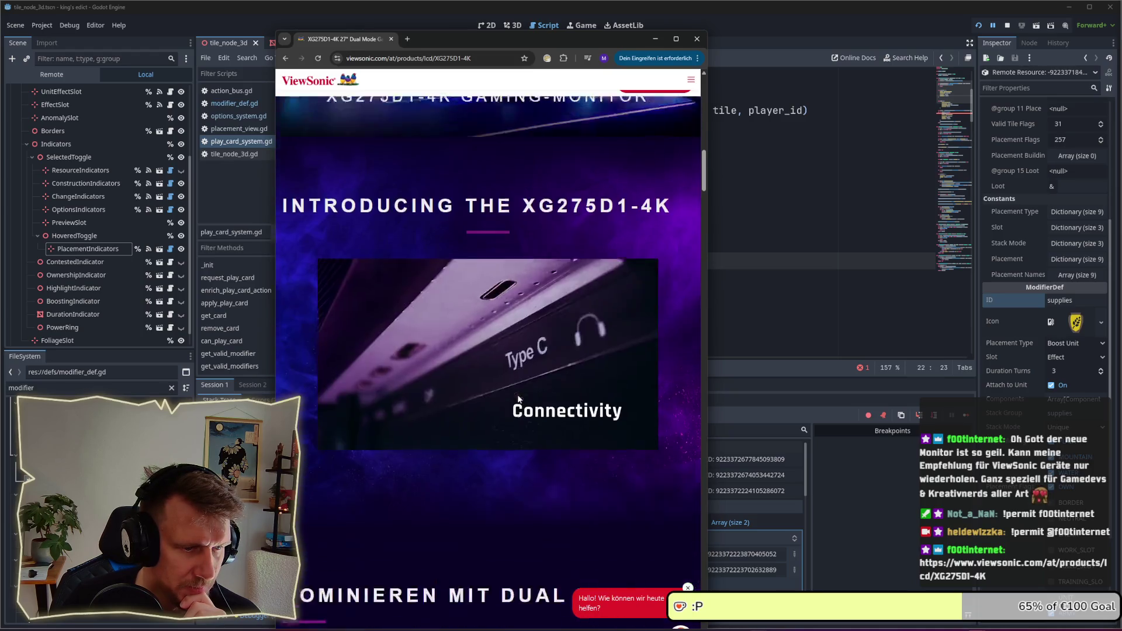
{"action": "scroll", "coordinate": [517, 395], "scroll_direction": "down", "scroll_amount": 7}
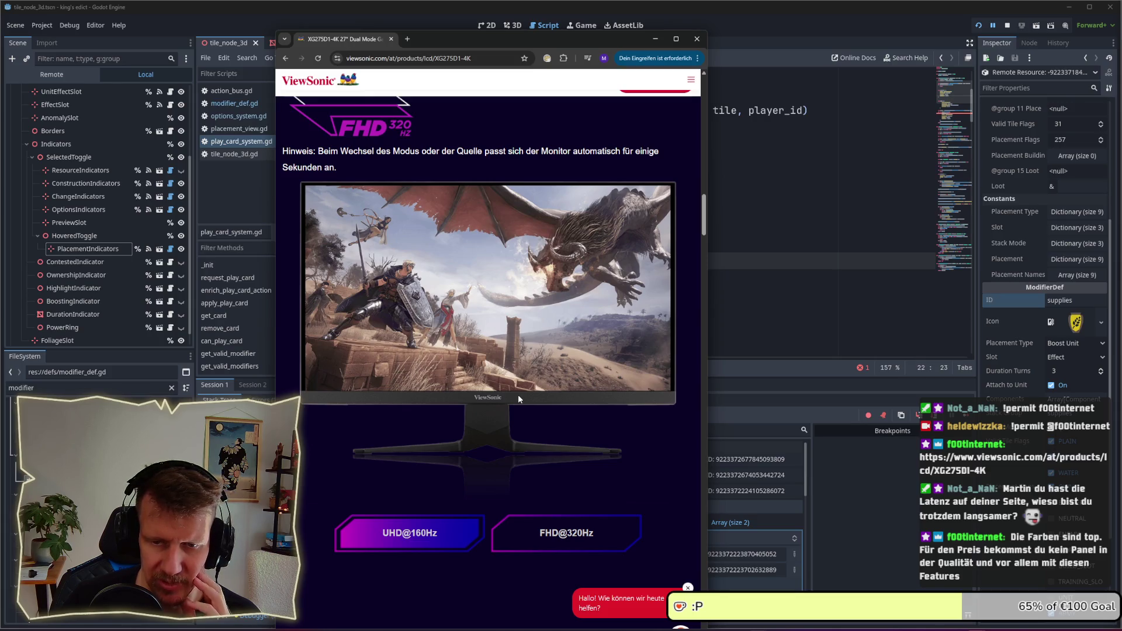
{"action": "scroll", "coordinate": [517, 397], "scroll_direction": "down", "scroll_amount": 7}
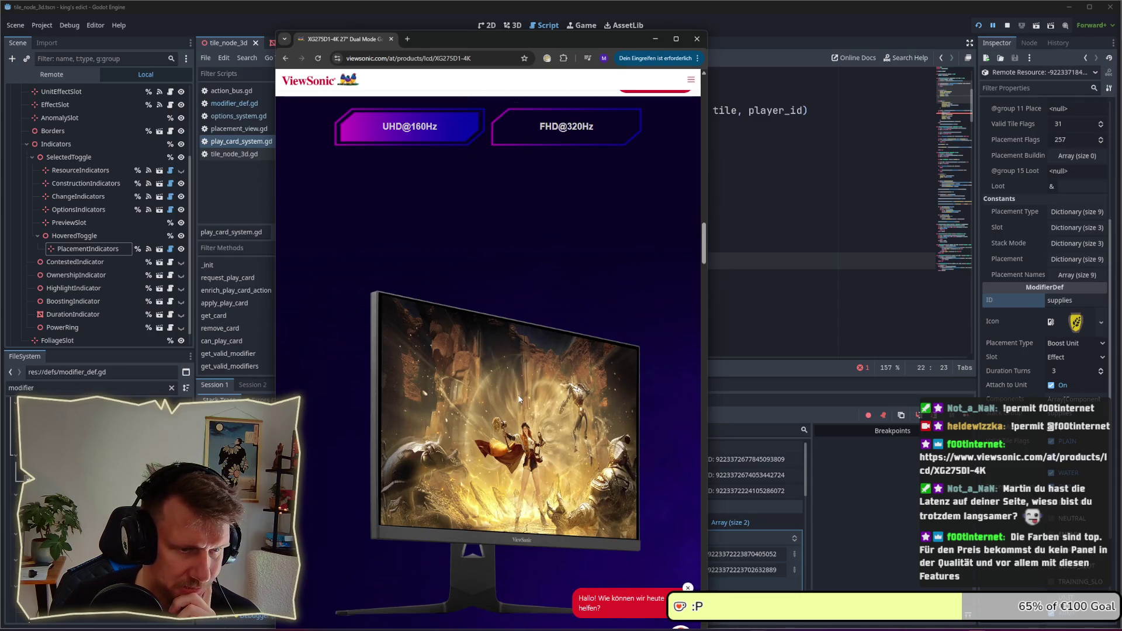
{"action": "scroll", "coordinate": [518, 399], "scroll_direction": "down", "scroll_amount": 3}
{"action": "scroll", "coordinate": [518, 394], "scroll_direction": "down", "scroll_amount": 6}
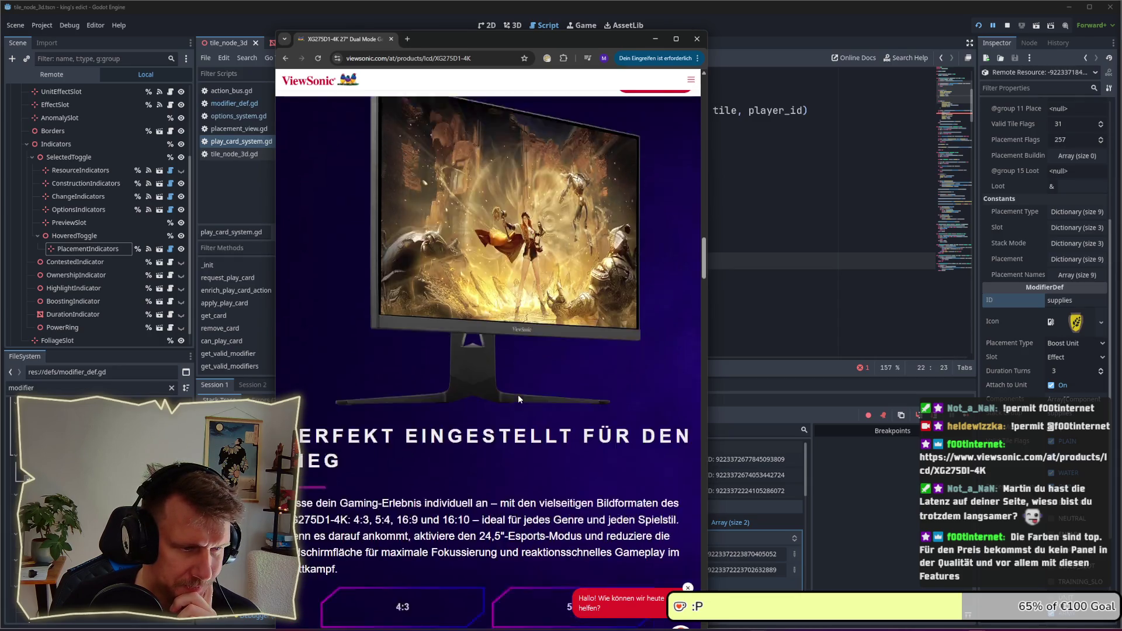
{"action": "scroll", "coordinate": [518, 393], "scroll_direction": "down", "scroll_amount": 7}
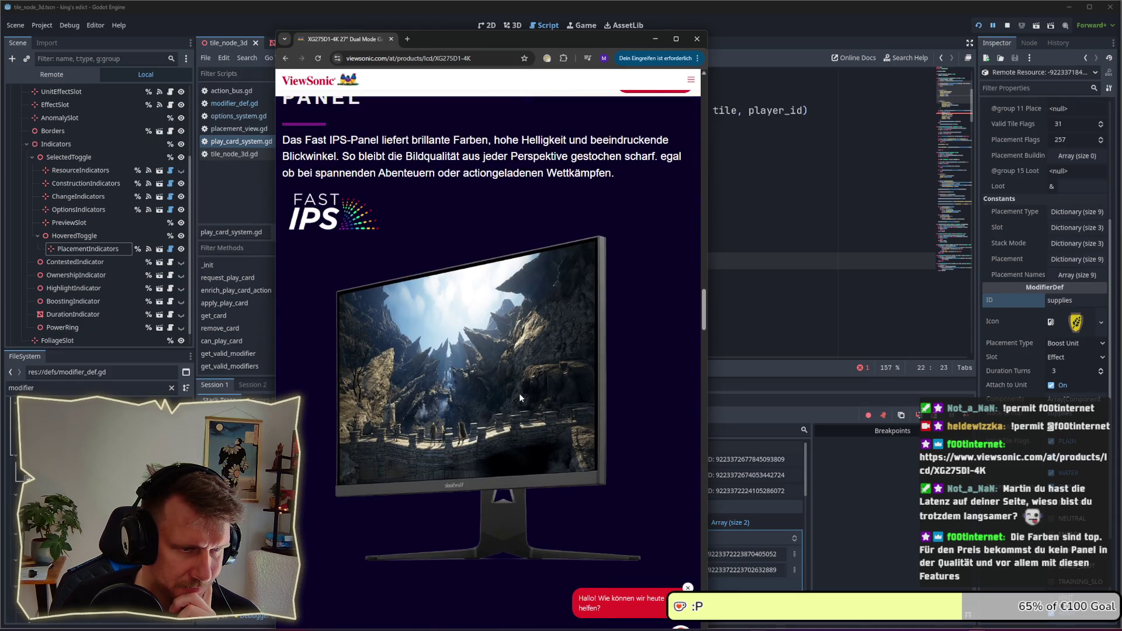
{"action": "scroll", "coordinate": [519, 393], "scroll_direction": "down", "scroll_amount": 7}
{"action": "scroll", "coordinate": [521, 387], "scroll_direction": "down", "scroll_amount": 2}
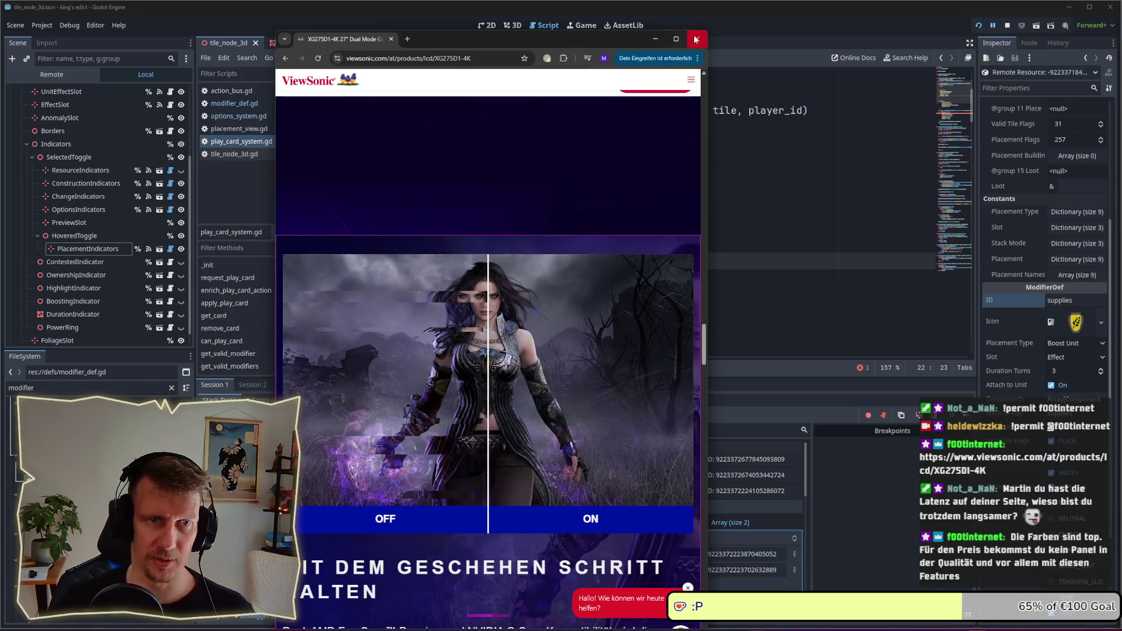
{"action": "left_click", "coordinate": [668, 41]}
{"action": "left_click", "coordinate": [527, 261]}
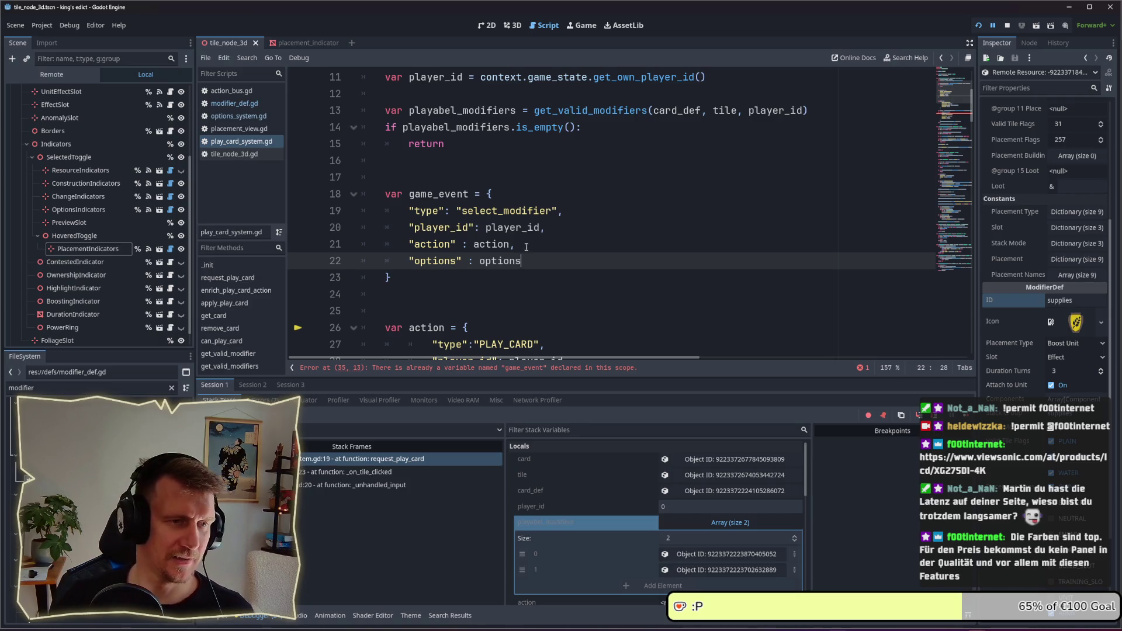
- Delete the blank line 24 after the game_event dictionary
{"action": "left_click", "coordinate": [467, 160]}
{"action": "scroll", "coordinate": [467, 173], "scroll_direction": "up", "scroll_amount": 2}
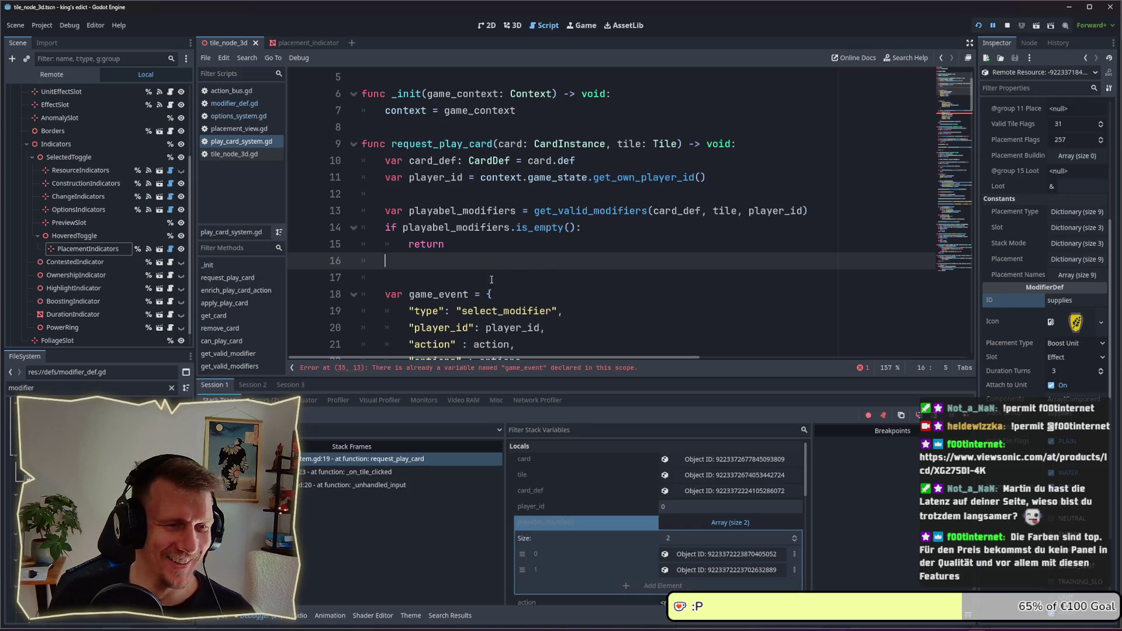
{"action": "key", "text": "Down"}
{"action": "key", "text": "Down"}
{"action": "key", "text": "Down"}
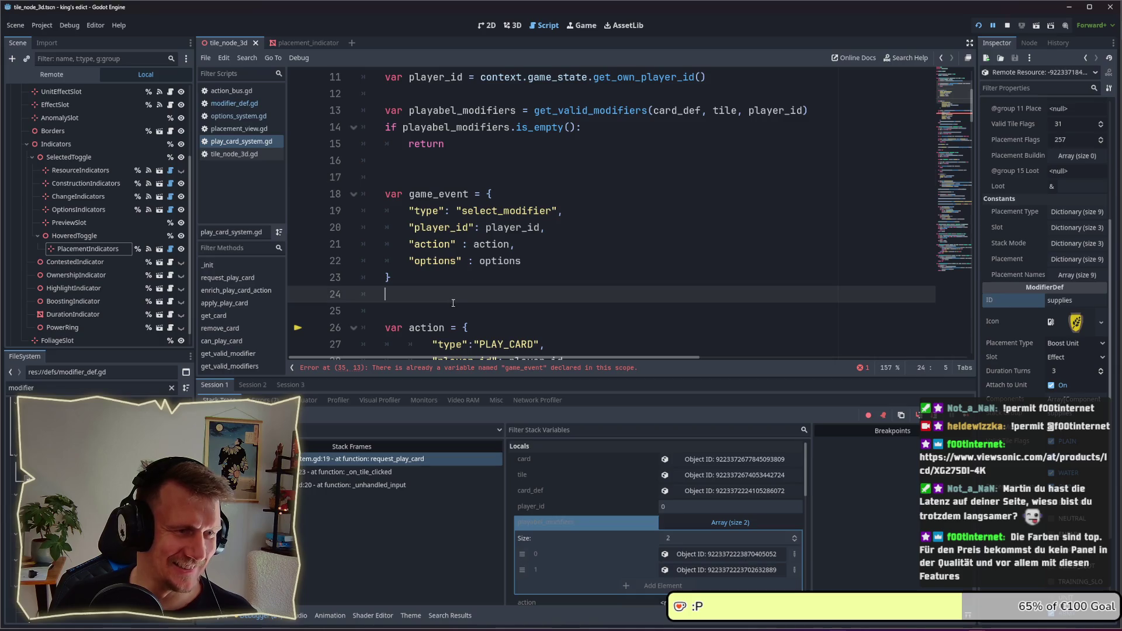
{"action": "key", "text": "BackSpace"}
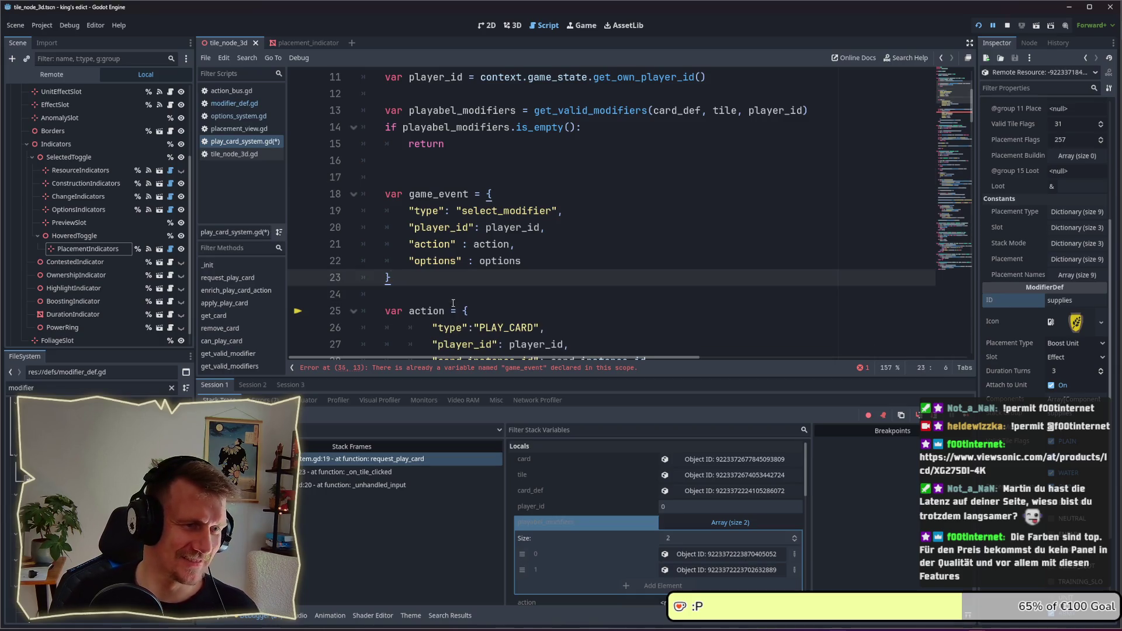
- Insert a blank line after the early return, then review the options entry on line 23
{"action": "left_click", "coordinate": [438, 172]}
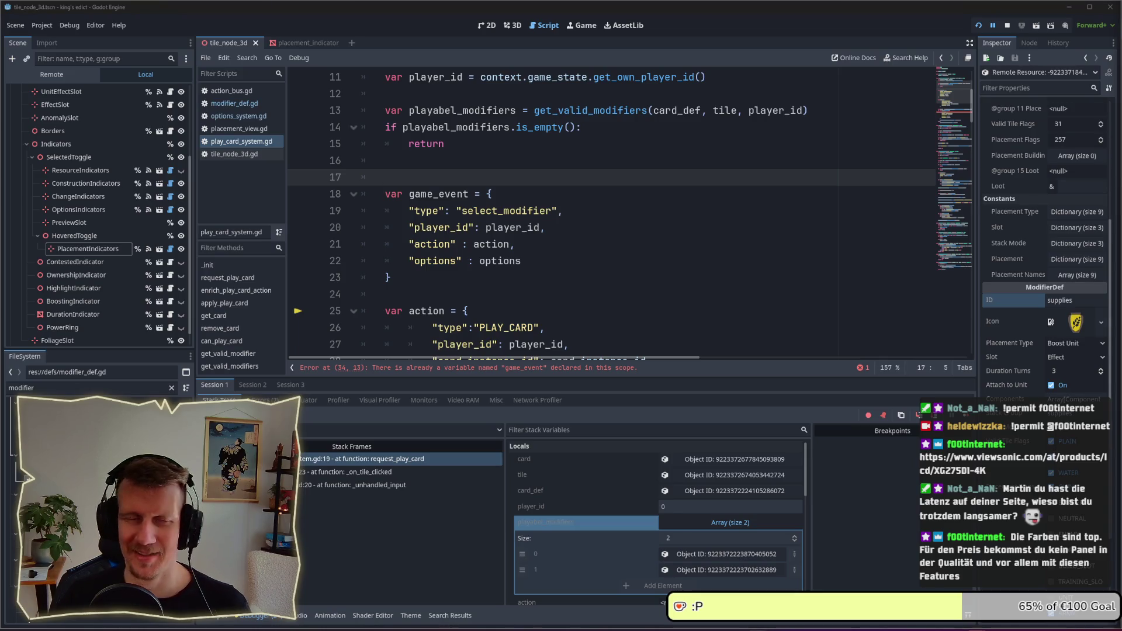
{"action": "key", "text": "Up"}
{"action": "scroll", "coordinate": [475, 193], "scroll_direction": "up", "scroll_amount": 1}
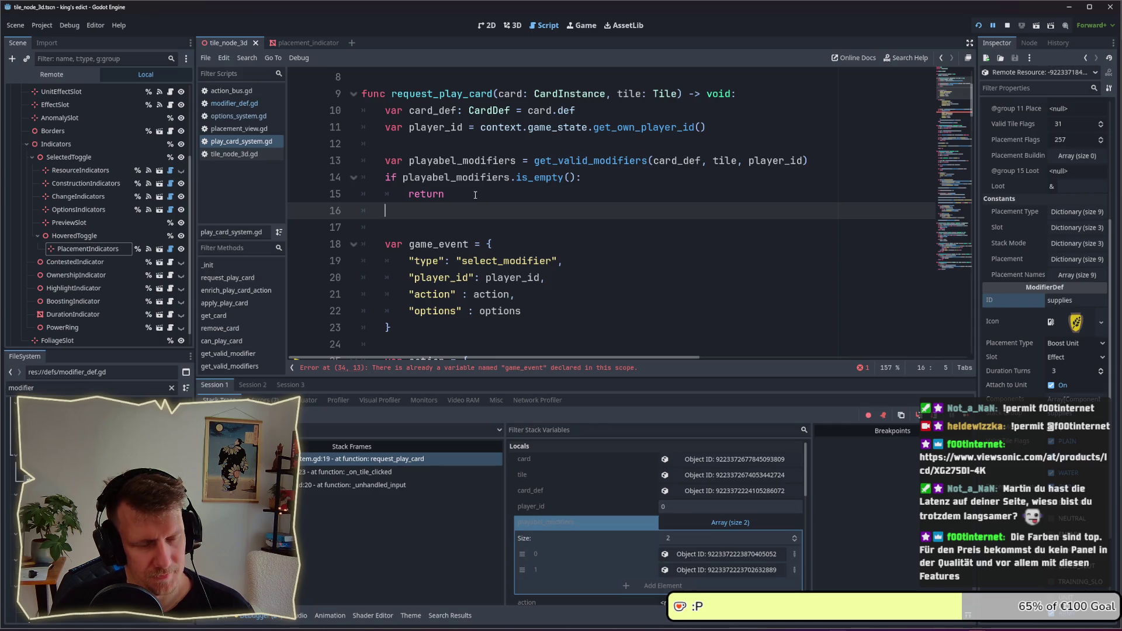
{"action": "key", "text": "Return"}
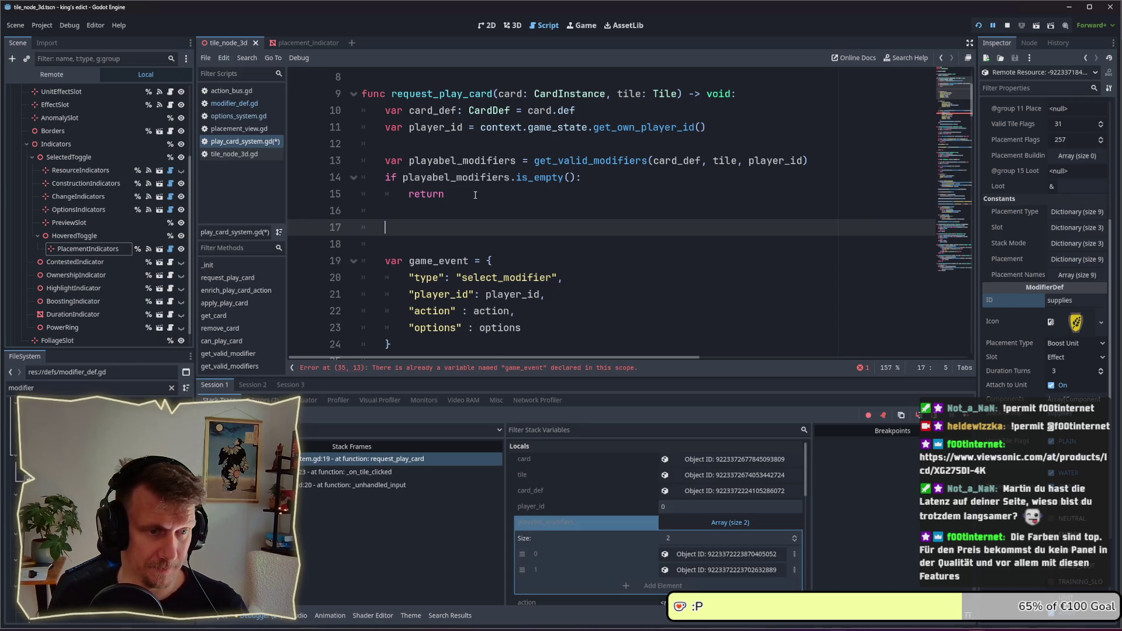
{"action": "scroll", "coordinate": [475, 194], "scroll_direction": "down", "scroll_amount": 3}
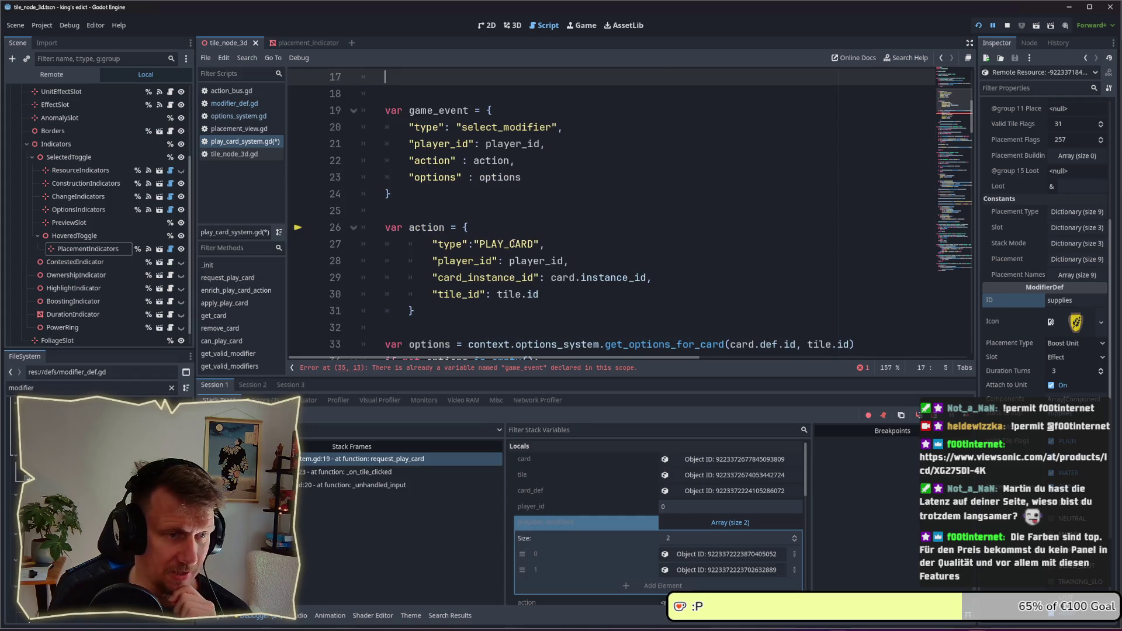
{"action": "double_click", "coordinate": [500, 177]}
{"action": "scroll", "coordinate": [538, 222], "scroll_direction": "up", "scroll_amount": 4}
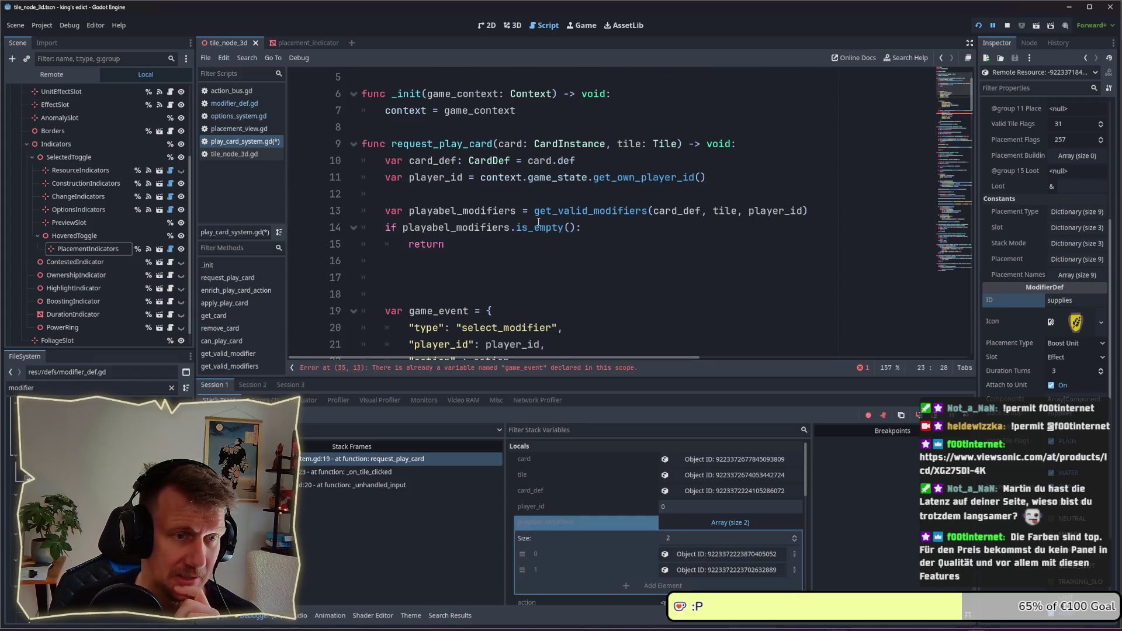
{"action": "mouse_move", "coordinate": [538, 222]}
{"action": "scroll", "coordinate": [513, 241], "scroll_direction": "up", "scroll_amount": 2}
{"action": "scroll", "coordinate": [509, 243], "scroll_direction": "down", "scroll_amount": 5}
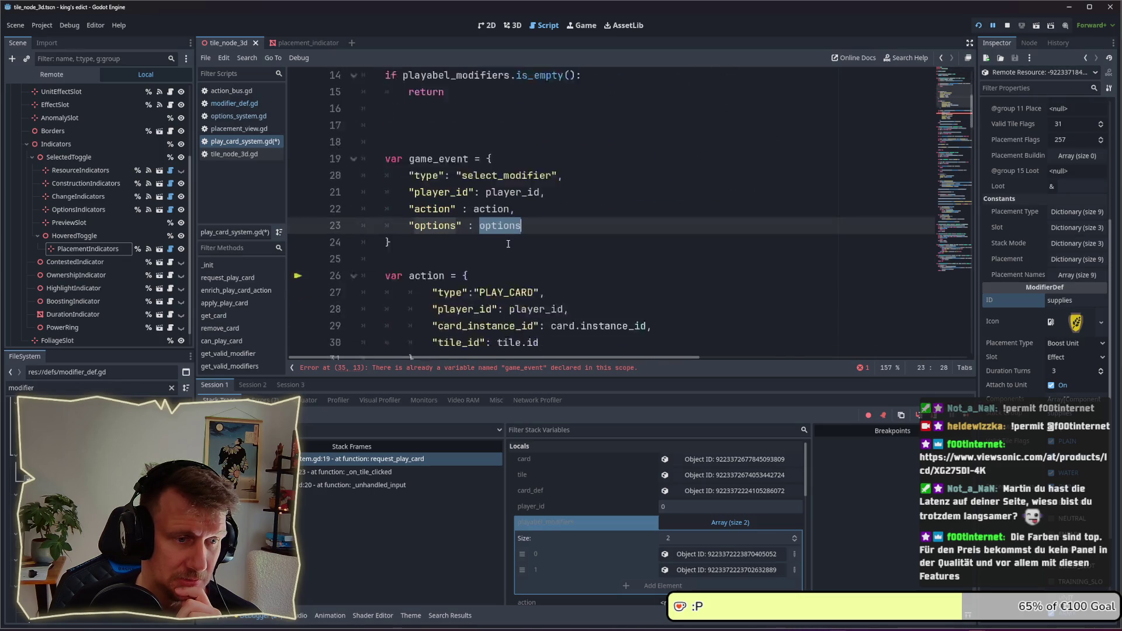
{"action": "scroll", "coordinate": [507, 244], "scroll_direction": "down", "scroll_amount": 5}
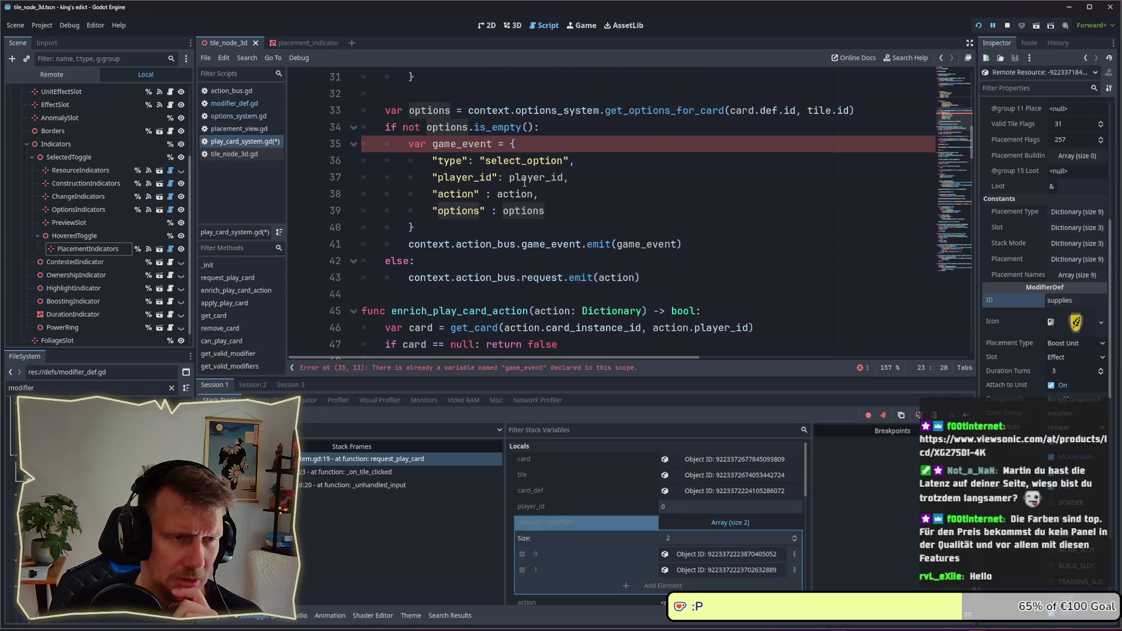
- Search all scripts for get_options_for_card (2 matches) and open its options_system.gd definition
{"action": "left_click", "coordinate": [653, 110]}
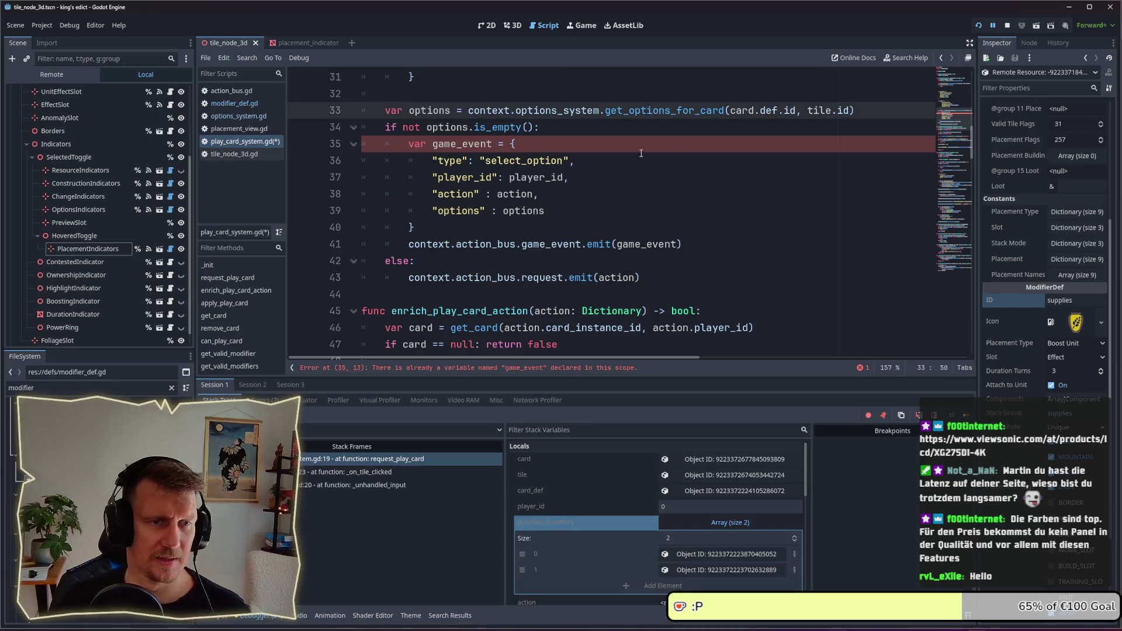
{"action": "left_click", "coordinate": [658, 110]}
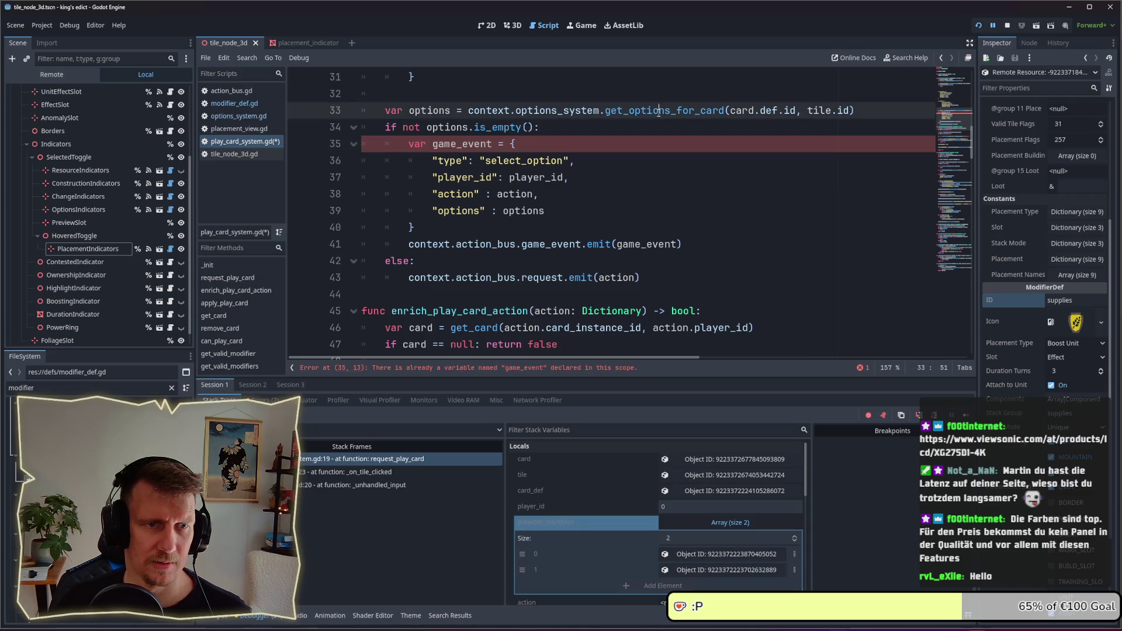
{"action": "double_click", "coordinate": [658, 111]}
{"action": "key", "text": "ctrl+shift+f"}
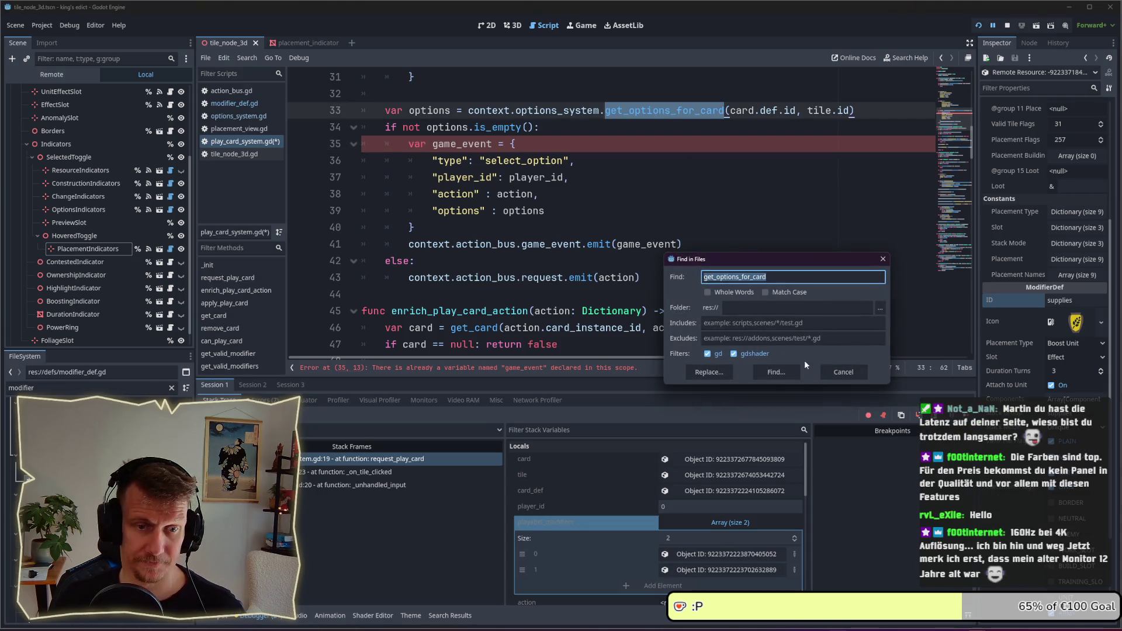
{"action": "key", "text": "Return"}
{"action": "left_click", "coordinate": [343, 450]}
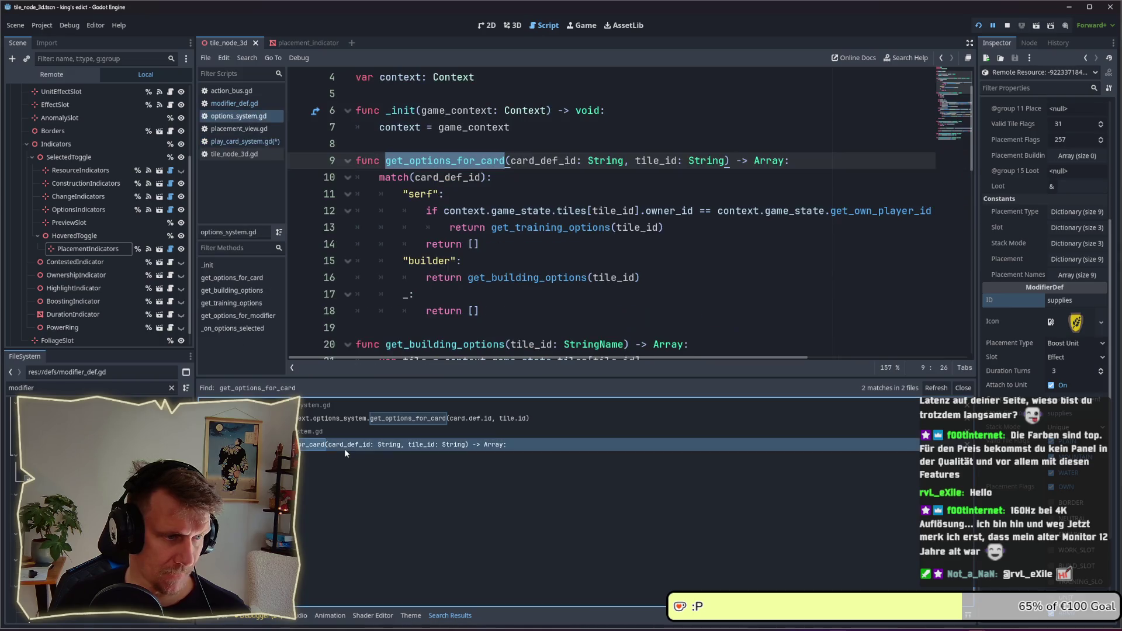
- Jump to the get_training_options definition and read through it
{"action": "left_click_drag", "start_coordinate": [699, 231], "coordinate": [495, 228]}
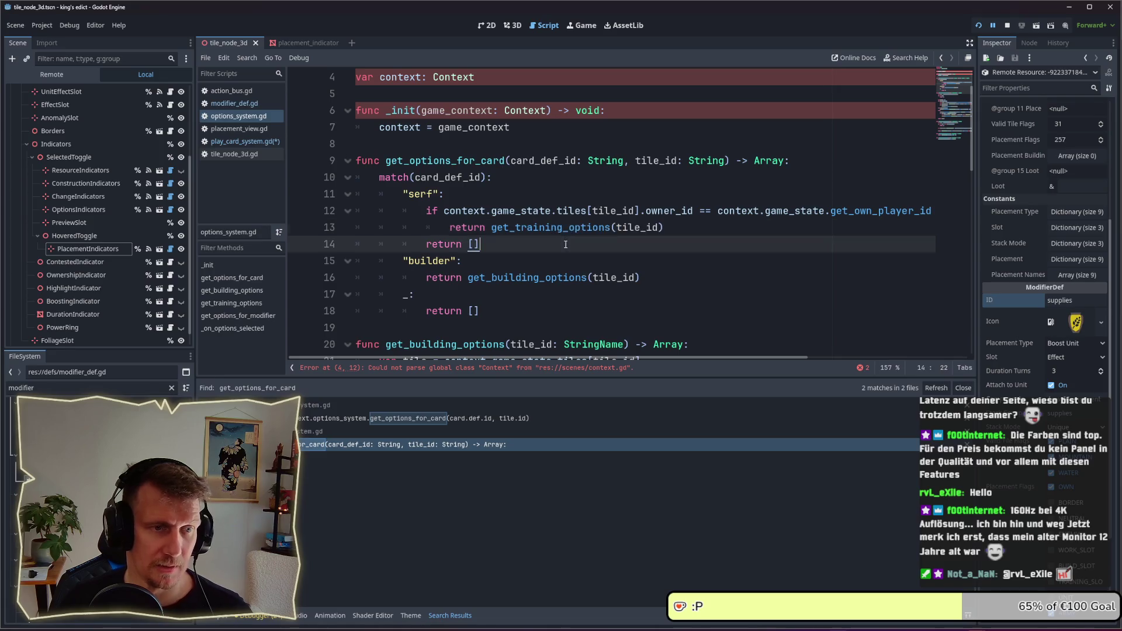
{"action": "key", "text": "F12"}
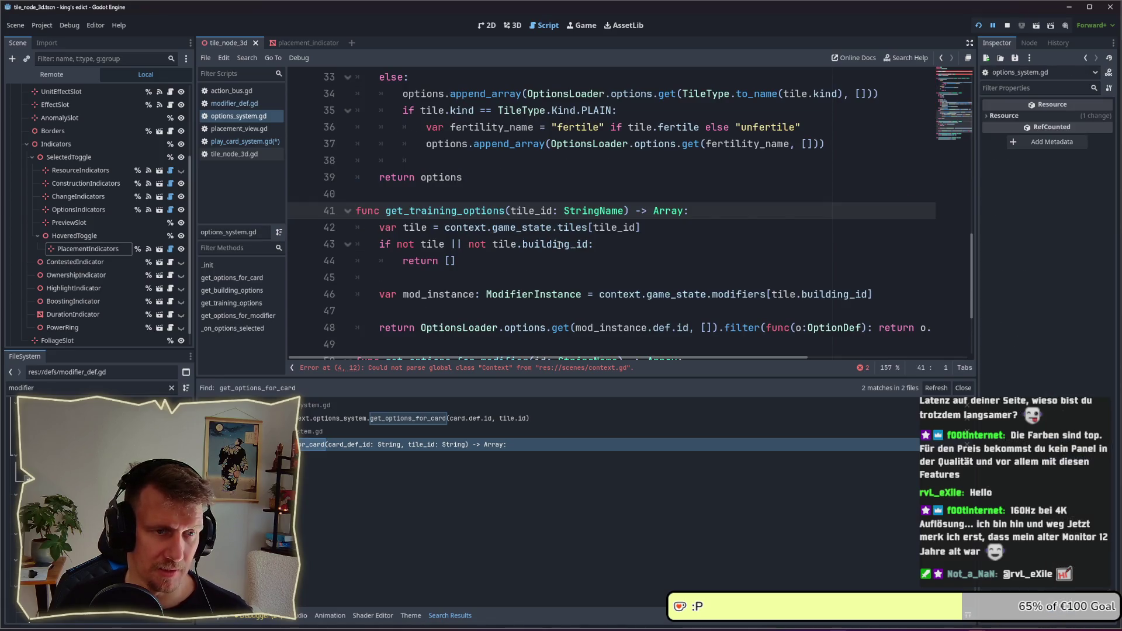
{"action": "scroll", "coordinate": [559, 245], "scroll_direction": "down", "scroll_amount": 1}
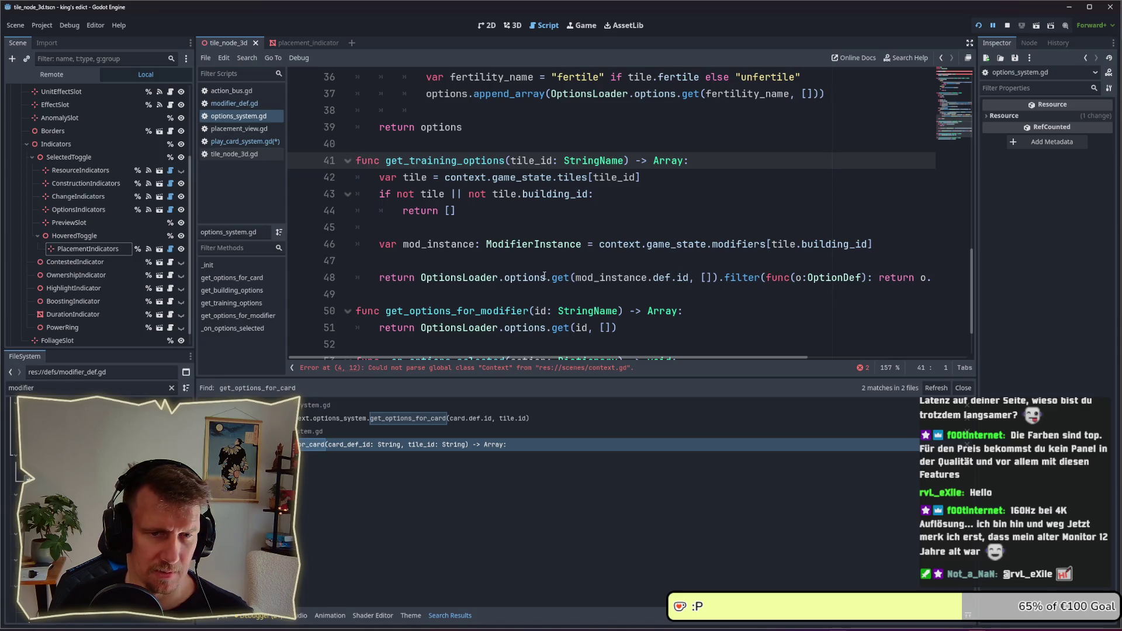
{"action": "mouse_move", "coordinate": [696, 356]}
{"action": "left_mouse_down"}
{"action": "mouse_move", "coordinate": [825, 370]}
{"action": "mouse_move", "coordinate": [680, 374]}
{"action": "left_mouse_up"}
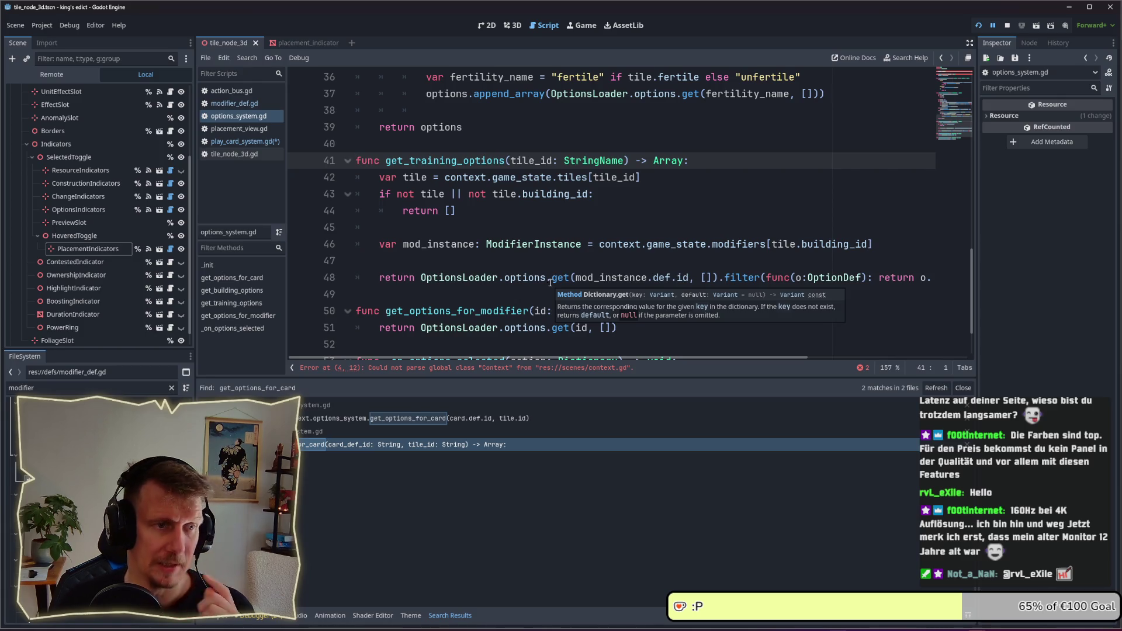
- Close options_system.gd to return to play_card_system.gd
{"action": "left_click", "coordinate": [527, 229]}
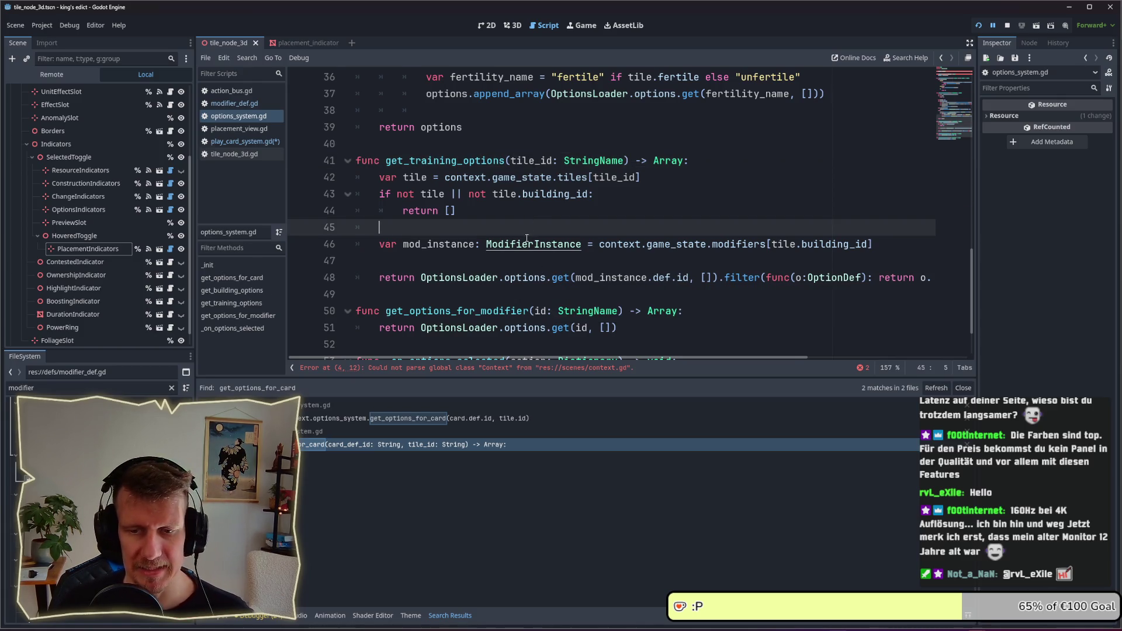
{"action": "key", "text": "ctrl+w"}
{"action": "scroll", "coordinate": [532, 178], "scroll_direction": "up", "scroll_amount": 3}
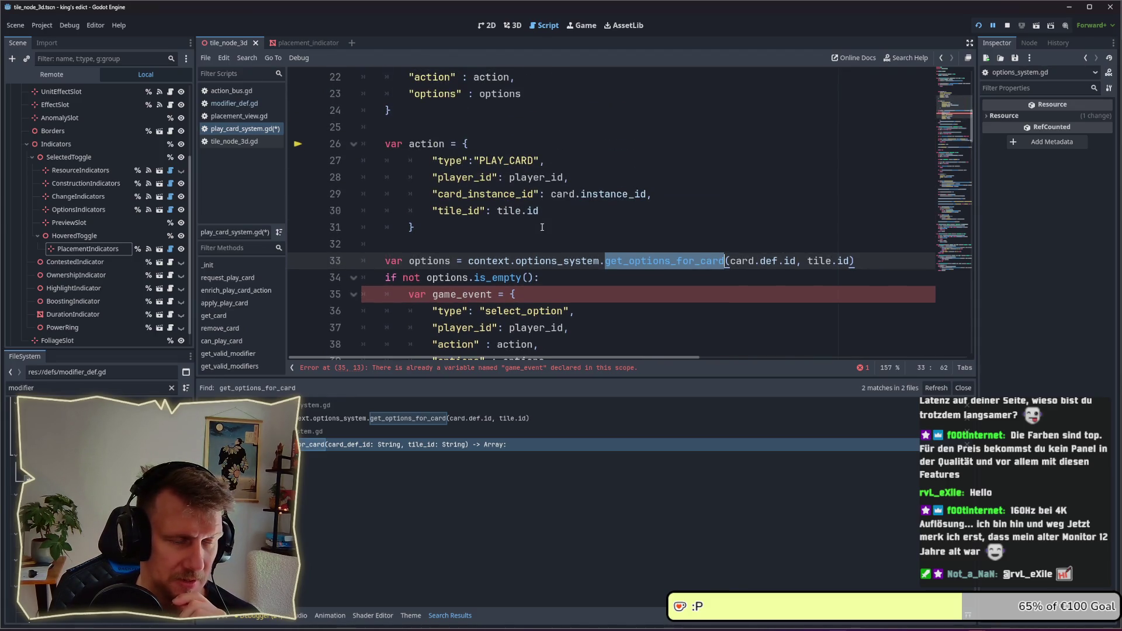
- Rename the select_modifier event's options key to modifier_ids and save
{"action": "scroll", "coordinate": [542, 227], "scroll_direction": "up", "scroll_amount": 2}
{"action": "scroll", "coordinate": [542, 227], "scroll_direction": "up", "scroll_amount": 2}
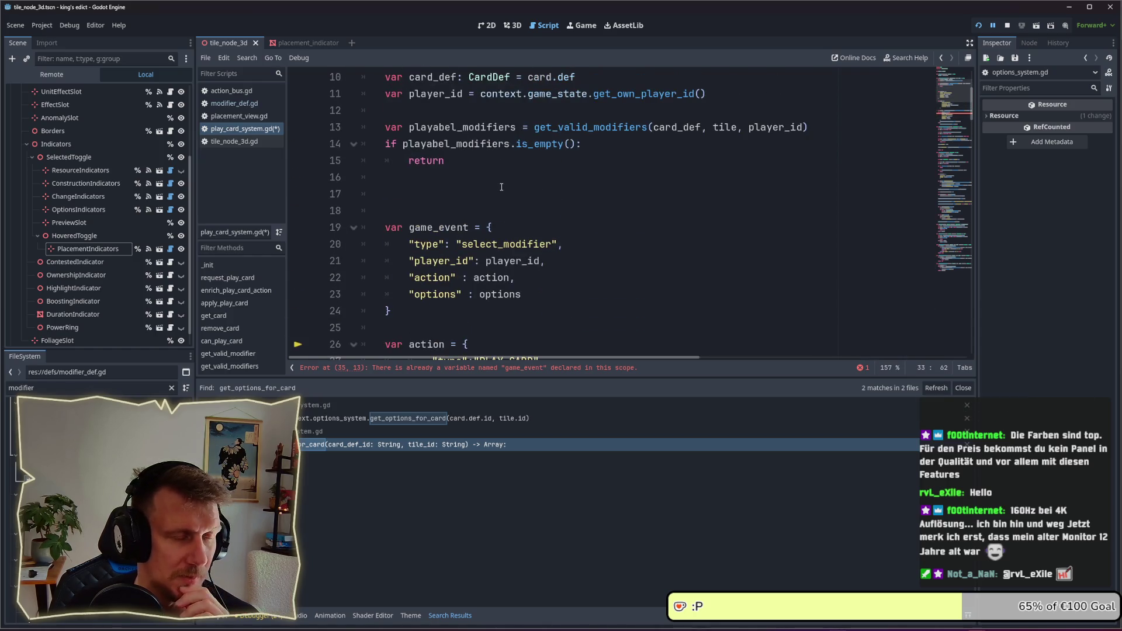
{"action": "scroll", "coordinate": [501, 187], "scroll_direction": "down", "scroll_amount": 2}
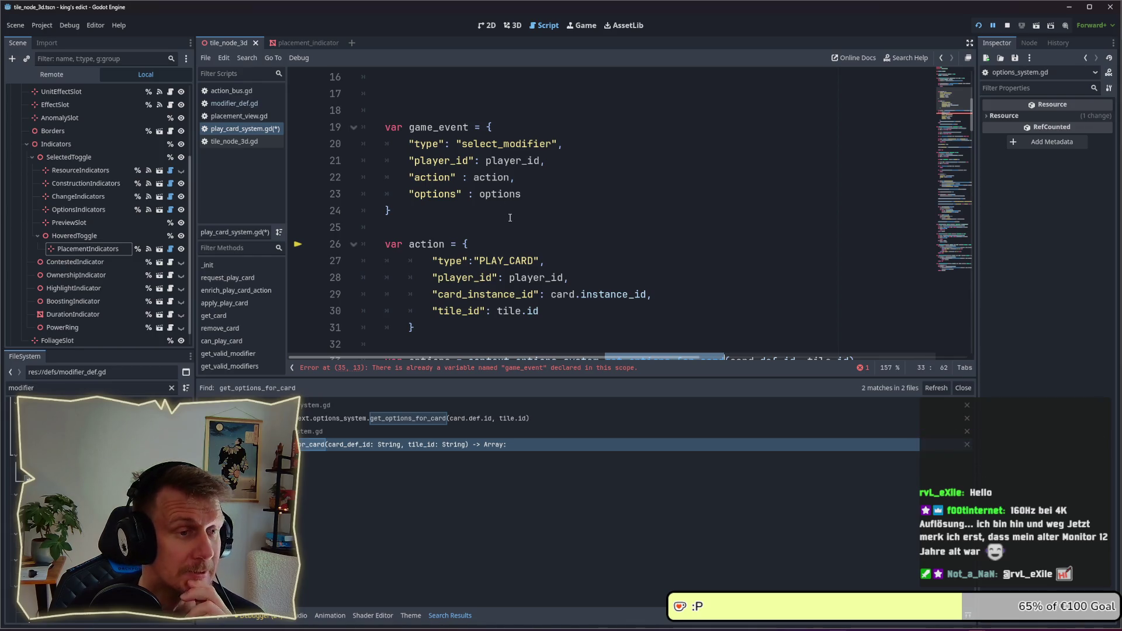
{"action": "scroll", "coordinate": [509, 217], "scroll_direction": "up", "scroll_amount": 1}
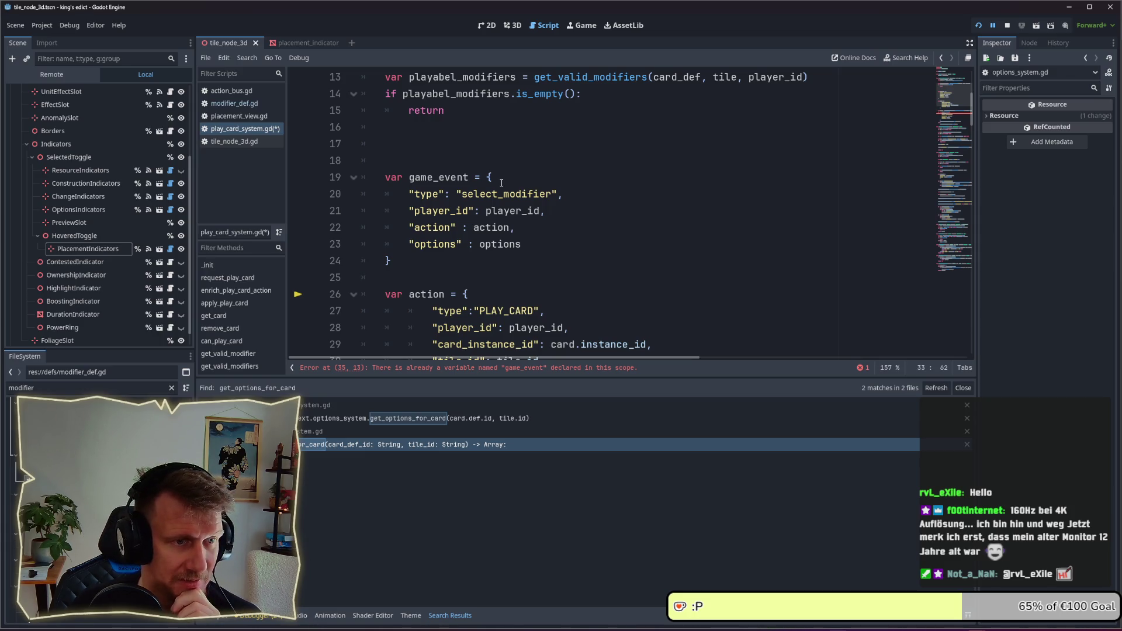
{"action": "double_click", "coordinate": [517, 244]}
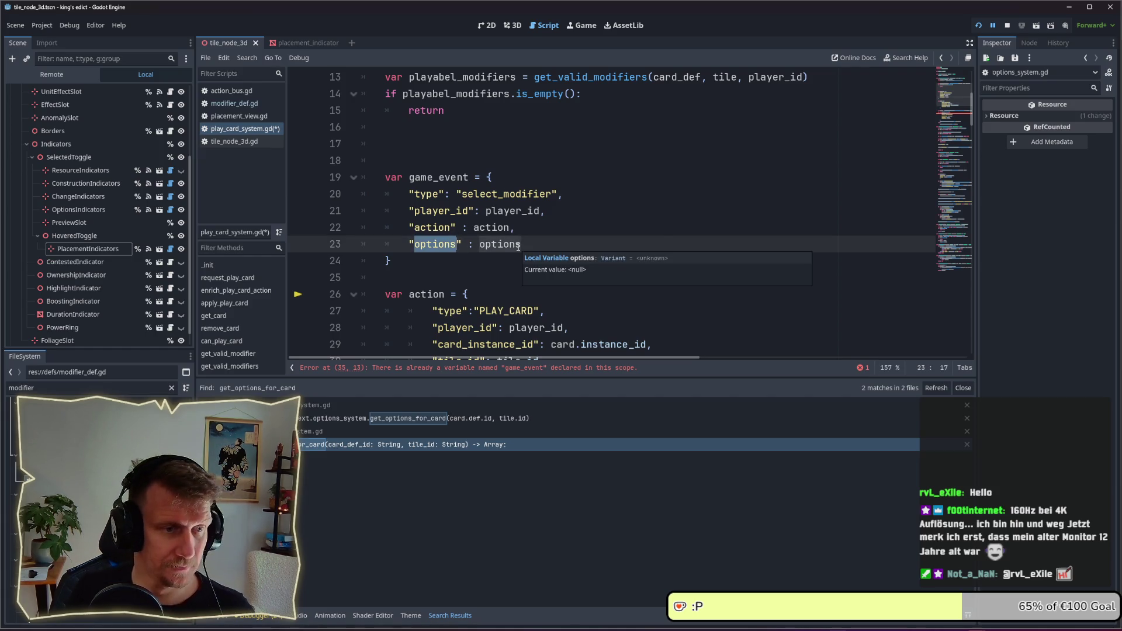
{"action": "type", "text": "modifier_is"}
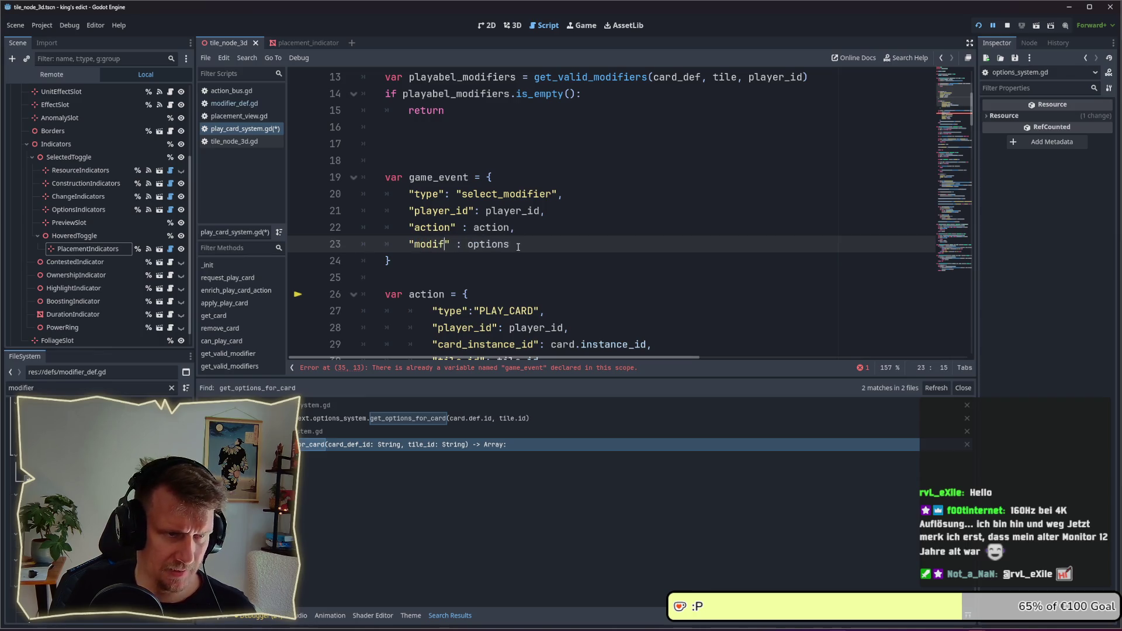
{"action": "key", "text": "BackSpace"}
{"action": "type", "text": "ds"}
{"action": "key", "text": "ctrl+s"}
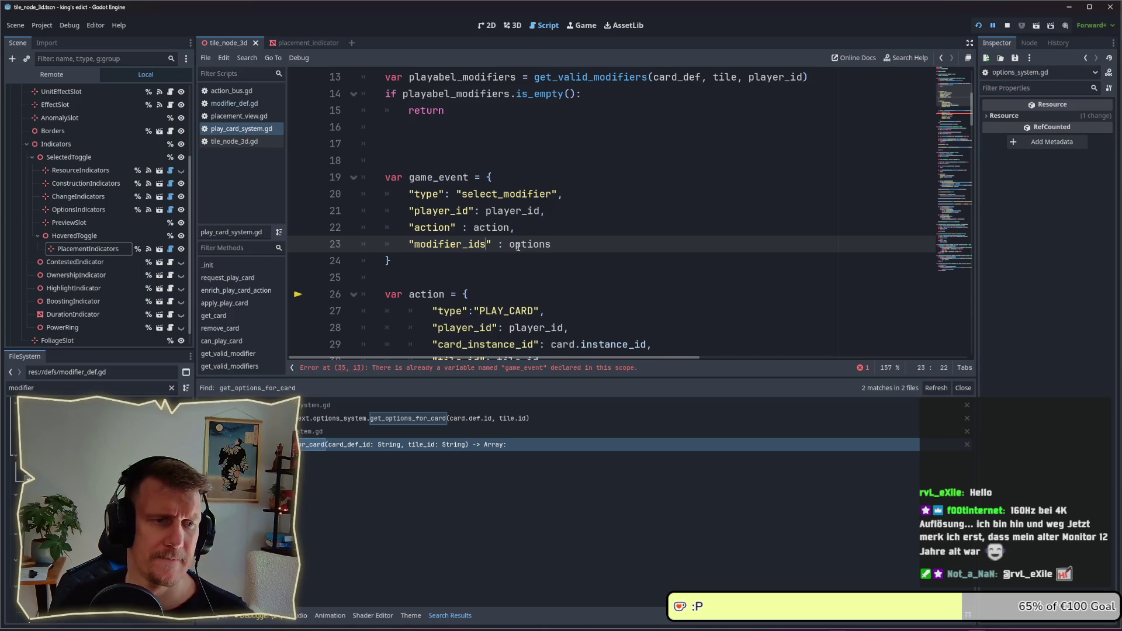
- Begin declaring a modifier_ids variable on empty line 17
{"action": "double_click", "coordinate": [517, 245]}
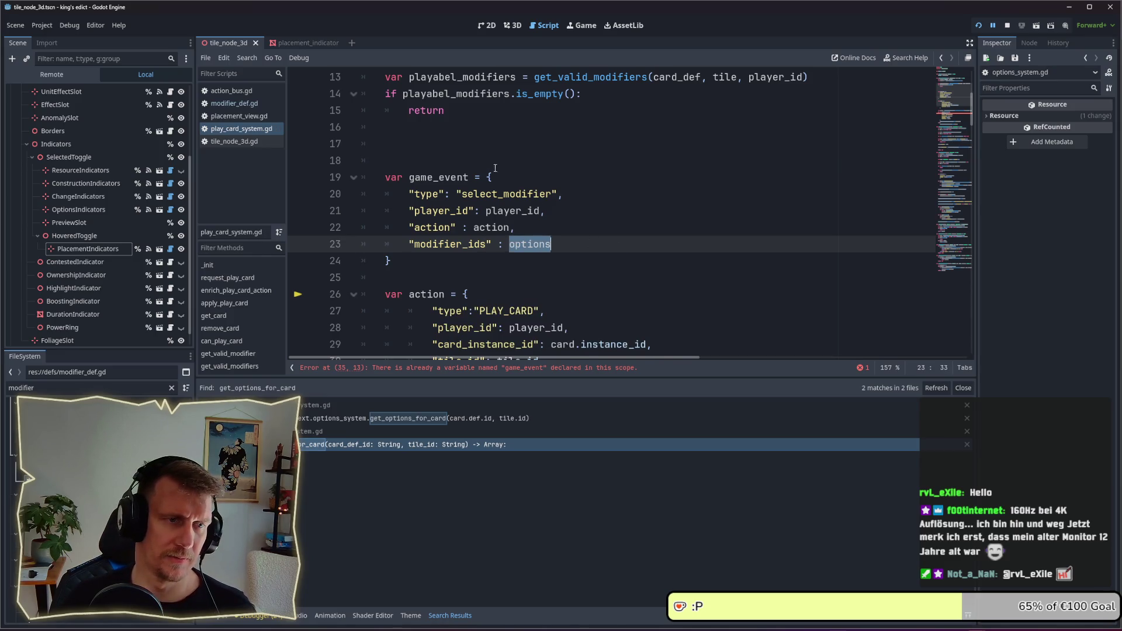
{"action": "left_click", "coordinate": [484, 141]}
{"action": "type", "text": "var modifier_is"}
- Finish the declaration as var modifier_ids = [] and save
{"action": "key", "text": "BackSpace"}
{"action": "type", "text": "ds"}
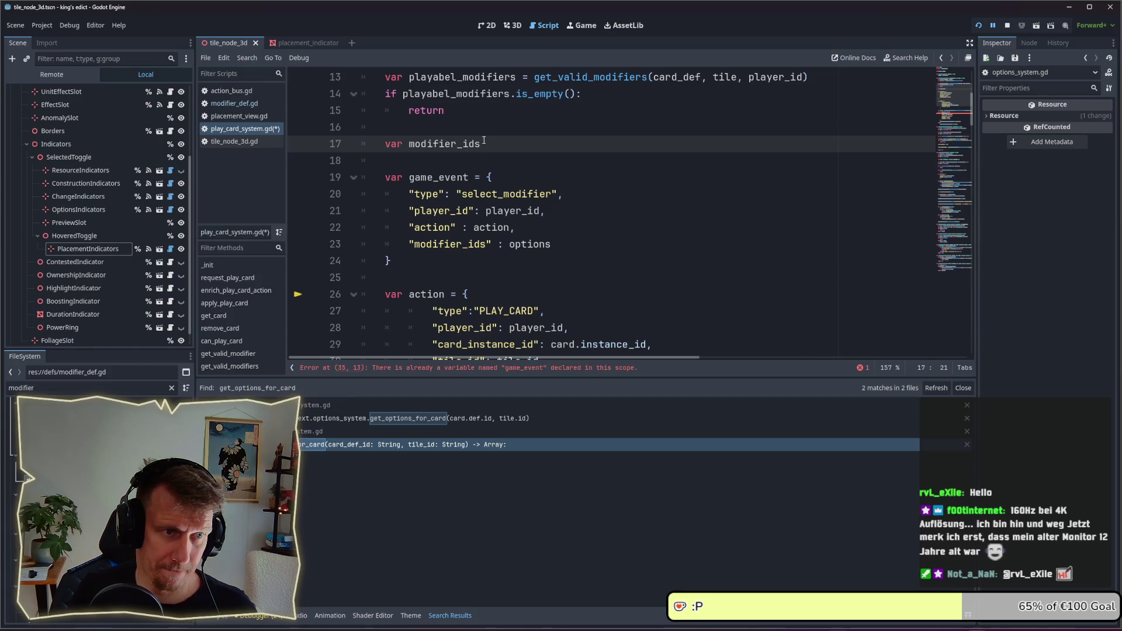
{"action": "type", "text": " = ["}
{"action": "key", "text": "Escape"}
{"action": "key", "text": "ctrl+s"}
- Add a loop over playabel_modifiers that appends each modifier.id to modifier_ids, and save
{"action": "key", "text": "Up"}
{"action": "key", "text": "Return"}
{"action": "key", "text": "Down"}
{"action": "key", "text": "Down"}
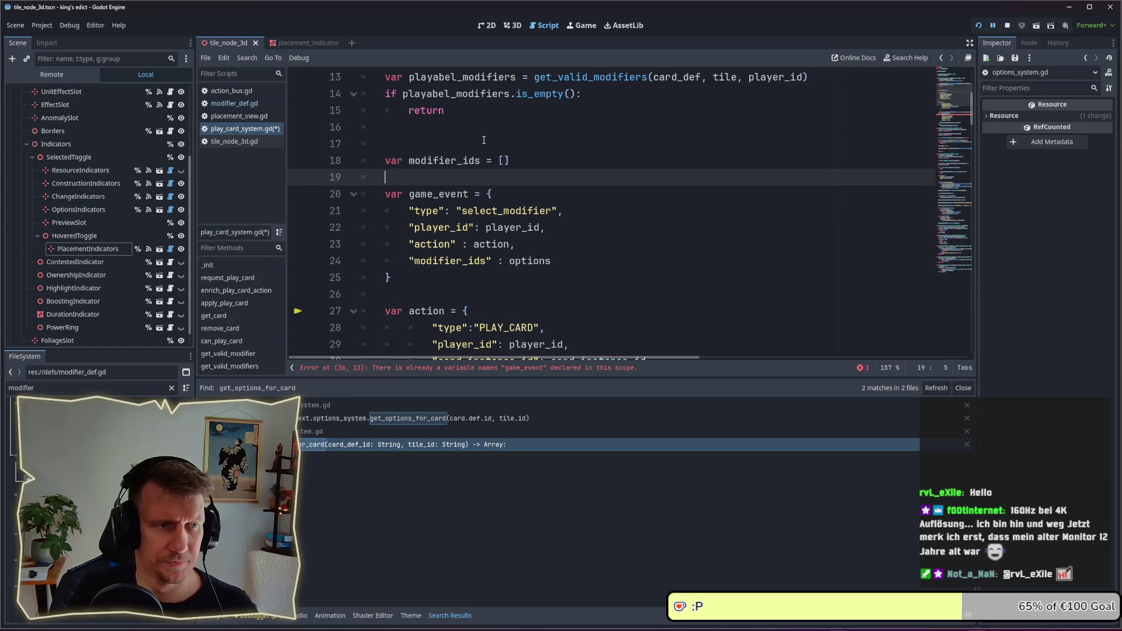
{"action": "key", "text": "Return"}
{"action": "key", "text": "Up"}
{"action": "type", "text": "for modif"}
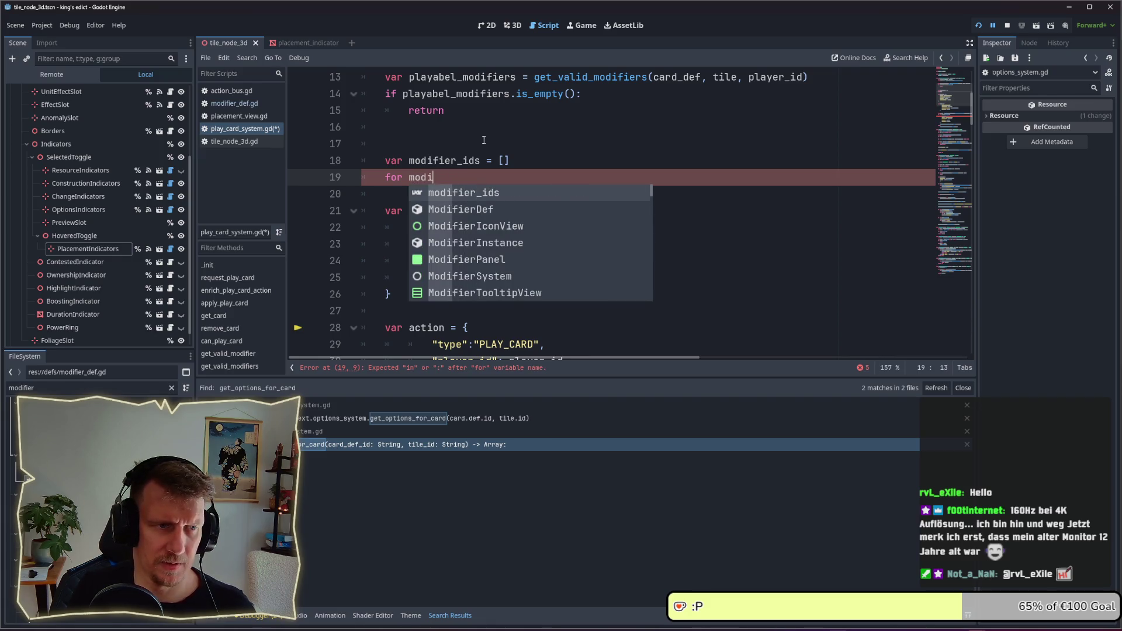
{"action": "type", "text": "ier"}
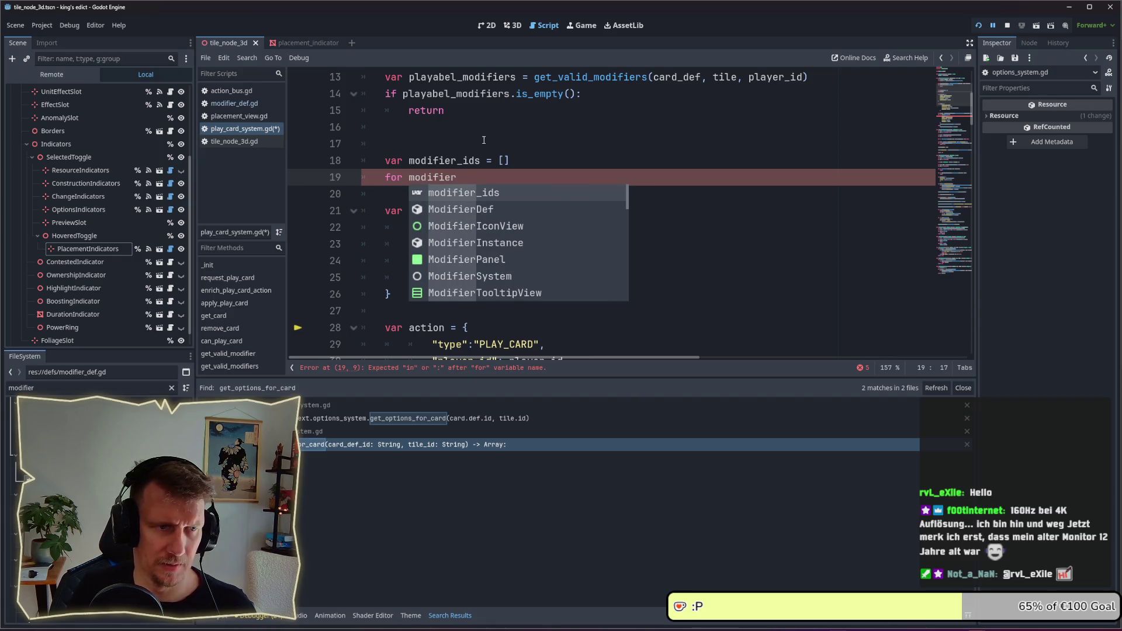
{"action": "type", "text": " ind"}
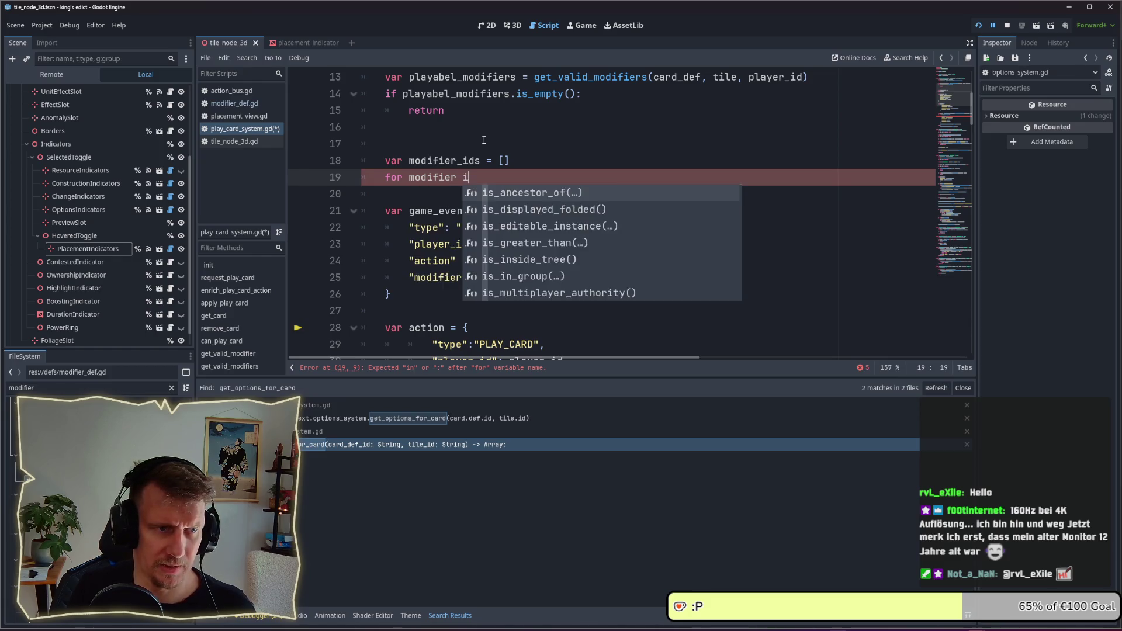
{"action": "key", "text": "BackSpace"}
{"action": "type", "text": "mofi"}
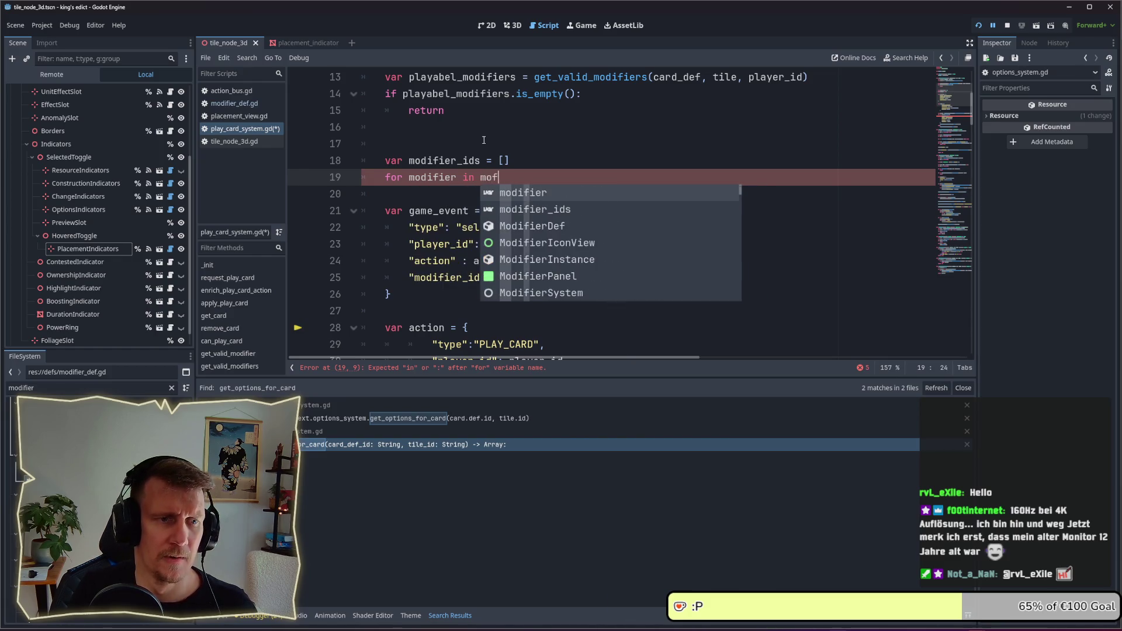
{"action": "key", "text": "BackSpace"}
{"action": "key", "text": "BackSpace"}
{"action": "key", "text": "BackSpace"}
{"action": "type", "text": "p"}
{"action": "key", "text": "Return"}
{"action": "key", "text": "Return"}
{"action": "type", "text": "modifier_ids.appe"}
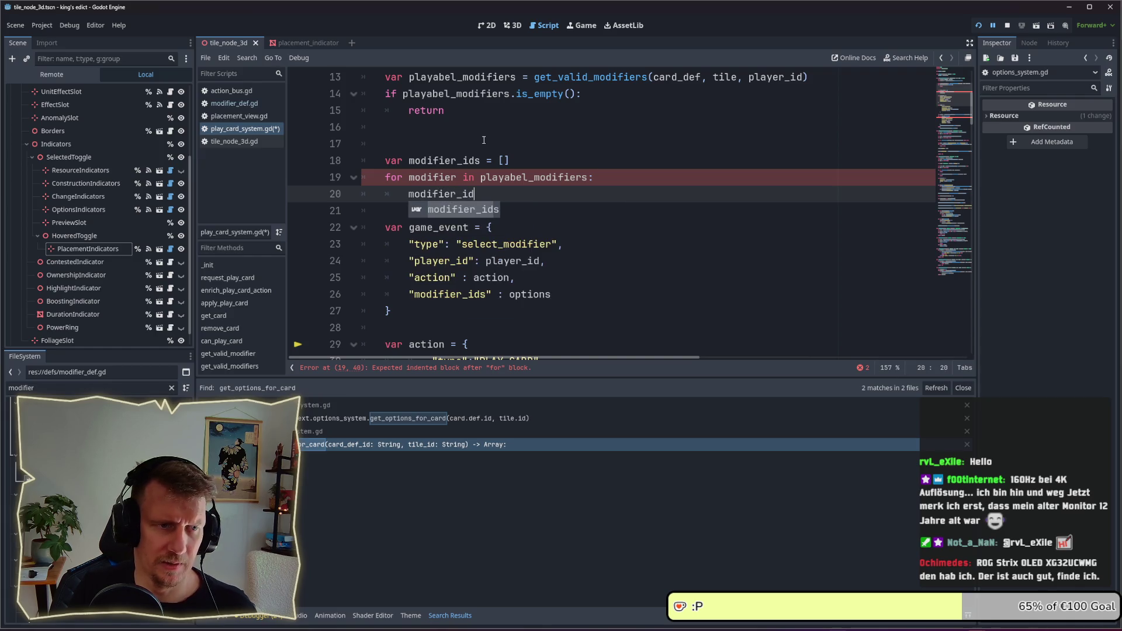
{"action": "type", "text": "nd"}
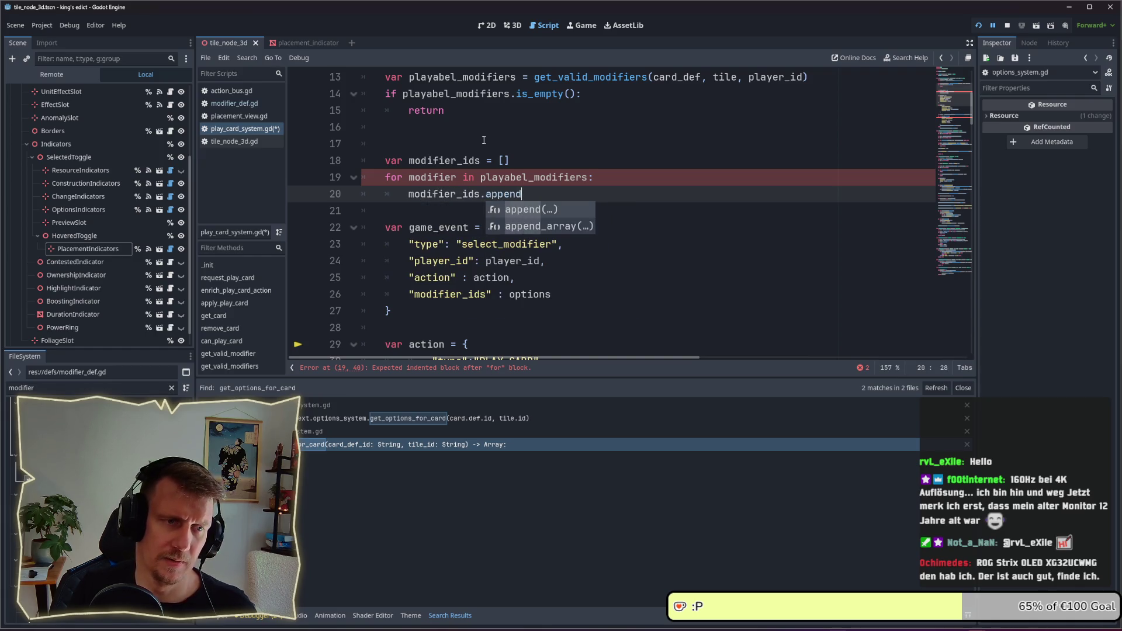
{"action": "key", "text": "Return"}
{"action": "type", "text": "modifier."}
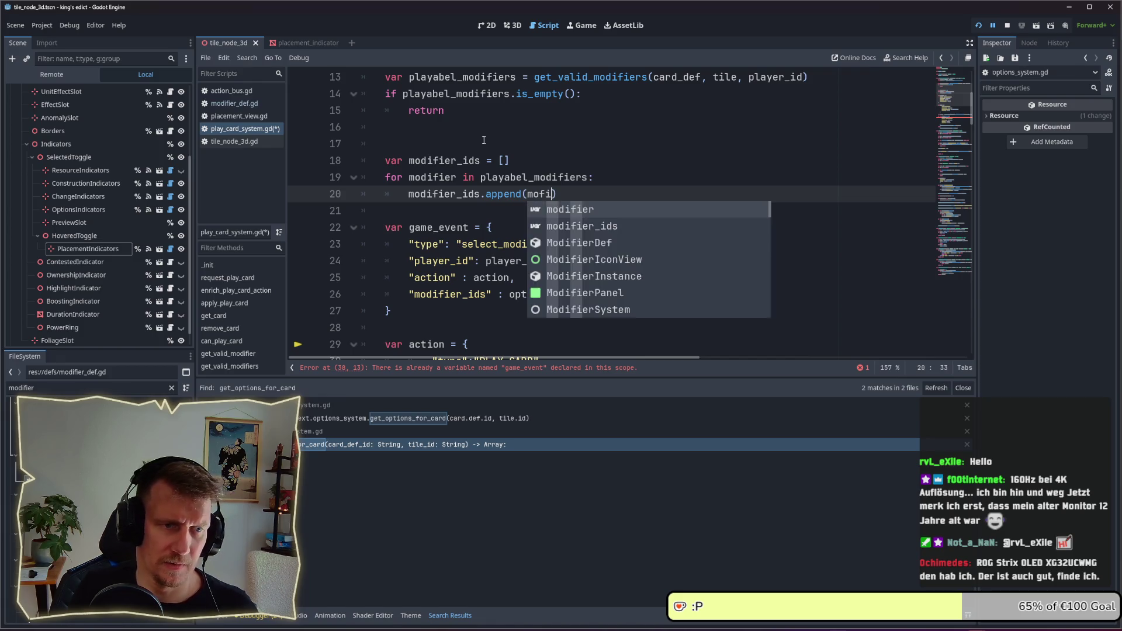
{"action": "type", "text": "id"}
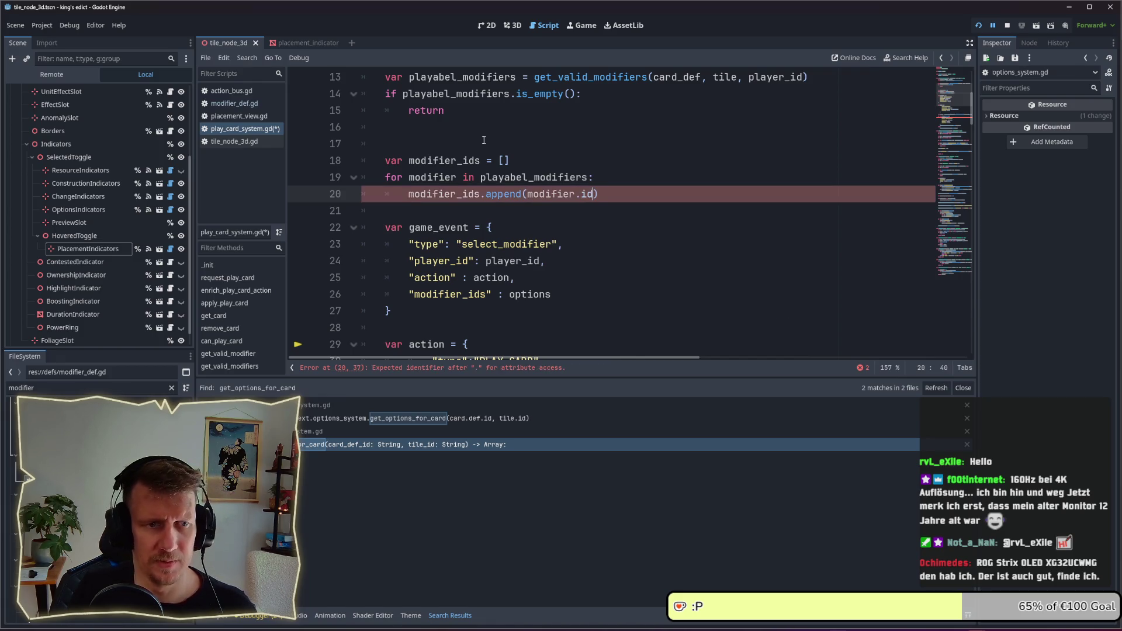
{"action": "key", "text": "ctrl+s"}
- Set the event's modifier_ids value to the modifier_ids array and save
{"action": "scroll", "coordinate": [494, 195], "scroll_direction": "down", "scroll_amount": 2}
{"action": "double_click", "coordinate": [530, 194]}
{"action": "type", "text": "mod"}
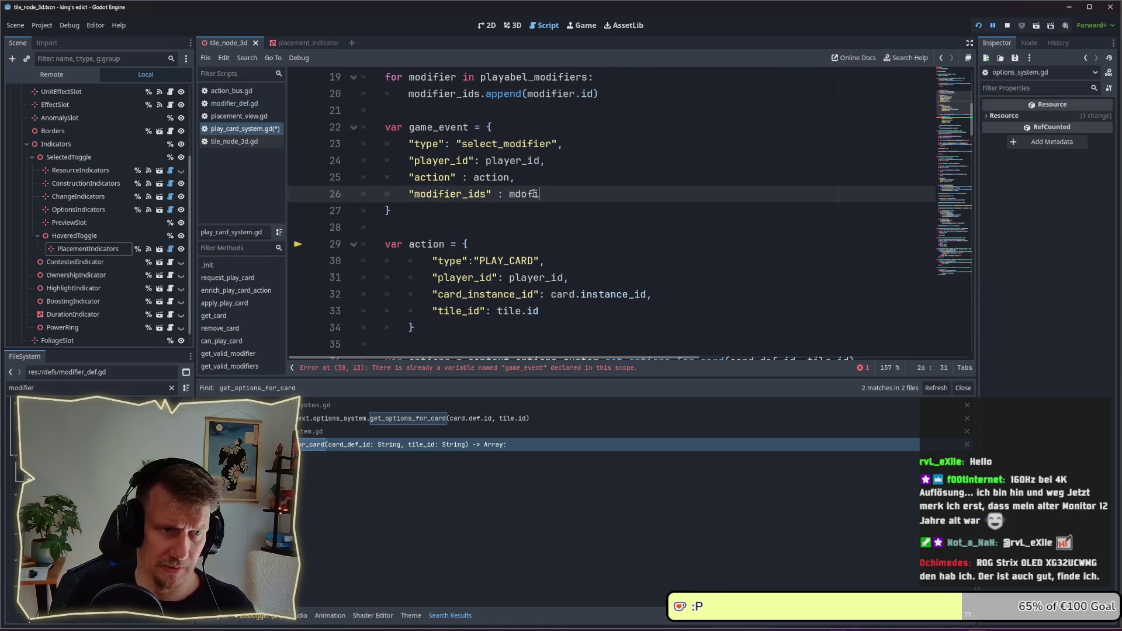
{"action": "type", "text": "ifier"}
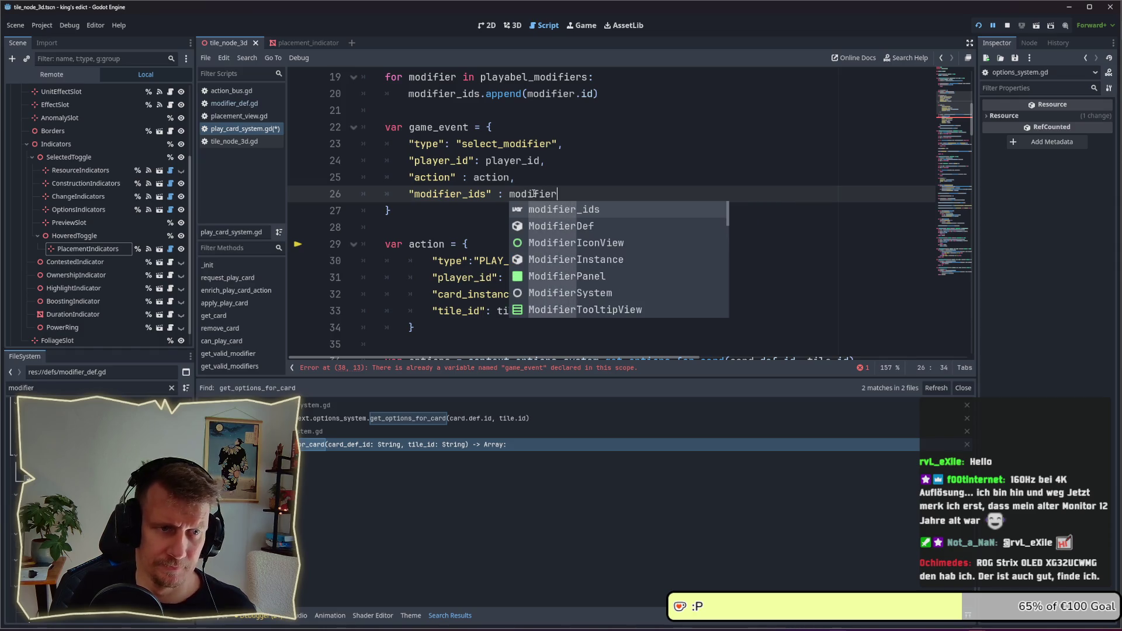
{"action": "key", "text": "Return"}
{"action": "key", "text": "ctrl+s"}
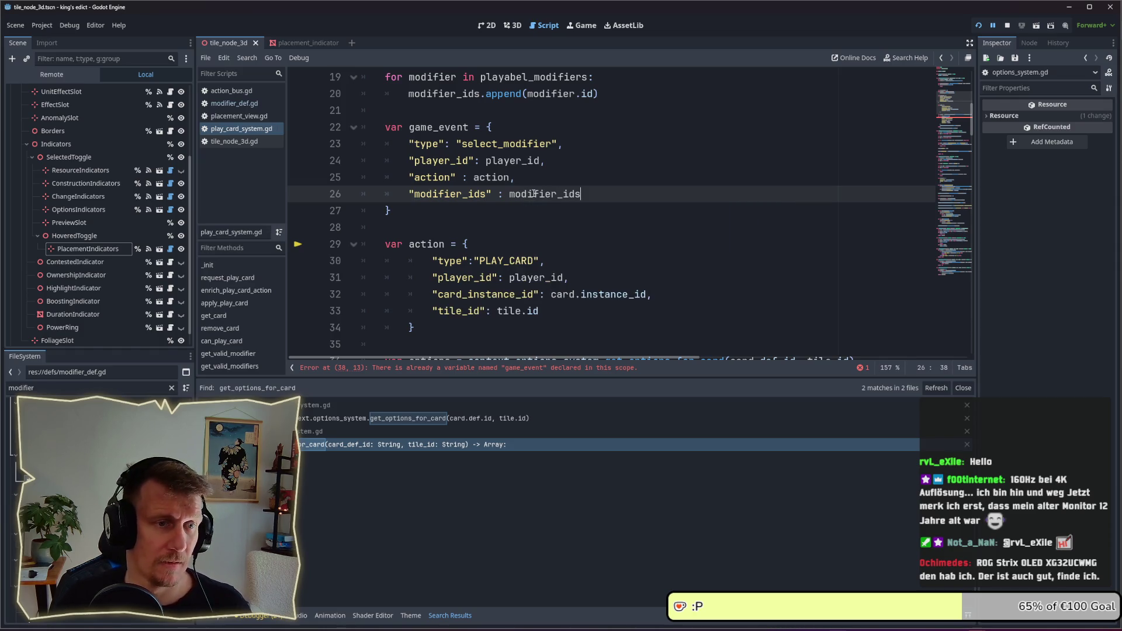
{"action": "double_click", "coordinate": [482, 178]}
{"action": "scroll", "coordinate": [482, 178], "scroll_direction": "down", "scroll_amount": 1}
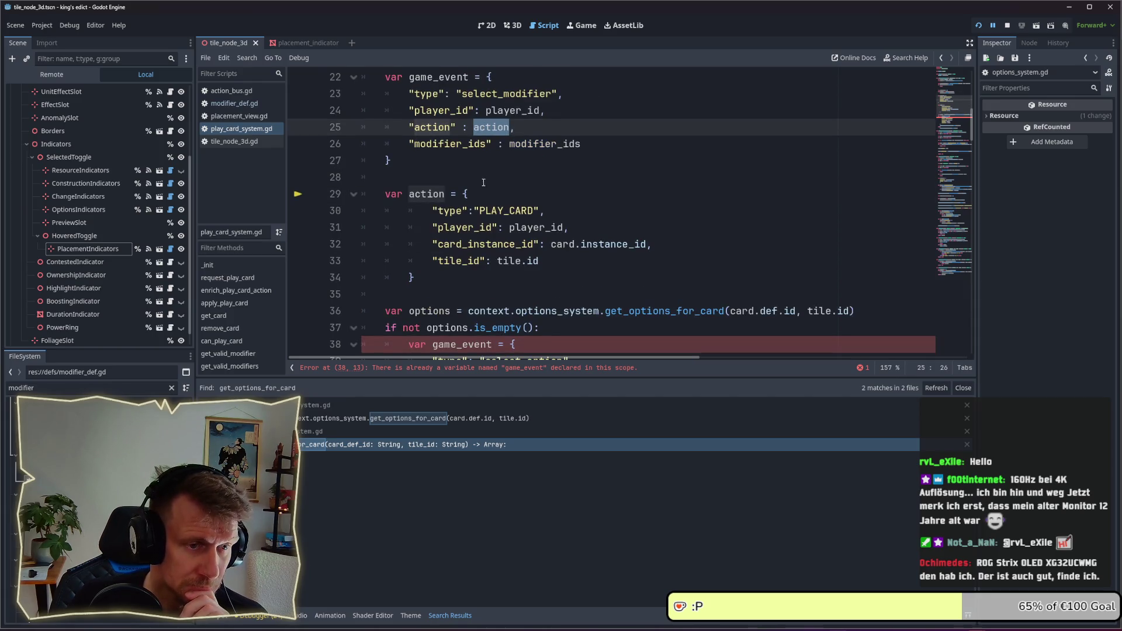
- Rename the duplicate game_event variable on line 38 to option_select_event
{"action": "left_click", "coordinate": [506, 187]}
{"action": "scroll", "coordinate": [505, 187], "scroll_direction": "down", "scroll_amount": 2}
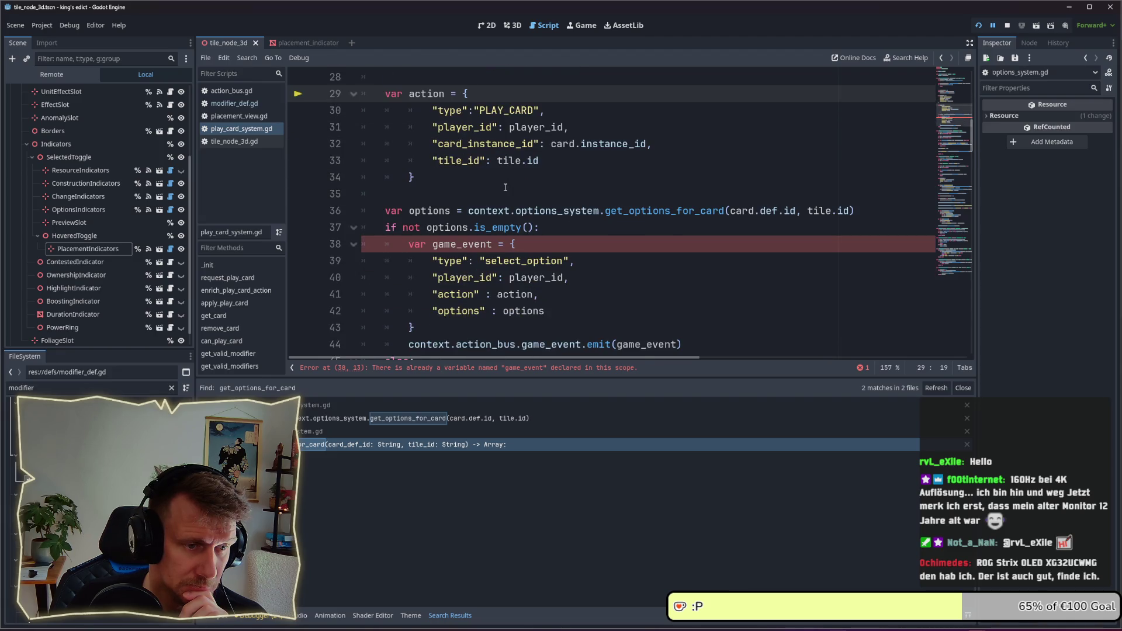
{"action": "scroll", "coordinate": [506, 187], "scroll_direction": "down", "scroll_amount": 1}
{"action": "double_click", "coordinate": [470, 196]}
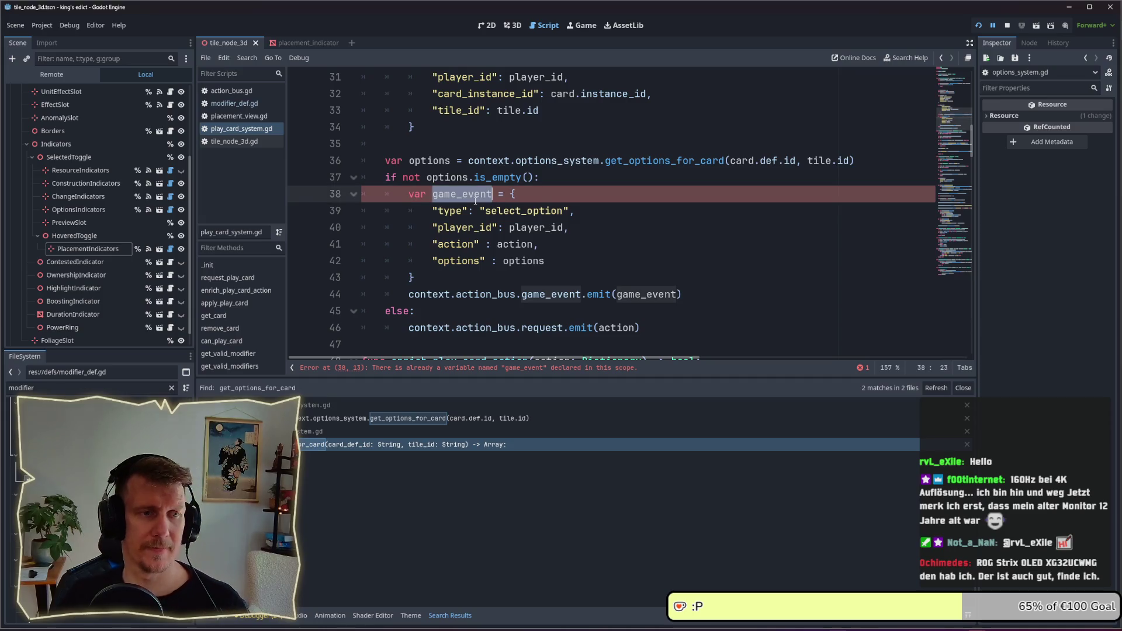
{"action": "type", "text": "option_es"}
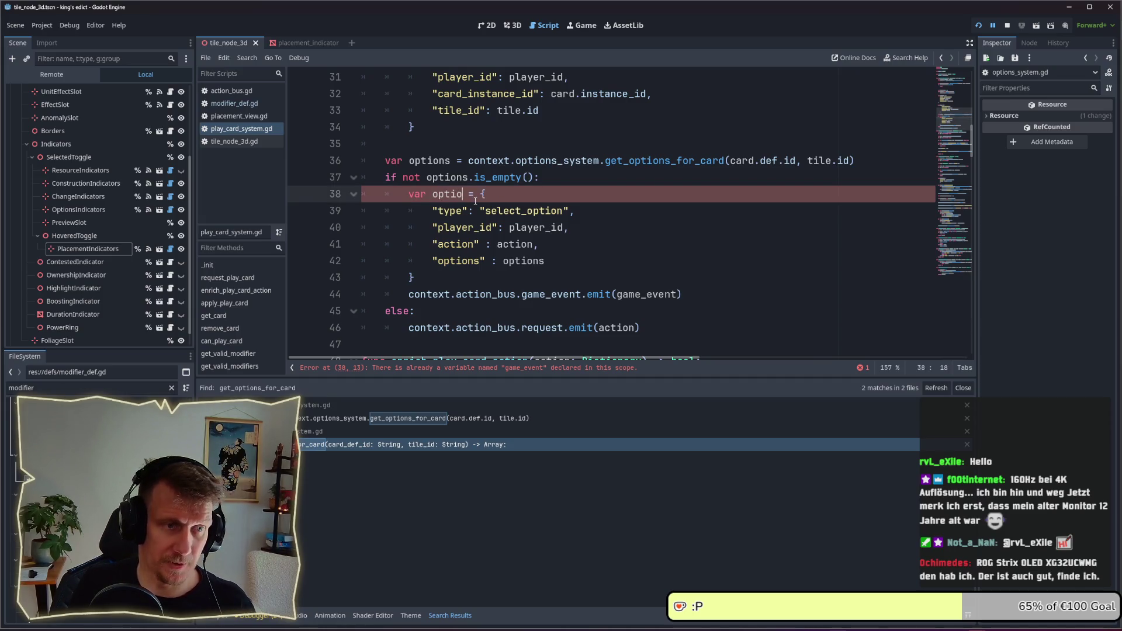
{"action": "key", "text": "BackSpace"}
{"action": "key", "text": "BackSpace"}
{"action": "type", "text": "select"}
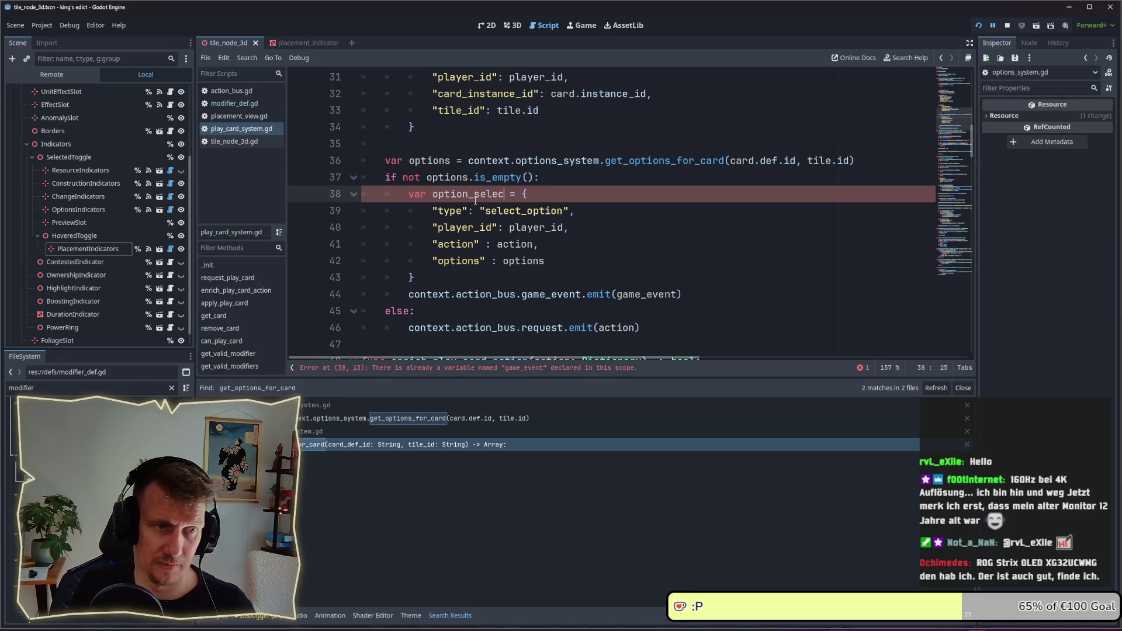
{"action": "type", "text": "_event"}
- Replace game_event in the emit() call with the copied name option_select_event
{"action": "left_click", "coordinate": [475, 195]}
{"action": "double_click", "coordinate": [475, 195]}
{"action": "key", "text": "ctrl+c"}
{"action": "double_click", "coordinate": [646, 293]}
{"action": "key", "text": "ctrl+v"}
{"action": "left_click", "coordinate": [614, 265]}
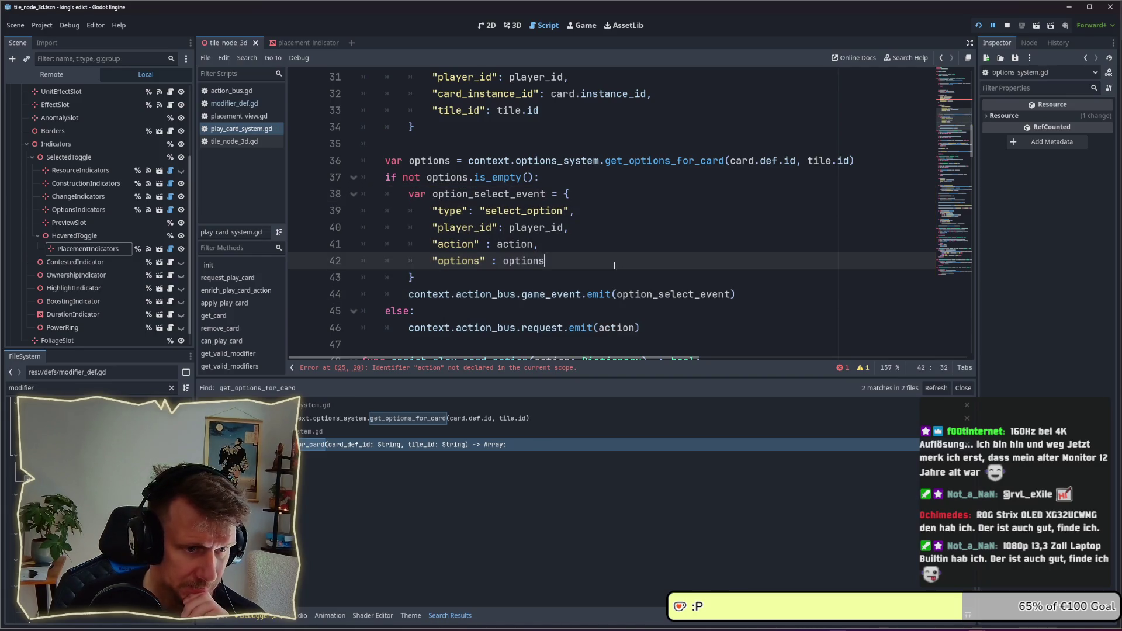
- Scroll back to line 25 to inspect the undeclared-action error
{"action": "scroll", "coordinate": [608, 278], "scroll_direction": "down", "scroll_amount": 1}
{"action": "scroll", "coordinate": [518, 252], "scroll_direction": "up", "scroll_amount": 5}
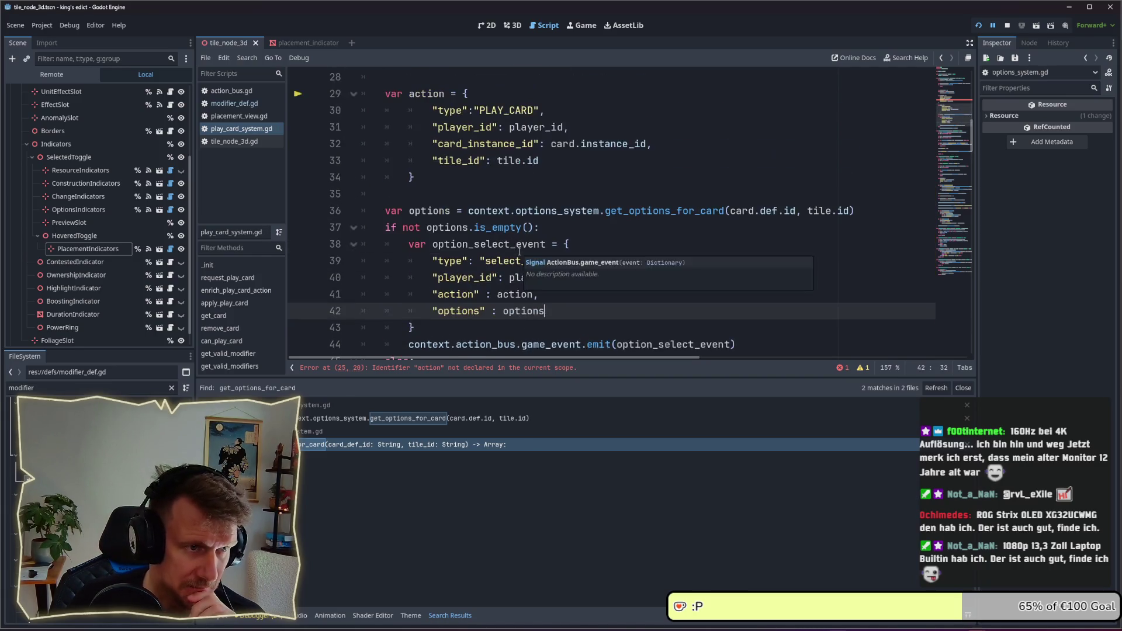
{"action": "double_click", "coordinate": [486, 181]}
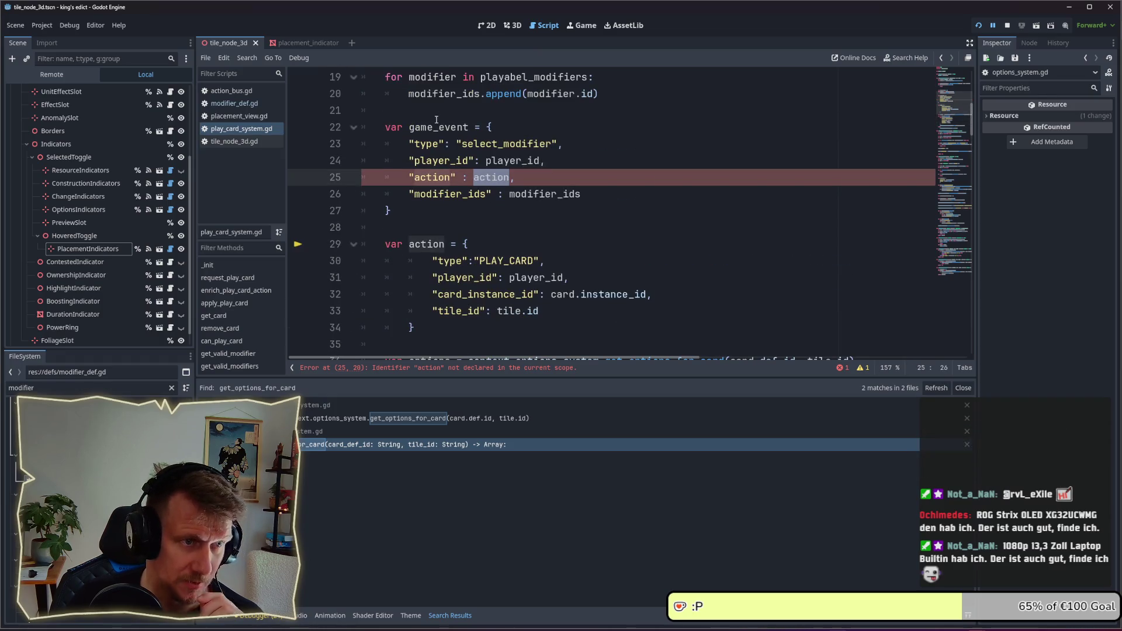
{"action": "scroll", "coordinate": [485, 171], "scroll_direction": "up", "scroll_amount": 1}
{"action": "scroll", "coordinate": [485, 171], "scroll_direction": "up", "scroll_amount": 1}
{"action": "scroll", "coordinate": [488, 181], "scroll_direction": "down", "scroll_amount": 5}
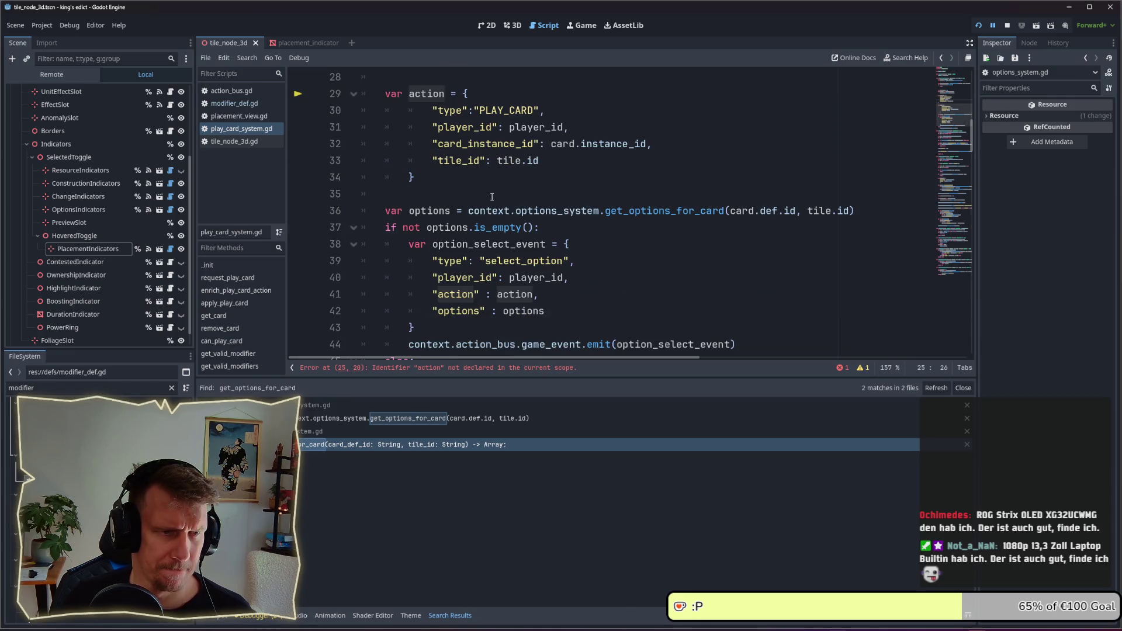
{"action": "scroll", "coordinate": [513, 297], "scroll_direction": "up", "scroll_amount": 4}
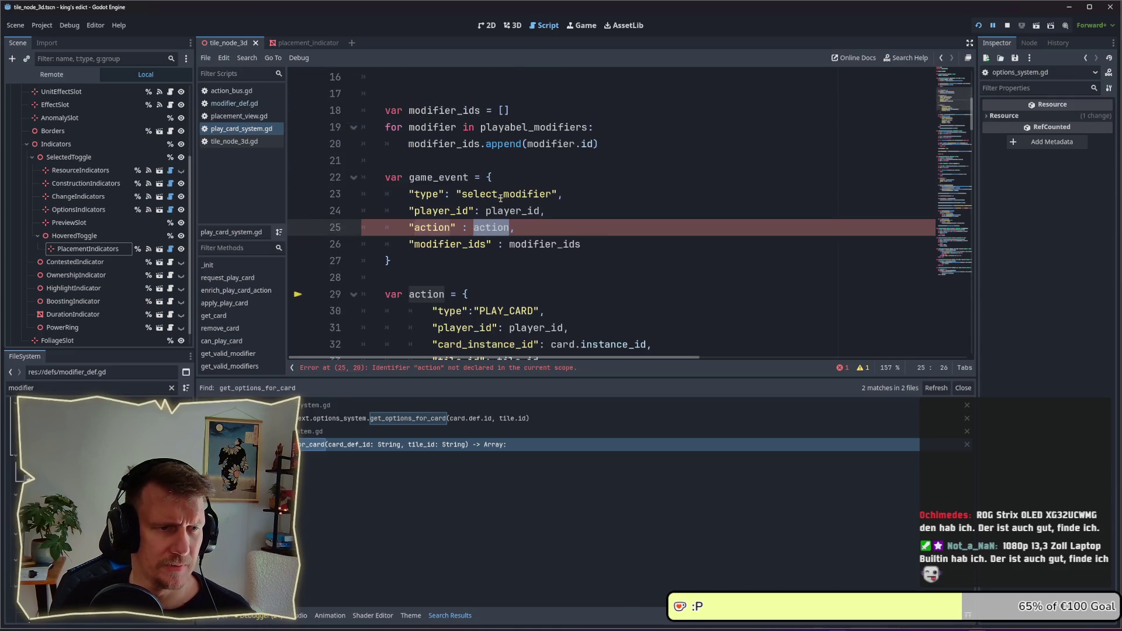
{"action": "scroll", "coordinate": [501, 199], "scroll_direction": "down", "scroll_amount": 2}
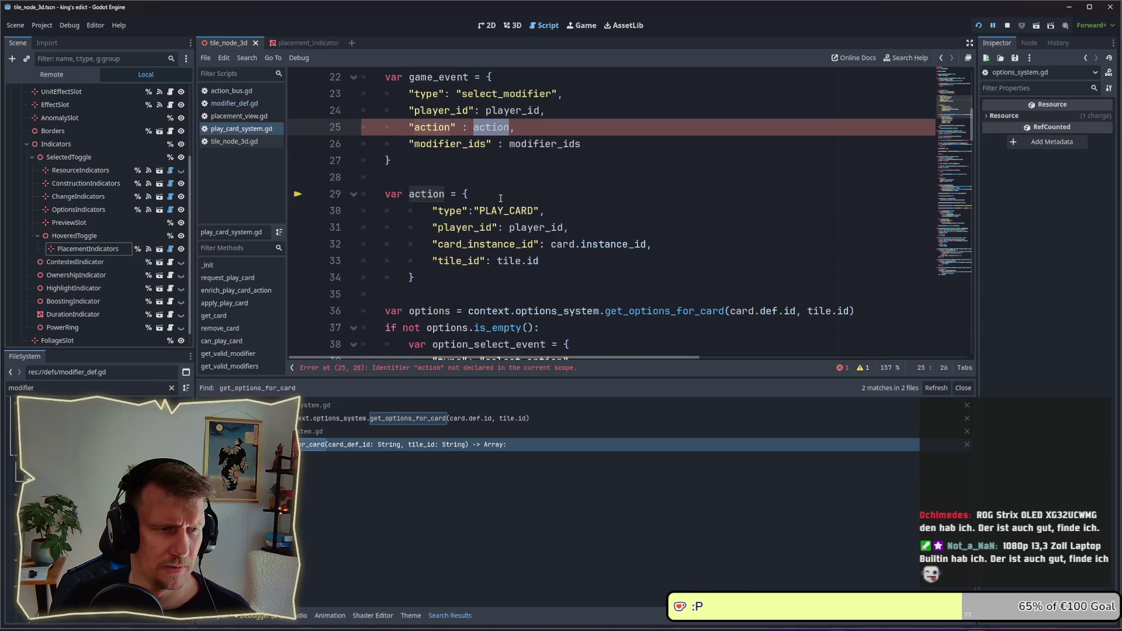
- Move the game_event dictionary below the action dictionary and remove its extra indent
{"action": "left_click", "coordinate": [497, 198]}
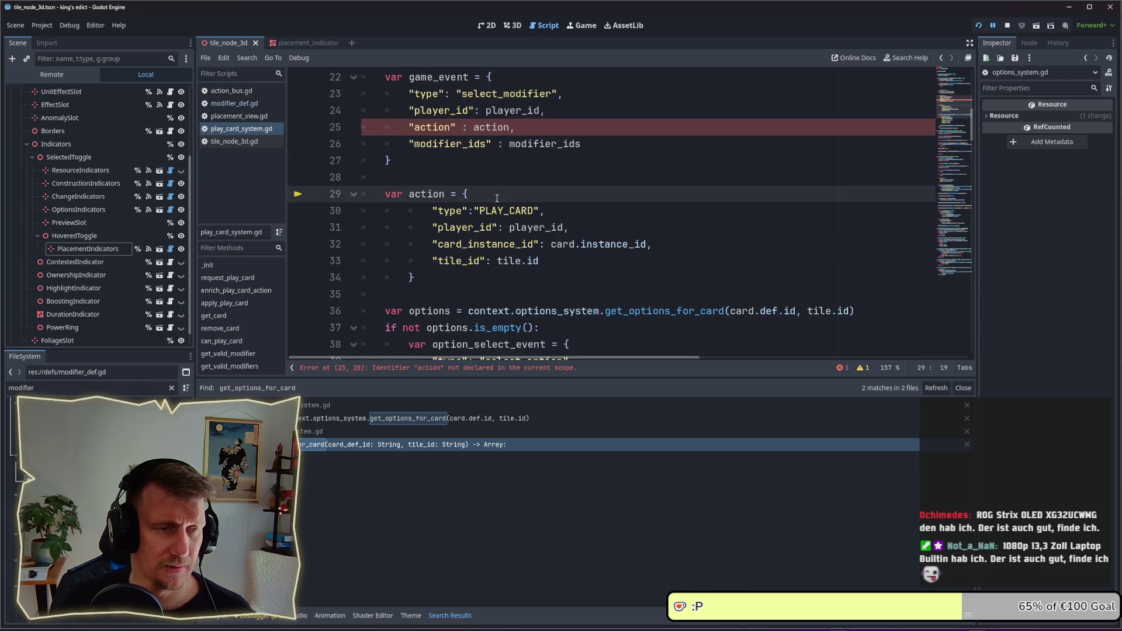
{"action": "mouse_move", "coordinate": [409, 161]}
{"action": "left_mouse_down"}
{"action": "mouse_move", "coordinate": [386, 146]}
{"action": "mouse_move", "coordinate": [368, 80]}
{"action": "left_mouse_up"}
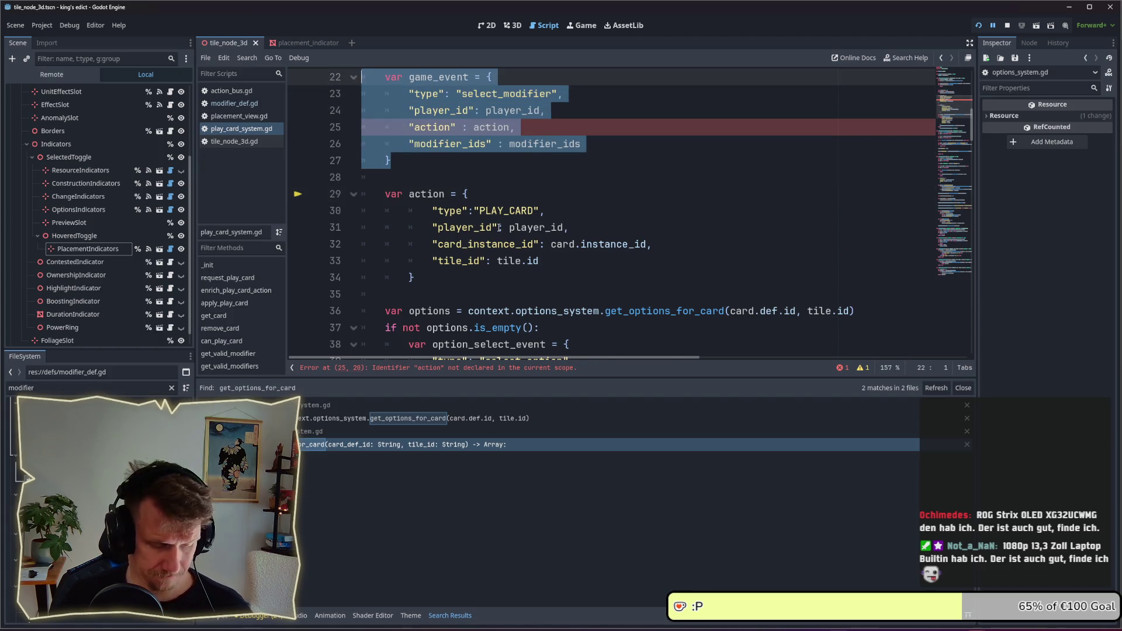
{"action": "key", "text": "BackSpace"}
{"action": "left_click", "coordinate": [443, 199]}
{"action": "key", "text": "Return"}
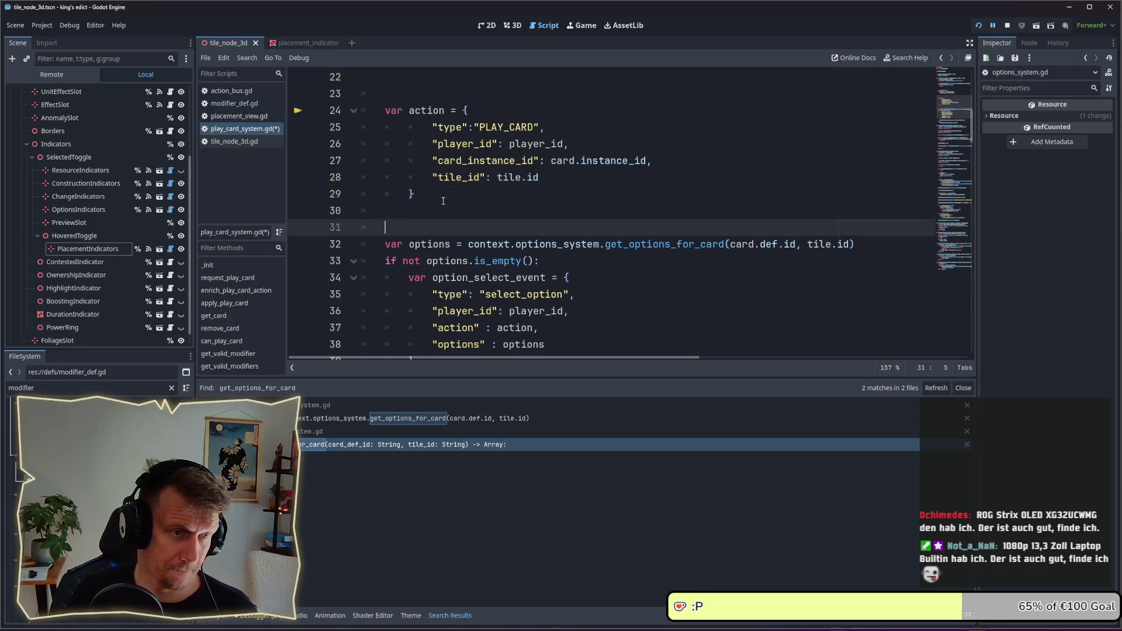
{"action": "key", "text": "ctrl+v"}
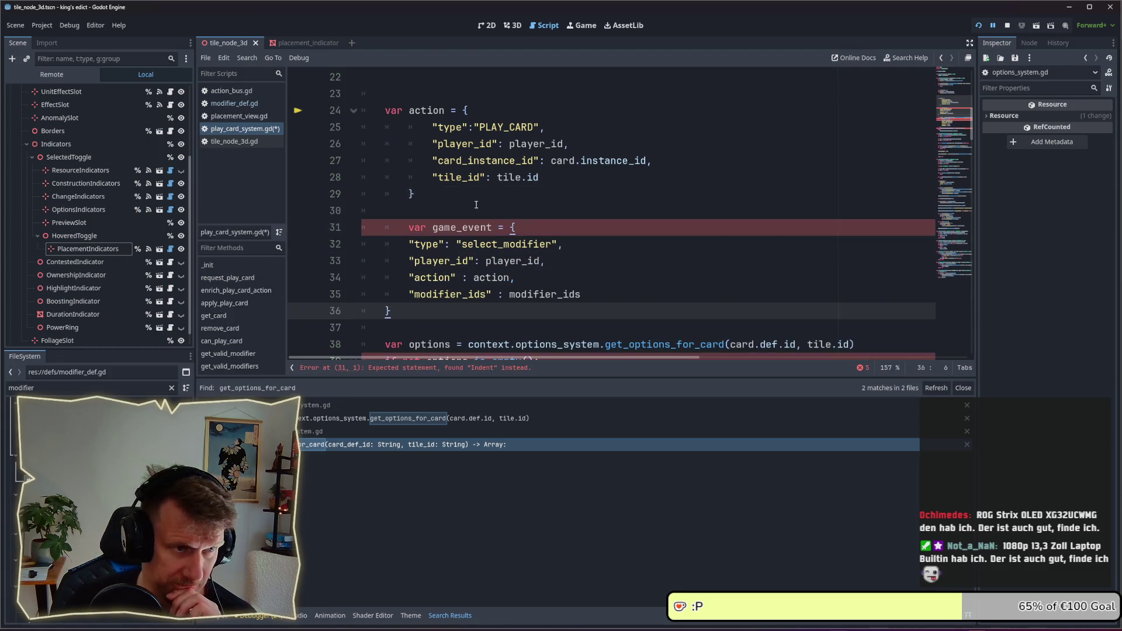
{"action": "left_click", "coordinate": [407, 227]}
{"action": "key", "text": "BackSpace"}
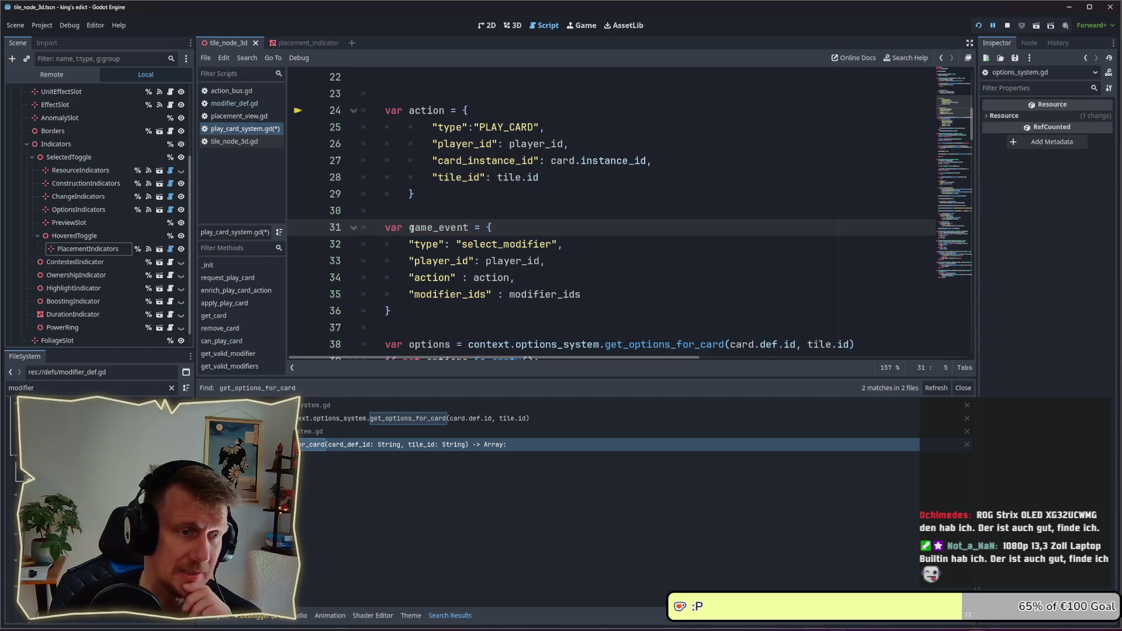
- Review the moved game_event's action and modifier_ids entries, ending at the tile_id entry
{"action": "left_click", "coordinate": [484, 204]}
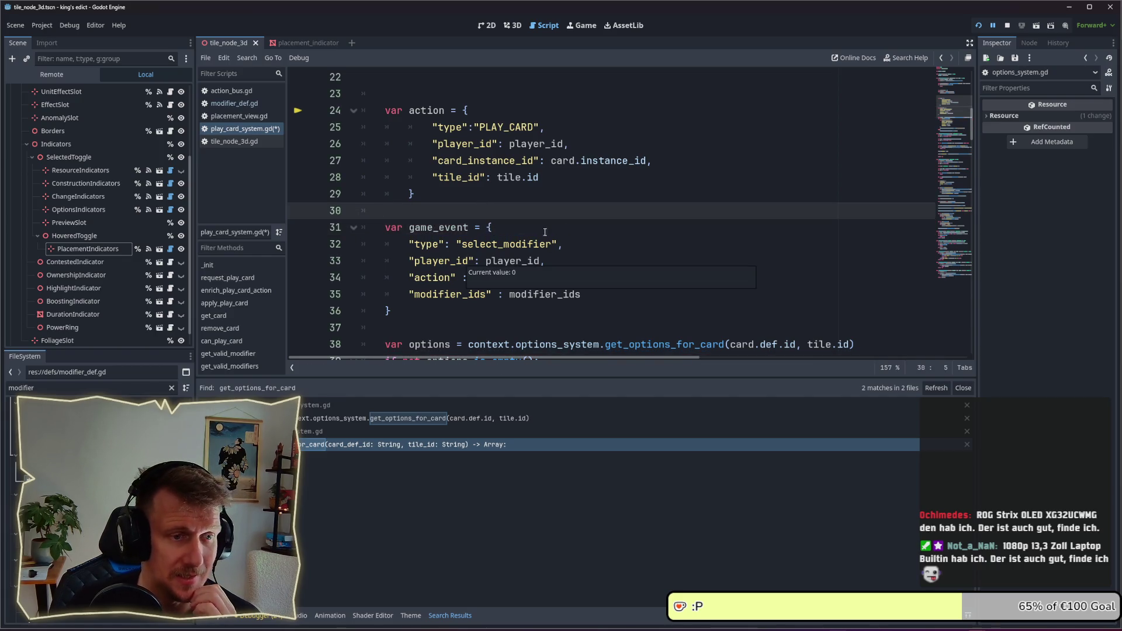
{"action": "scroll", "coordinate": [499, 210], "scroll_direction": "down", "scroll_amount": 3}
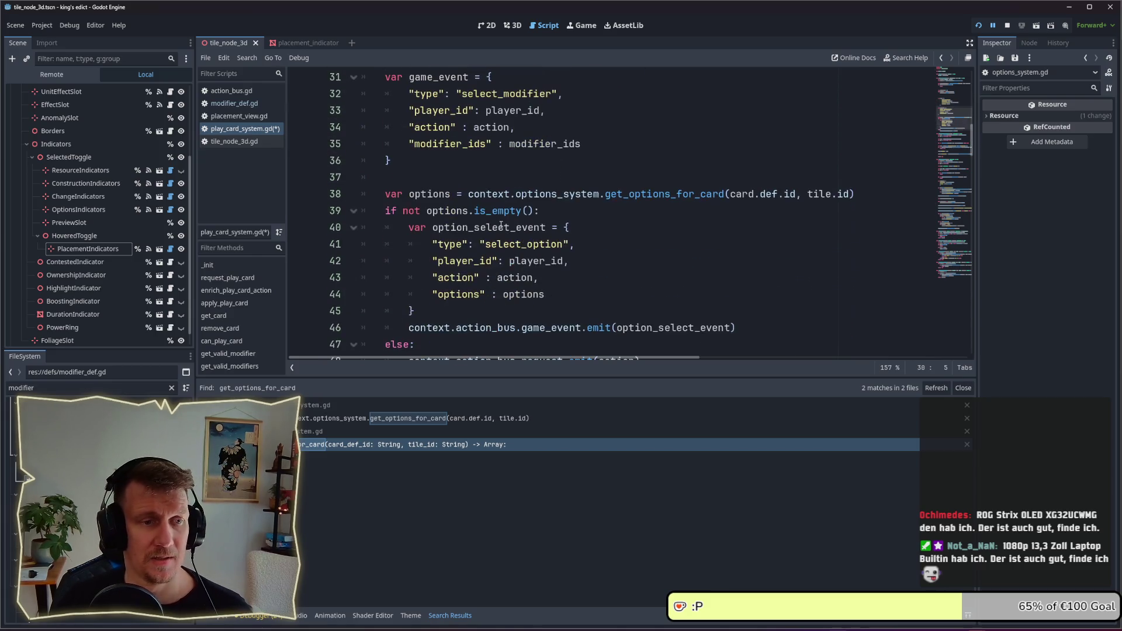
{"action": "scroll", "coordinate": [495, 123], "scroll_direction": "up", "scroll_amount": 1}
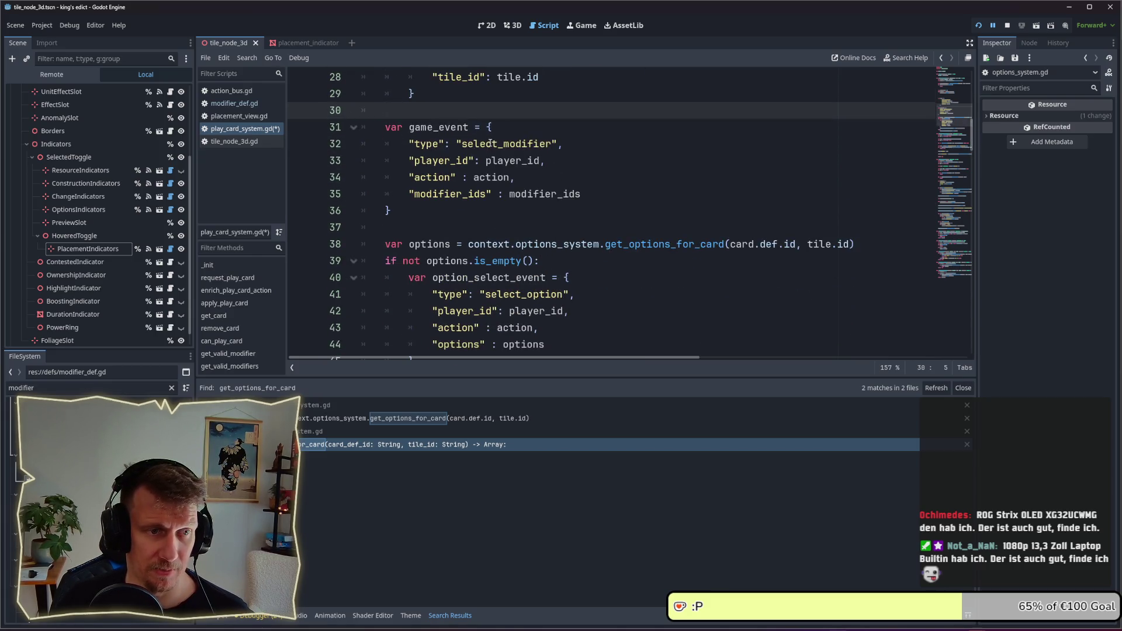
{"action": "left_click", "coordinate": [525, 177]}
{"action": "key", "text": "Home"}
{"action": "key", "text": "shift+End"}
{"action": "left_click", "coordinate": [580, 194]}
{"action": "key", "text": "shift+Home"}
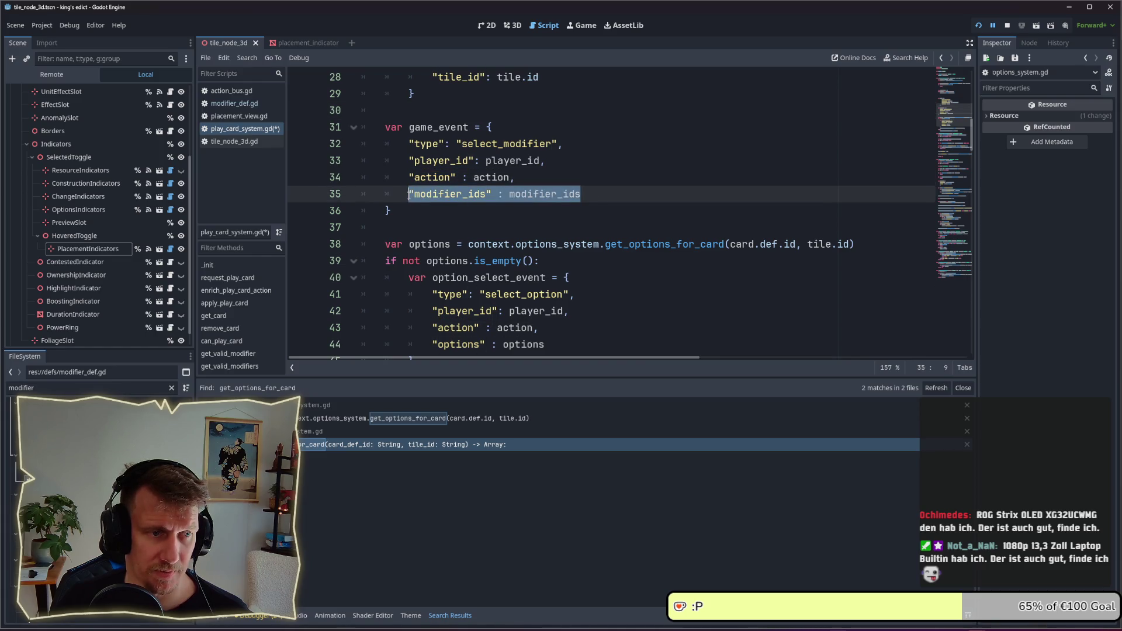
{"action": "left_click", "coordinate": [579, 207]}
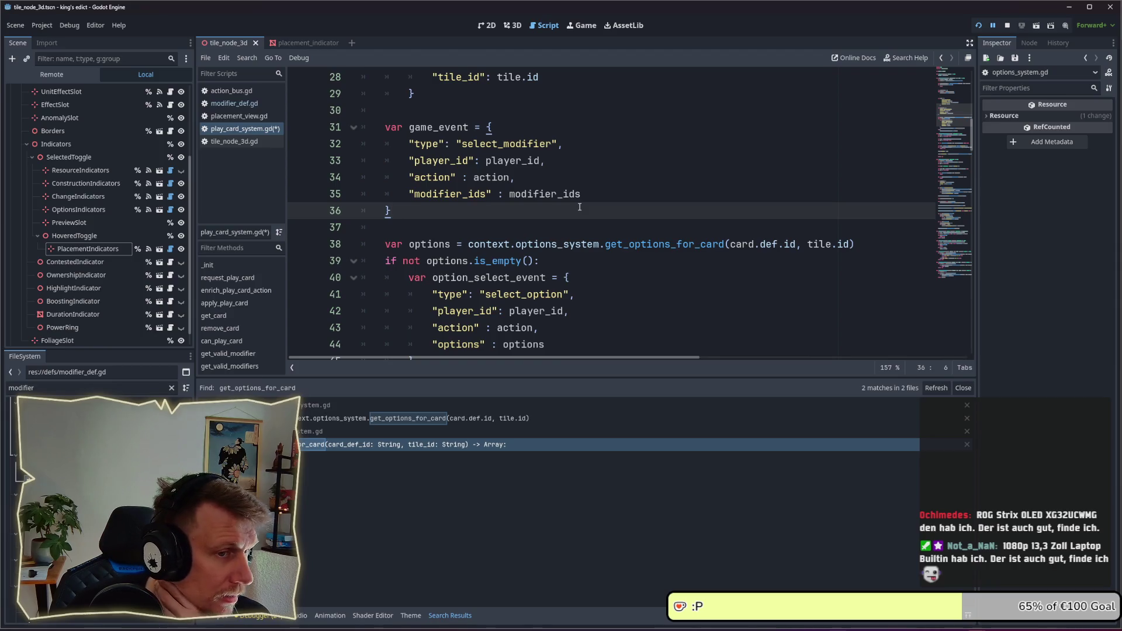
{"action": "scroll", "coordinate": [579, 207], "scroll_direction": "up", "scroll_amount": 1}
{"action": "scroll", "coordinate": [579, 207], "scroll_direction": "up", "scroll_amount": 1}
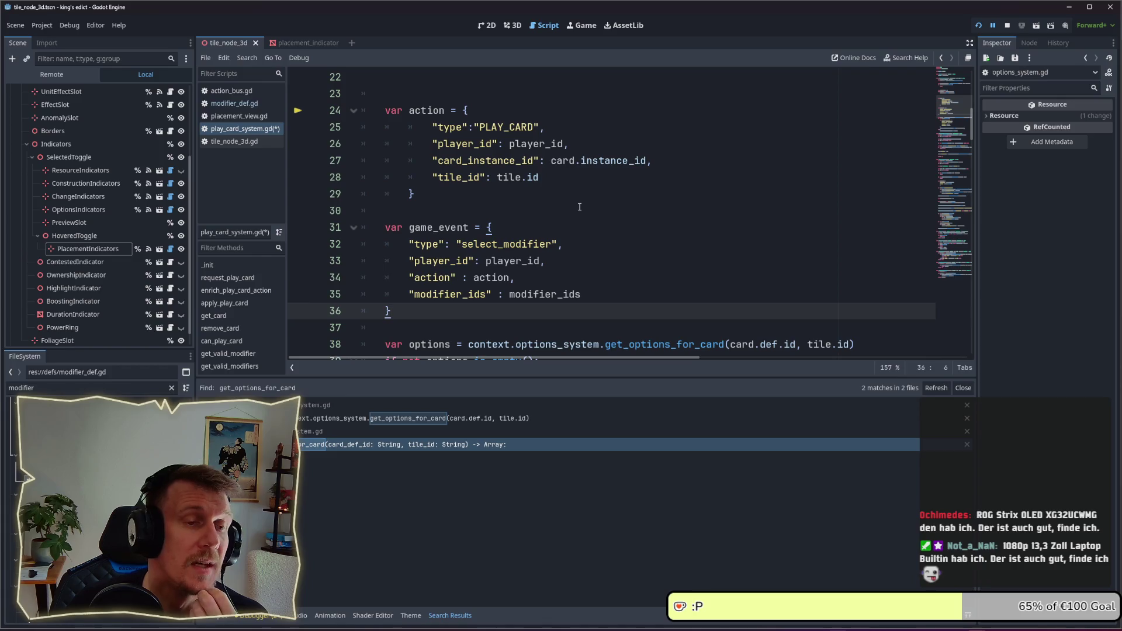
{"action": "left_click", "coordinate": [577, 193]}
{"action": "left_click", "coordinate": [575, 177]}
- Add an empty "modifier_id": "" entry after card_instance_id in the action dictionary
{"action": "type", "text": ","}
{"action": "key", "text": "Return"}
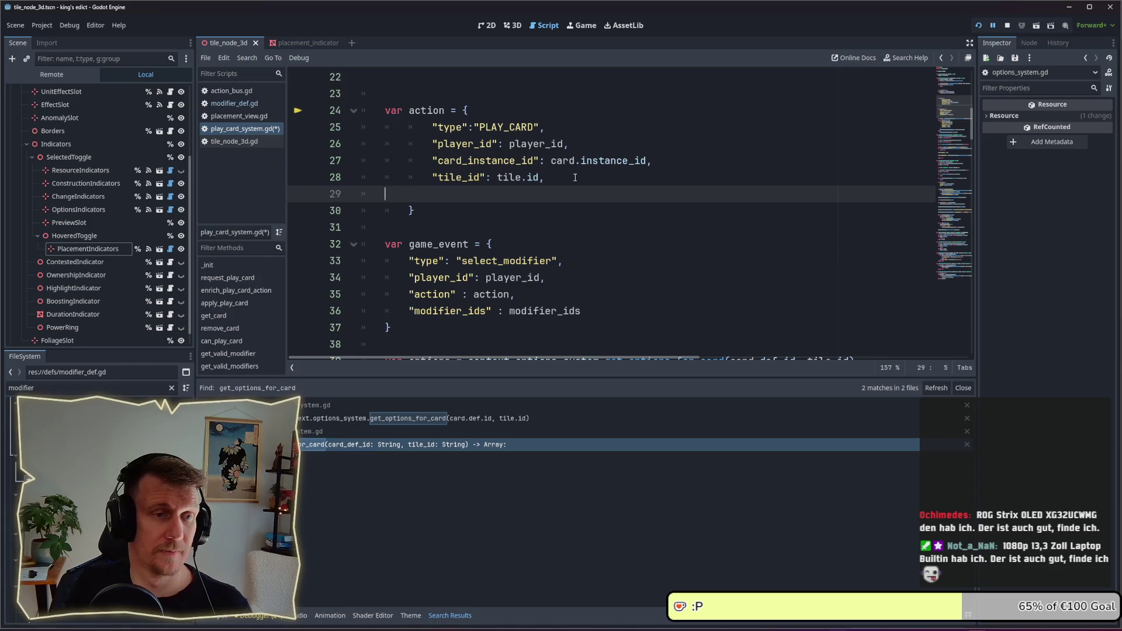
{"action": "key", "text": "ctrl+z"}
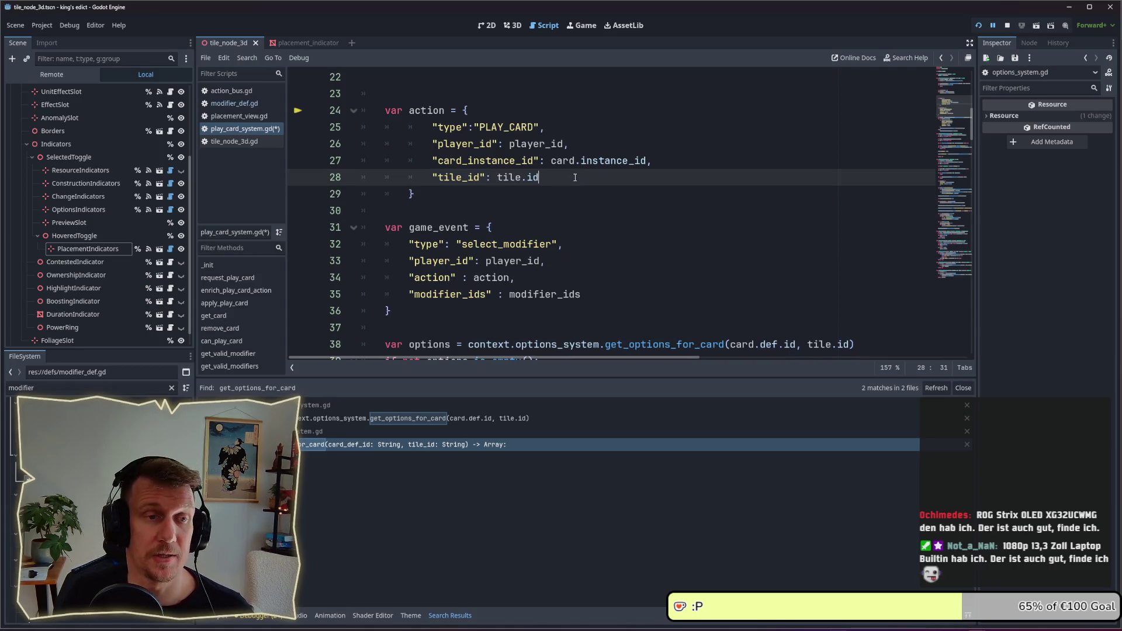
{"action": "key", "text": "Up"}
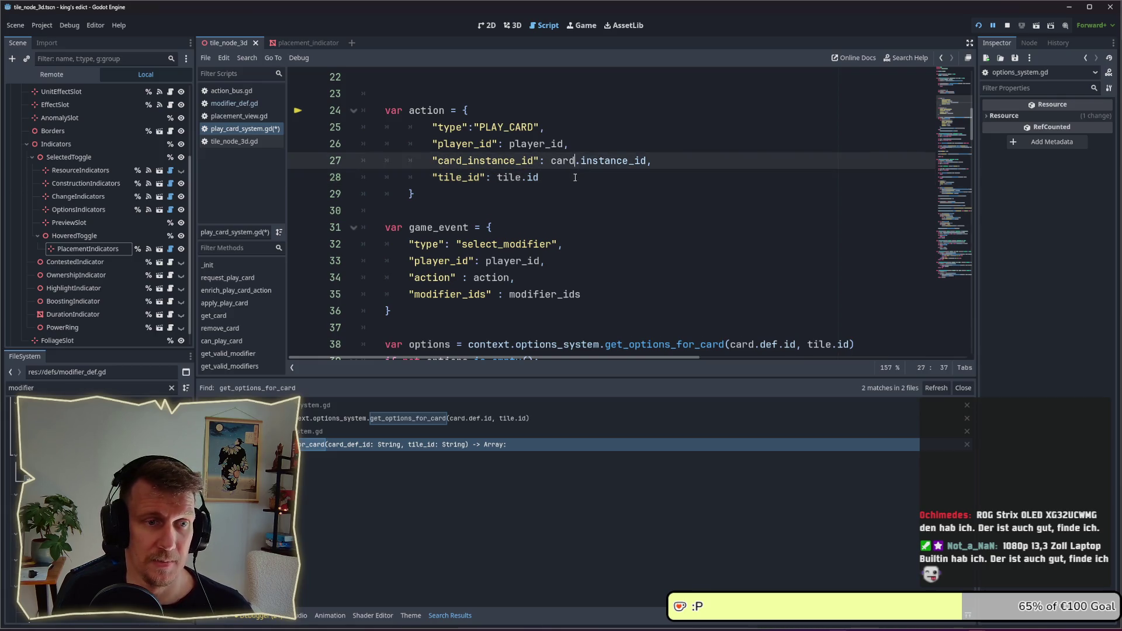
{"action": "key", "text": "End"}
{"action": "key", "text": "Return"}
{"action": "type", "text": "\""}
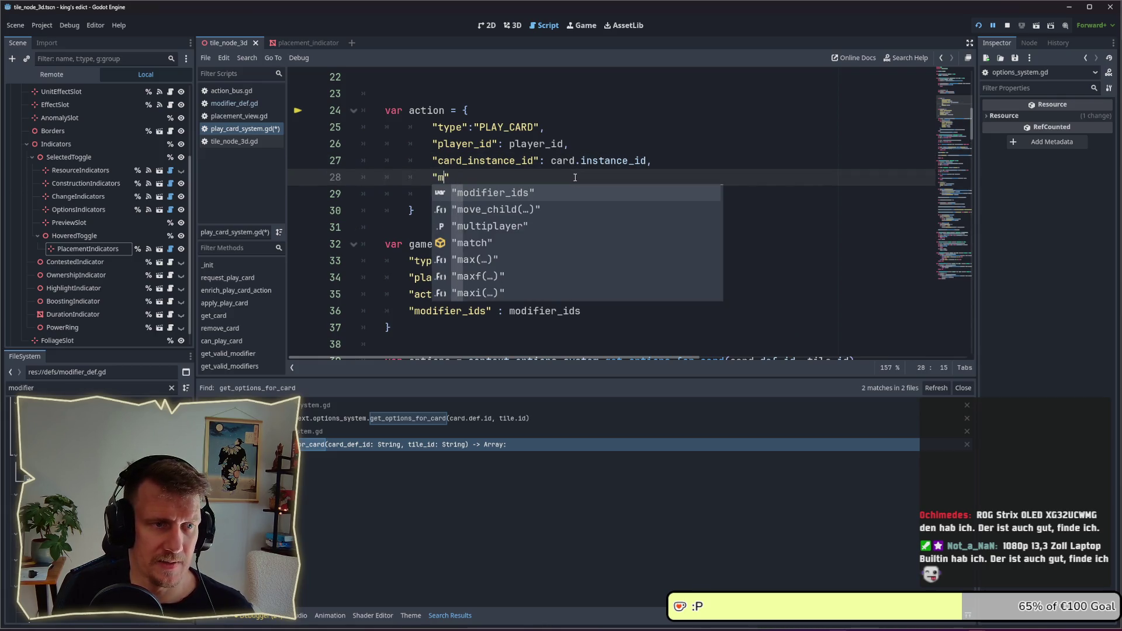
{"action": "type", "text": "modifier_id"}
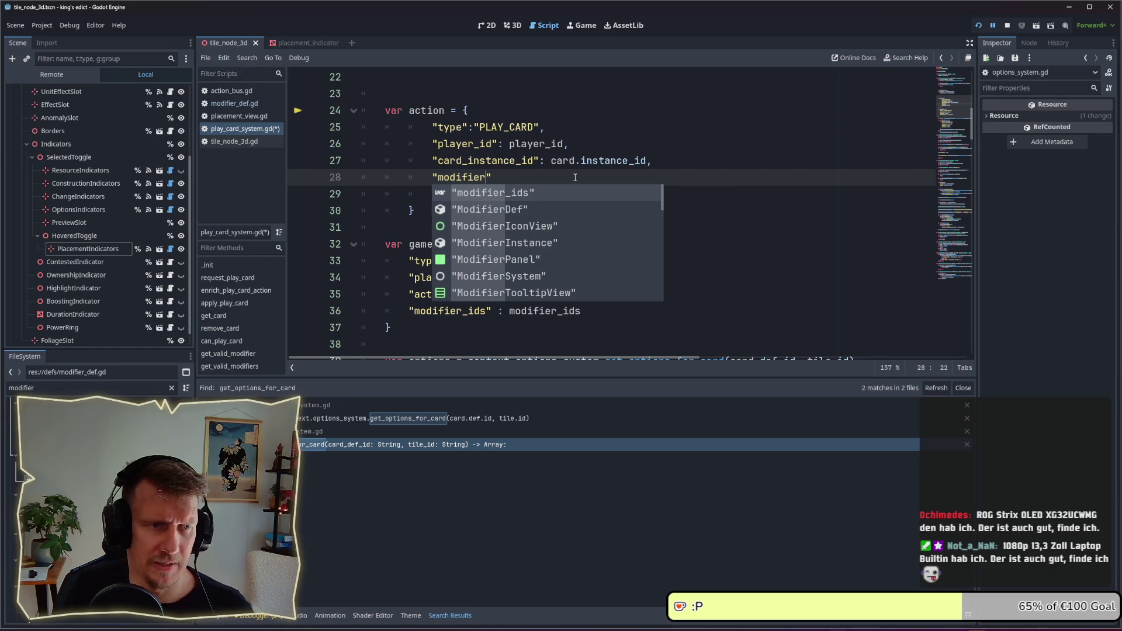
{"action": "type", "text": "\": "}
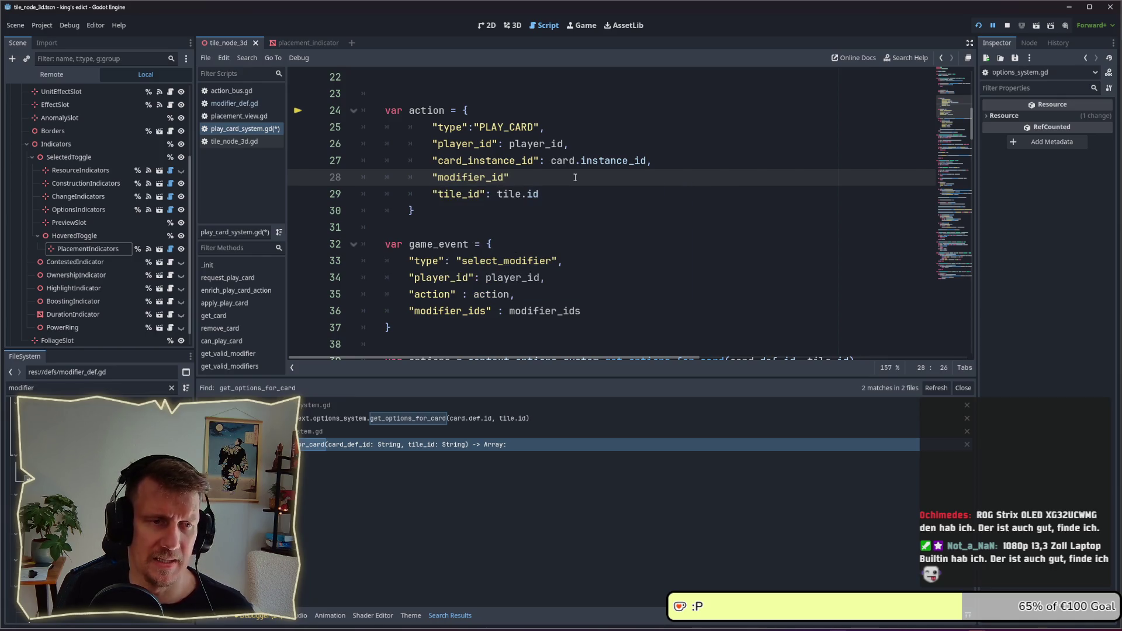
{"action": "type", "text": "\""}
- Save play_card_system.gd and check the new empty modifier_id value
{"action": "key", "text": "ctrl+s"}
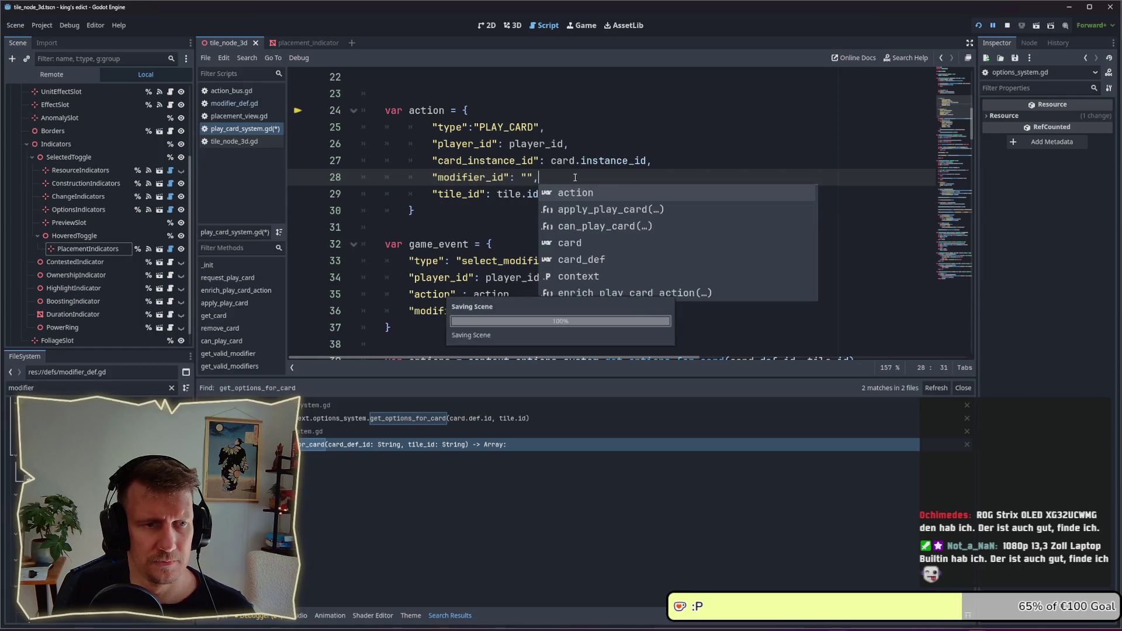
{"action": "key", "text": "Escape"}
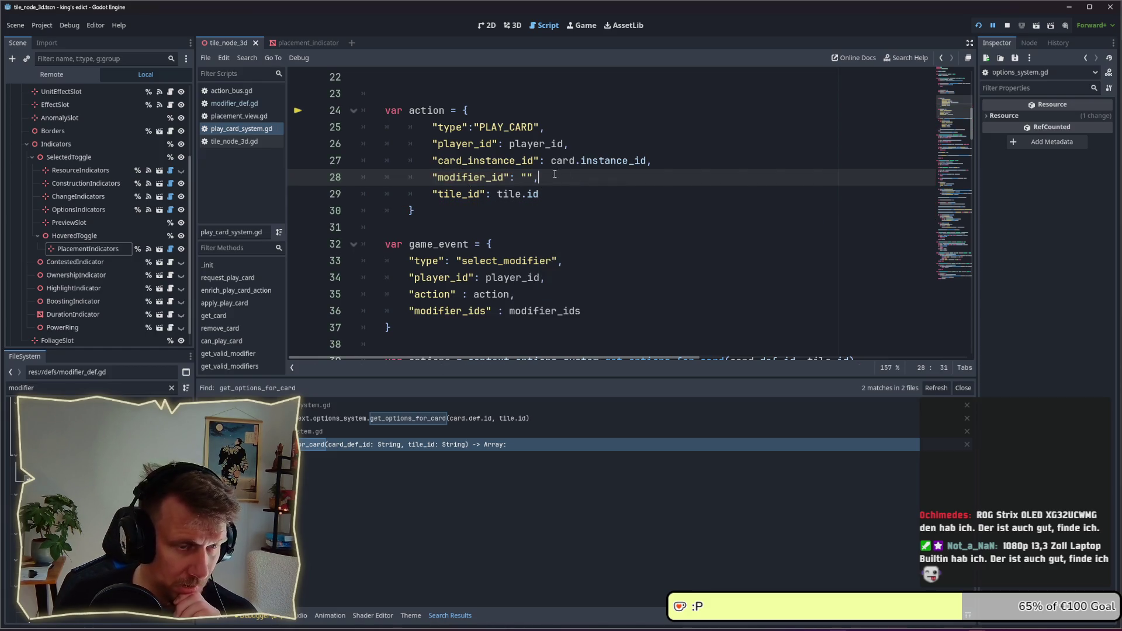
{"action": "scroll", "coordinate": [641, 209], "scroll_direction": "down", "scroll_amount": 1}
{"action": "left_click", "coordinate": [528, 128]}
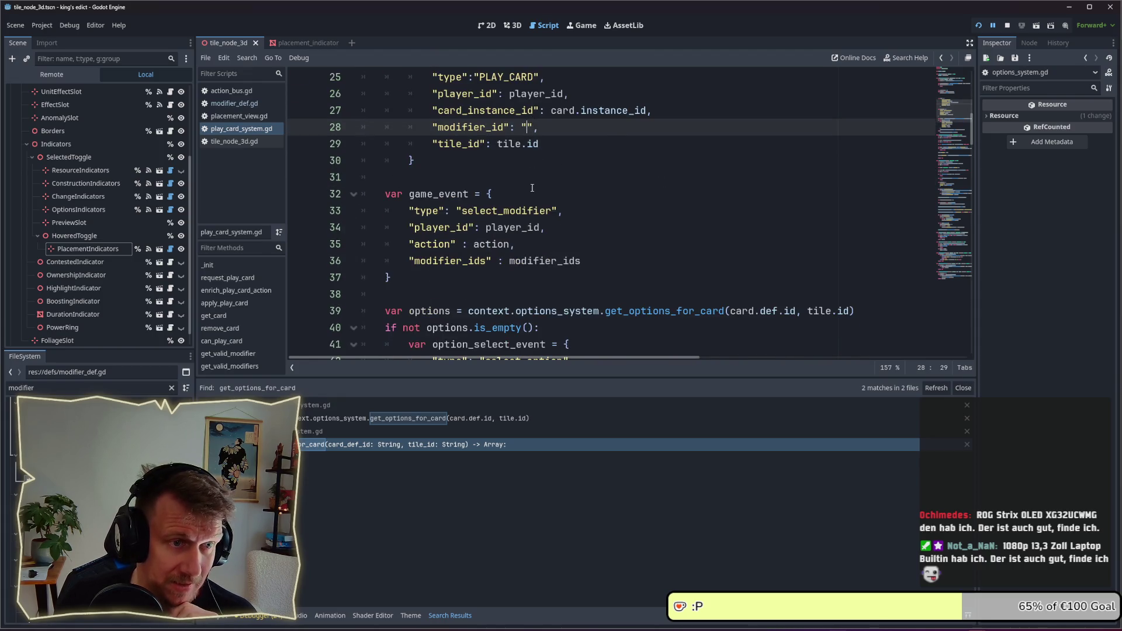
{"action": "scroll", "coordinate": [532, 188], "scroll_direction": "down", "scroll_amount": 3}
{"action": "scroll", "coordinate": [534, 232], "scroll_direction": "up", "scroll_amount": 4}
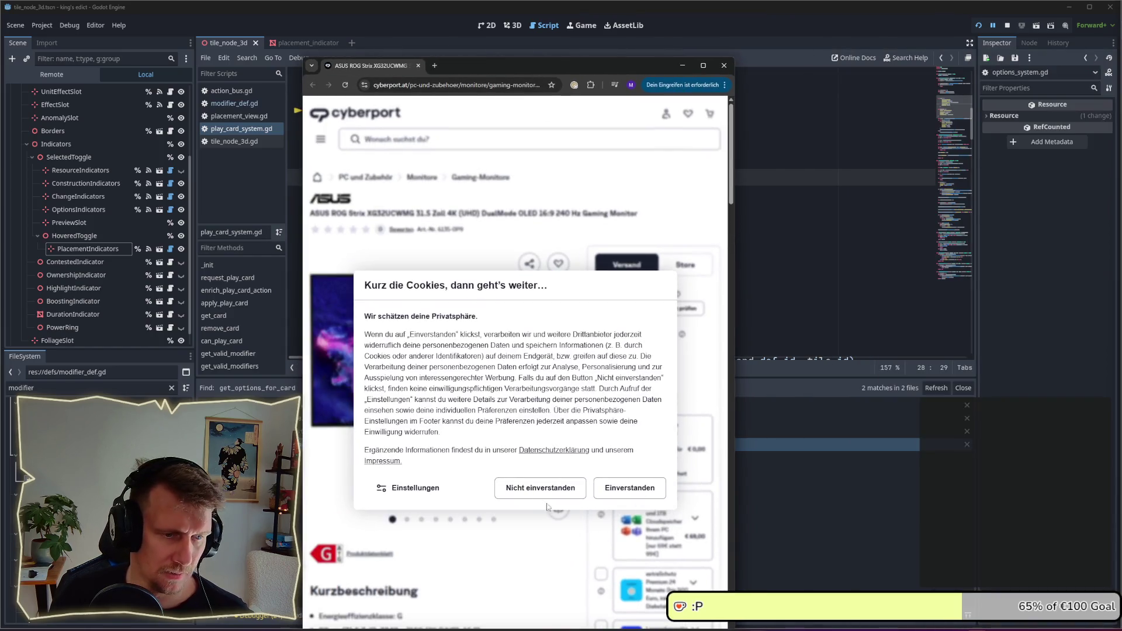
- Decline cyberport's cookies, view the € 899,99 ASUS ROG Strix monitor, then close Chrome
{"action": "left_click", "coordinate": [540, 487]}
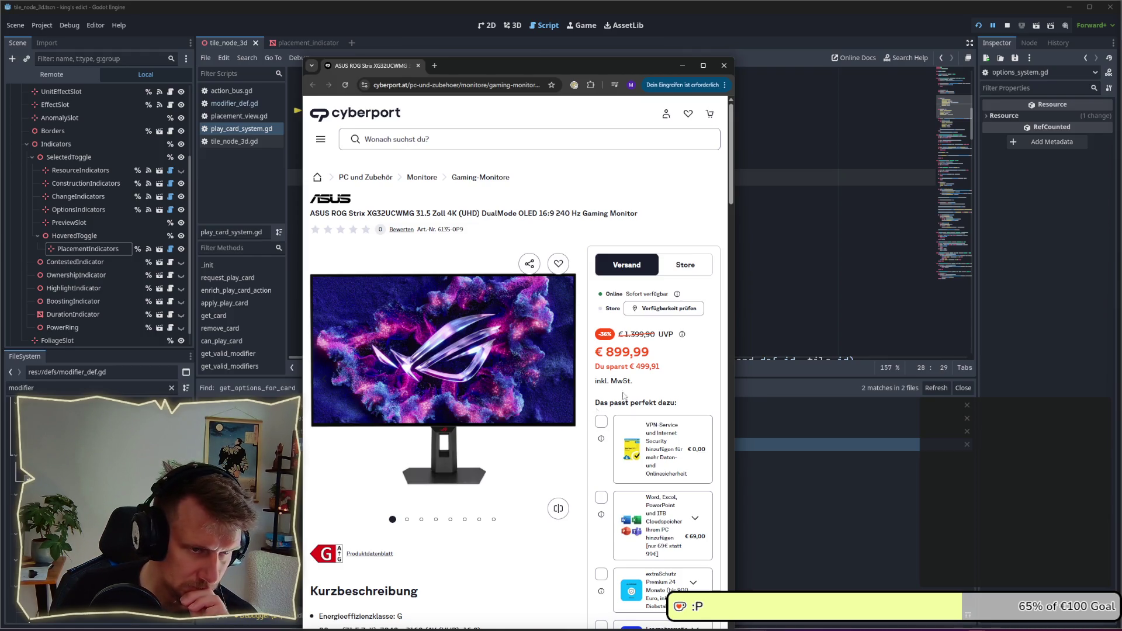
{"action": "mouse_move", "coordinate": [731, 193]}
{"action": "left_mouse_down"}
{"action": "mouse_move", "coordinate": [728, 289]}
{"action": "mouse_move", "coordinate": [728, 212]}
{"action": "mouse_move", "coordinate": [726, 225]}
{"action": "left_mouse_up"}
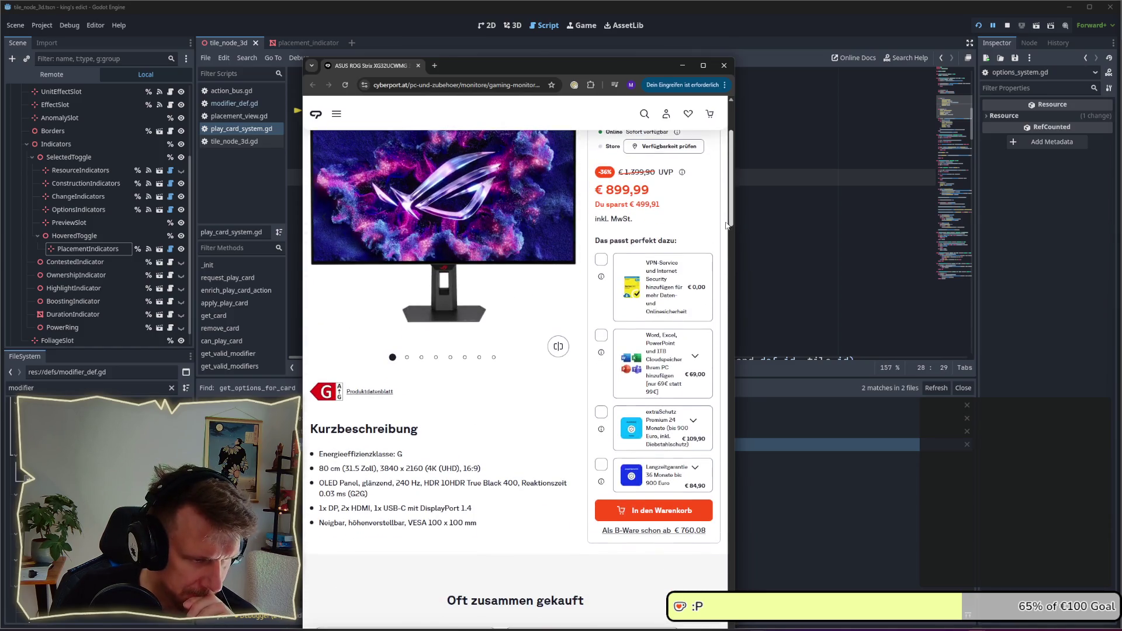
{"action": "left_click", "coordinate": [723, 66]}
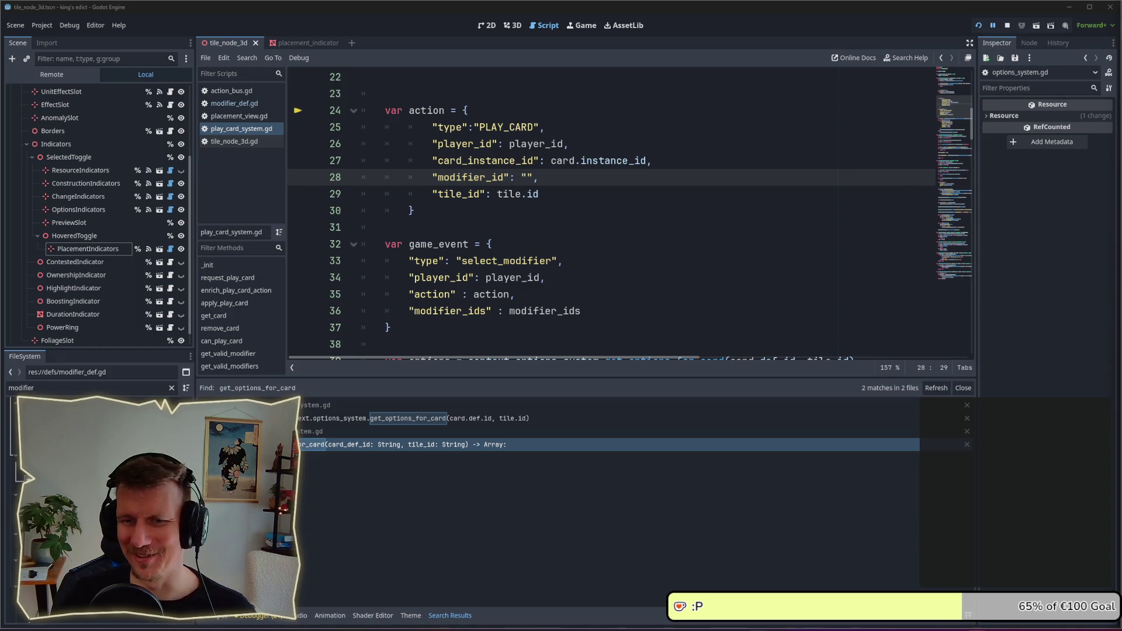
- Delete the two extra blank lines above the action dictionary
{"action": "left_click", "coordinate": [543, 185]}
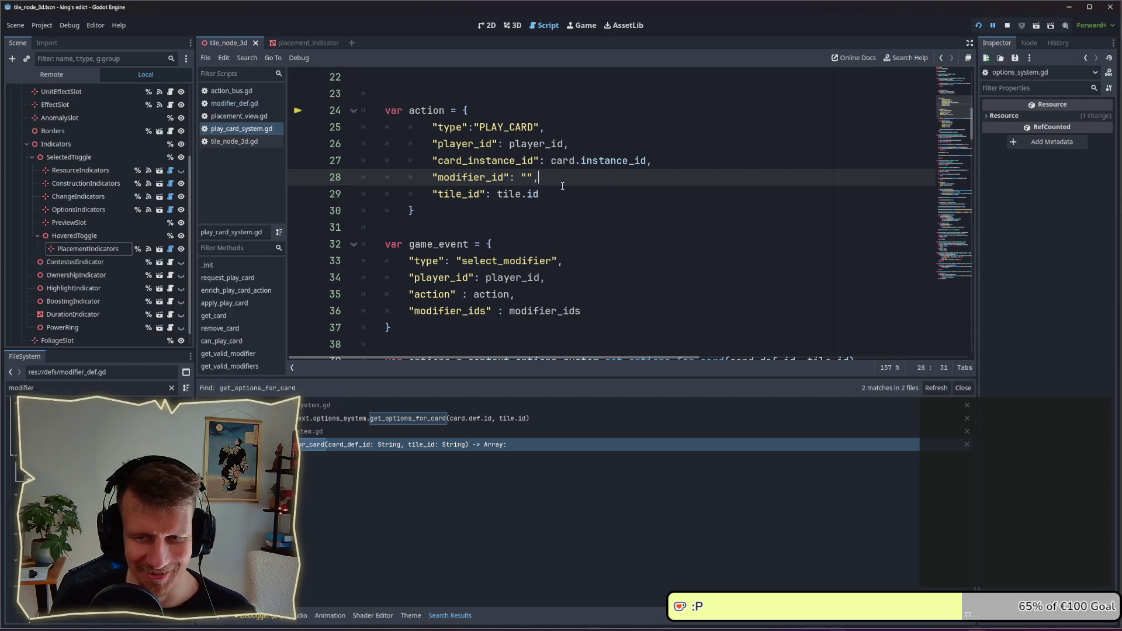
{"action": "scroll", "coordinate": [557, 202], "scroll_direction": "down", "scroll_amount": 1}
{"action": "scroll", "coordinate": [552, 206], "scroll_direction": "up", "scroll_amount": 1}
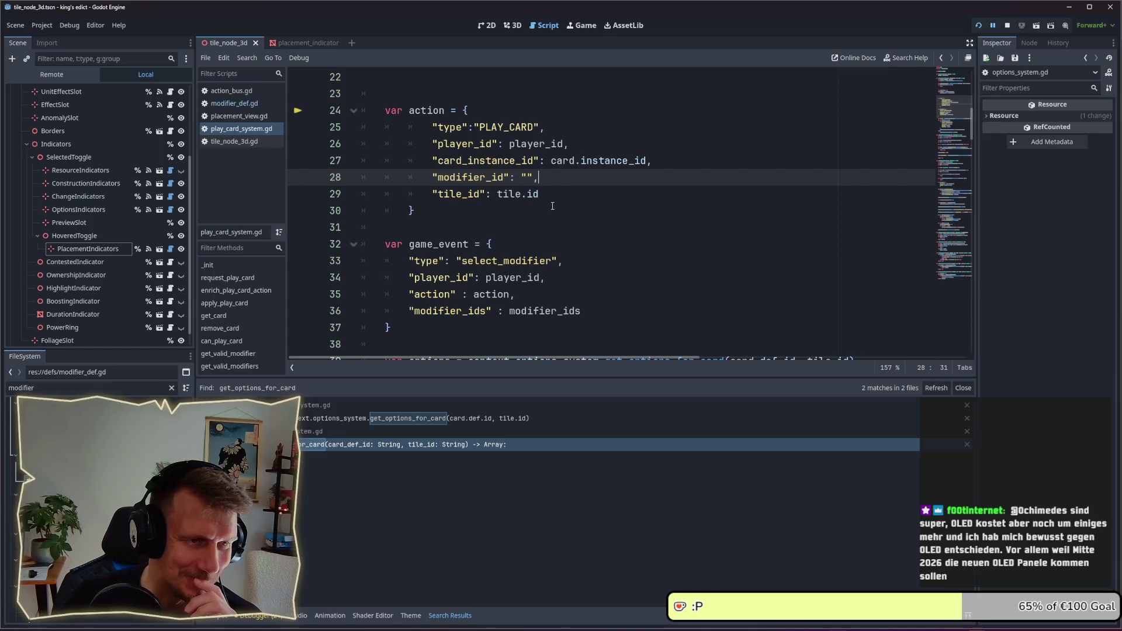
{"action": "scroll", "coordinate": [504, 216], "scroll_direction": "up", "scroll_amount": 2}
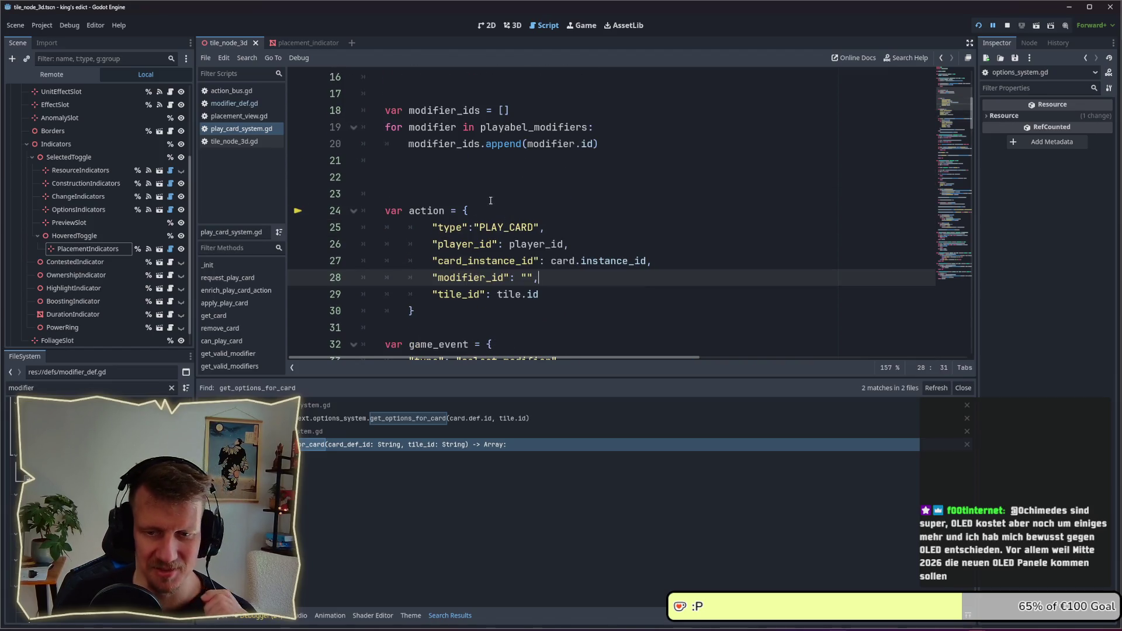
{"action": "left_click", "coordinate": [431, 194]}
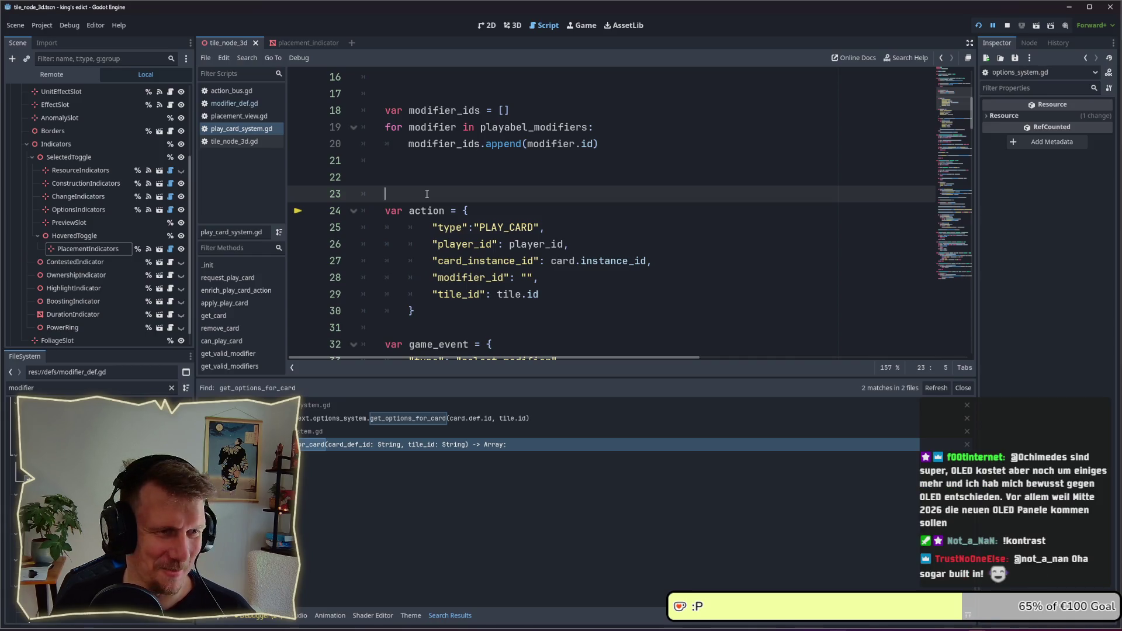
{"action": "key", "text": "BackSpace"}
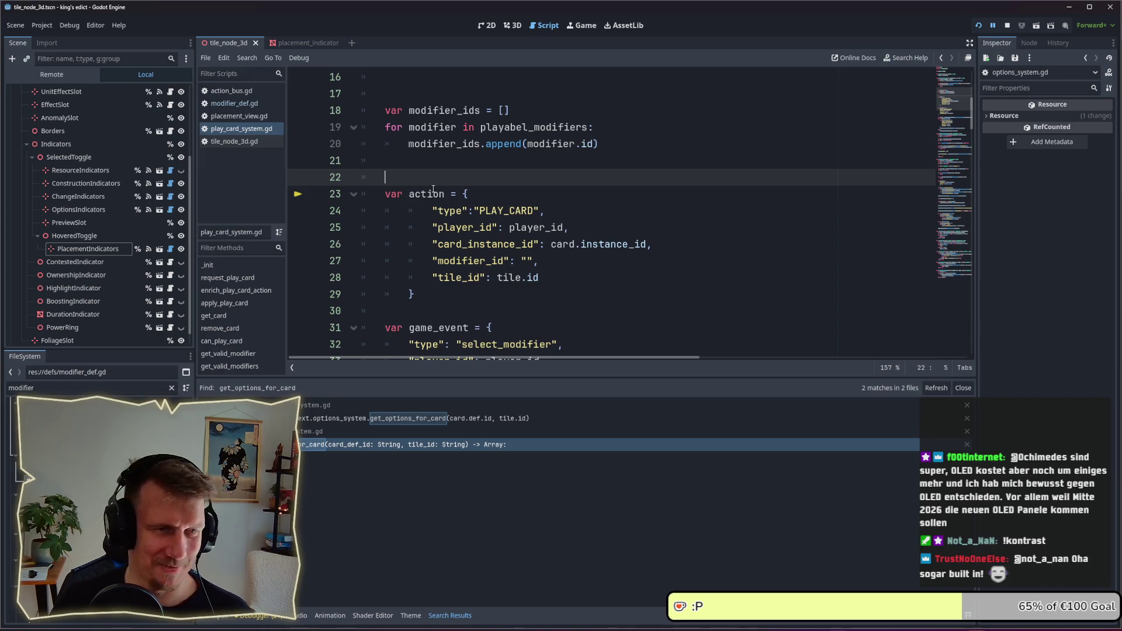
{"action": "scroll", "coordinate": [404, 179], "scroll_direction": "up", "scroll_amount": 1}
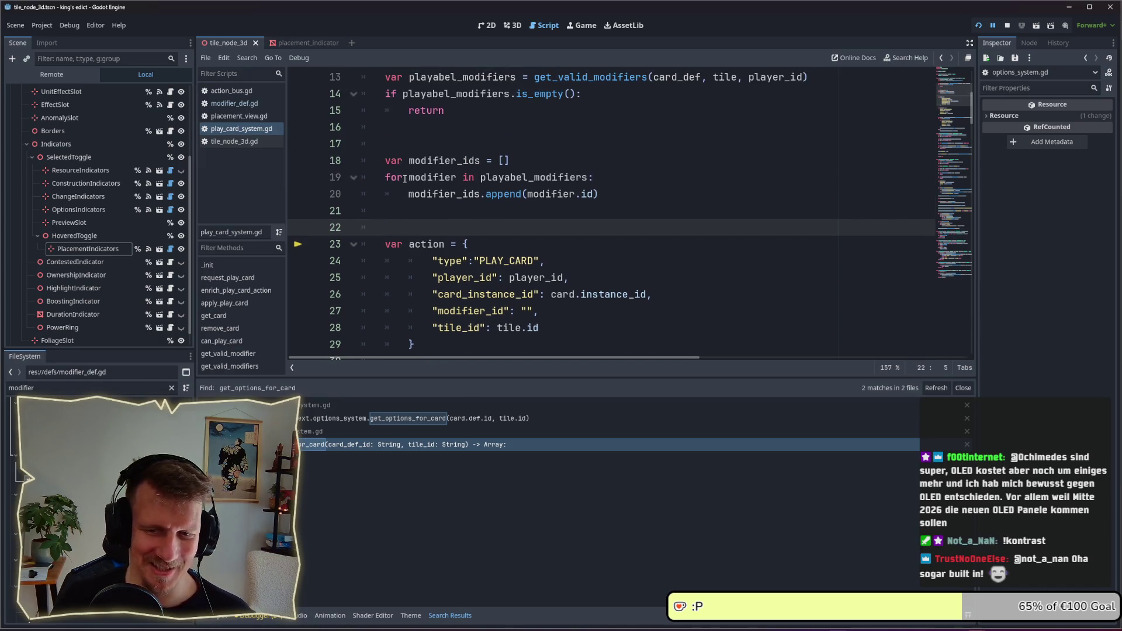
{"action": "scroll", "coordinate": [404, 179], "scroll_direction": "up", "scroll_amount": 2}
{"action": "scroll", "coordinate": [411, 246], "scroll_direction": "down", "scroll_amount": 2}
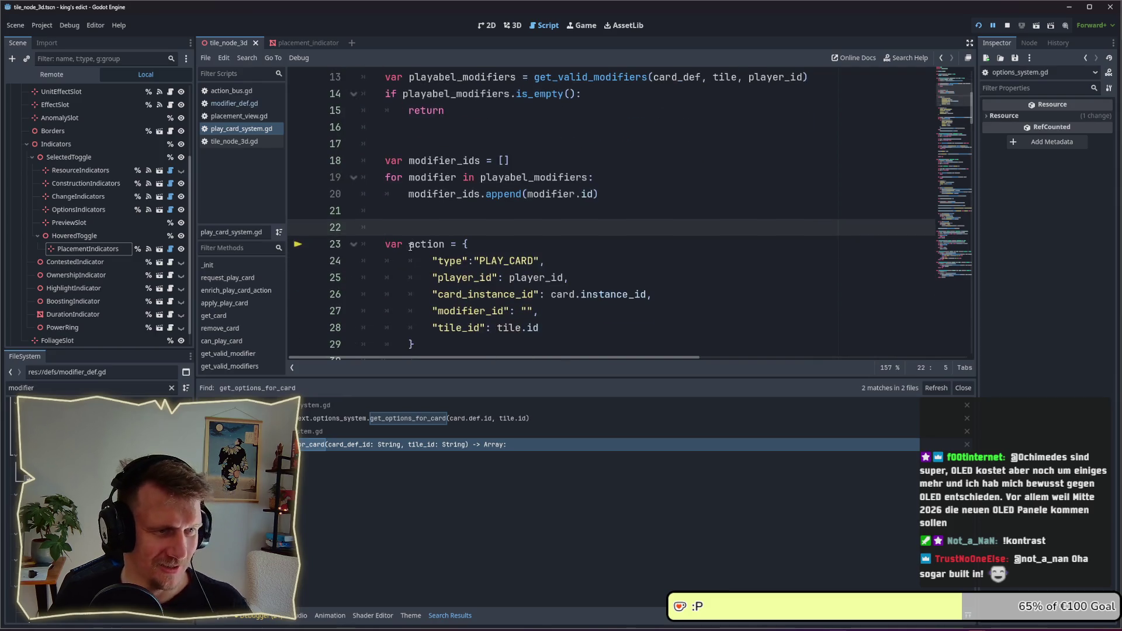
{"action": "key", "text": "BackSpace"}
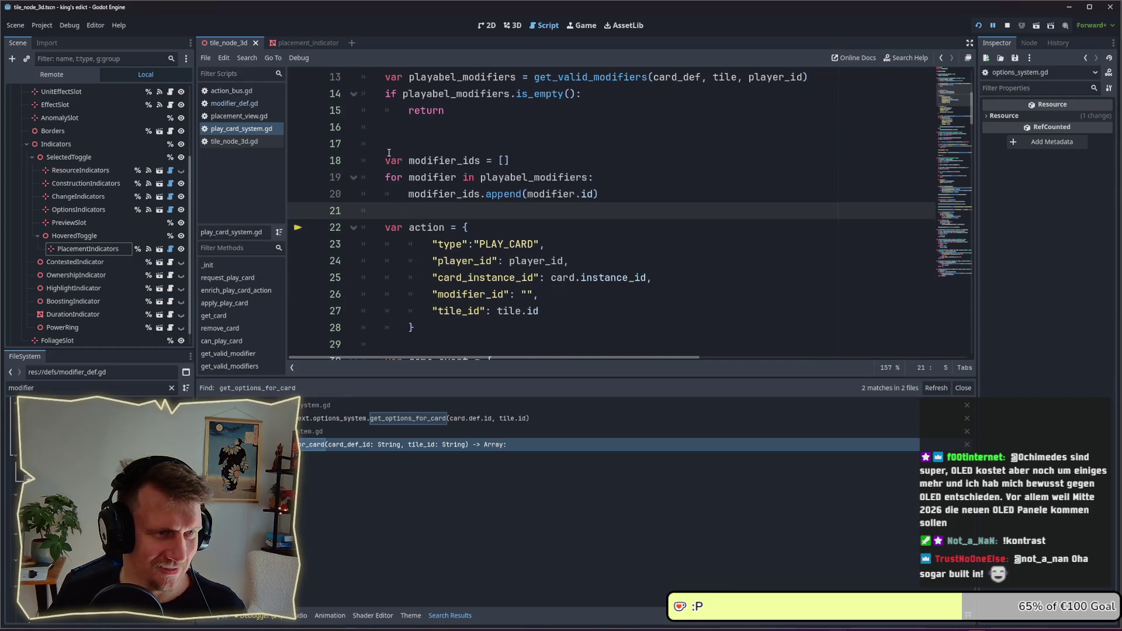
- Delete the blank line before modifier_ids and move to the line after the loop
{"action": "left_click", "coordinate": [389, 149]}
{"action": "key", "text": "BackSpace"}
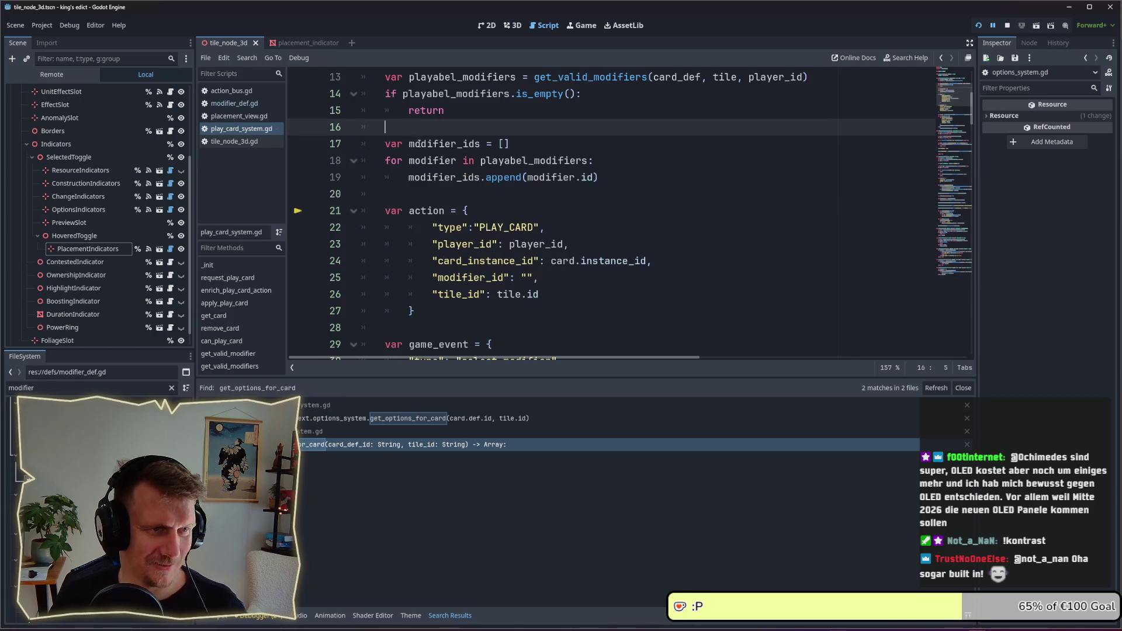
{"action": "left_click", "coordinate": [413, 194]}
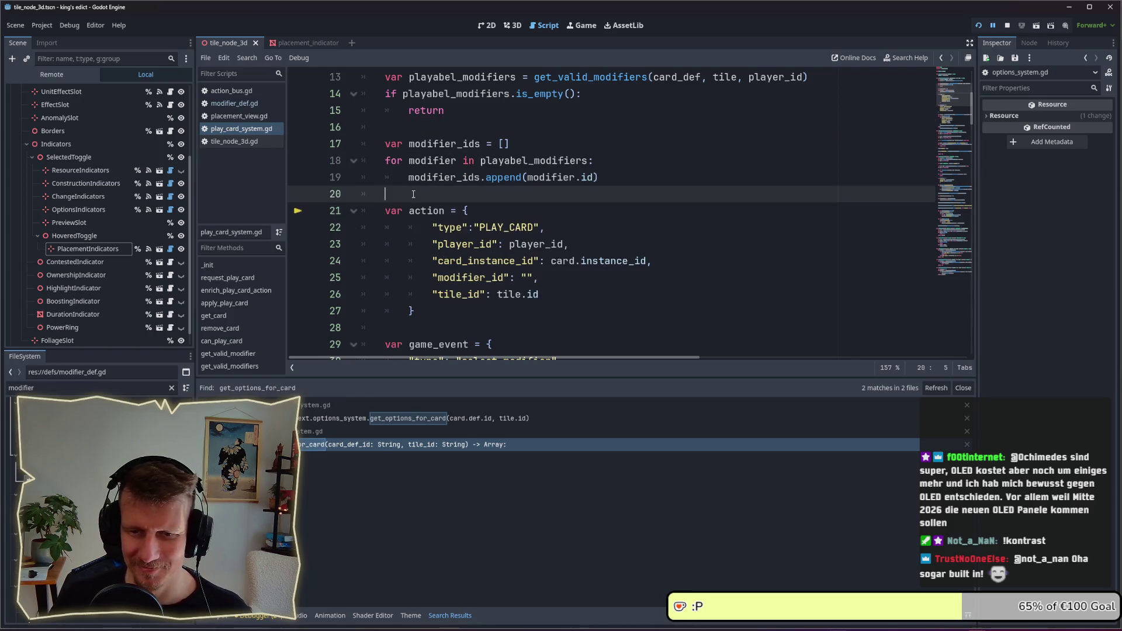
{"action": "scroll", "coordinate": [413, 194], "scroll_direction": "down", "scroll_amount": 3}
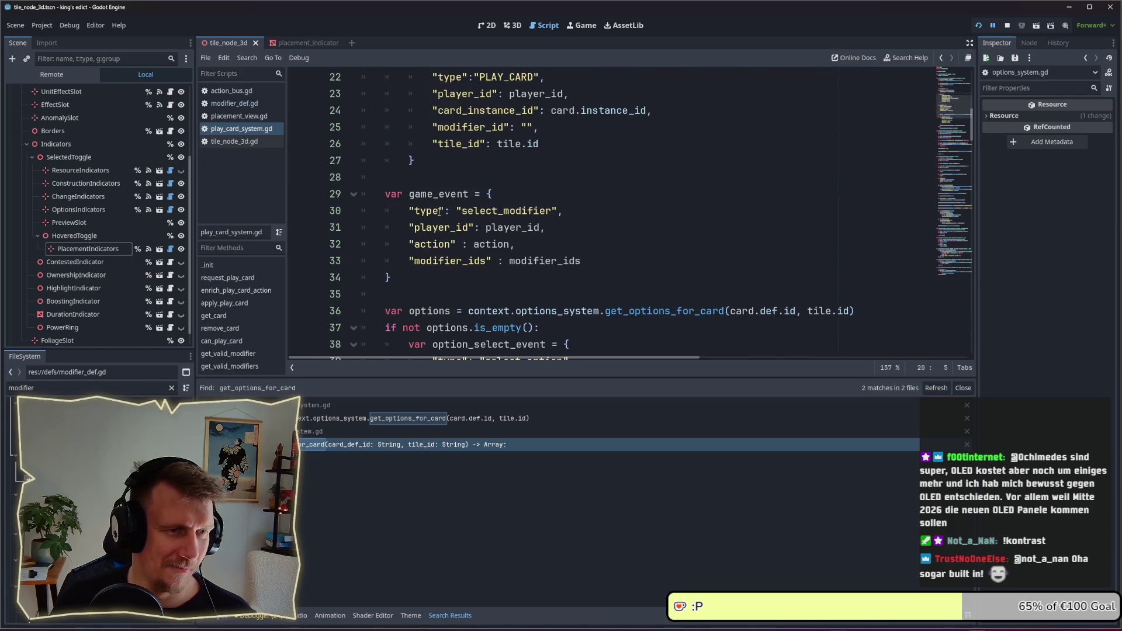
{"action": "scroll", "coordinate": [503, 206], "scroll_direction": "up", "scroll_amount": 2}
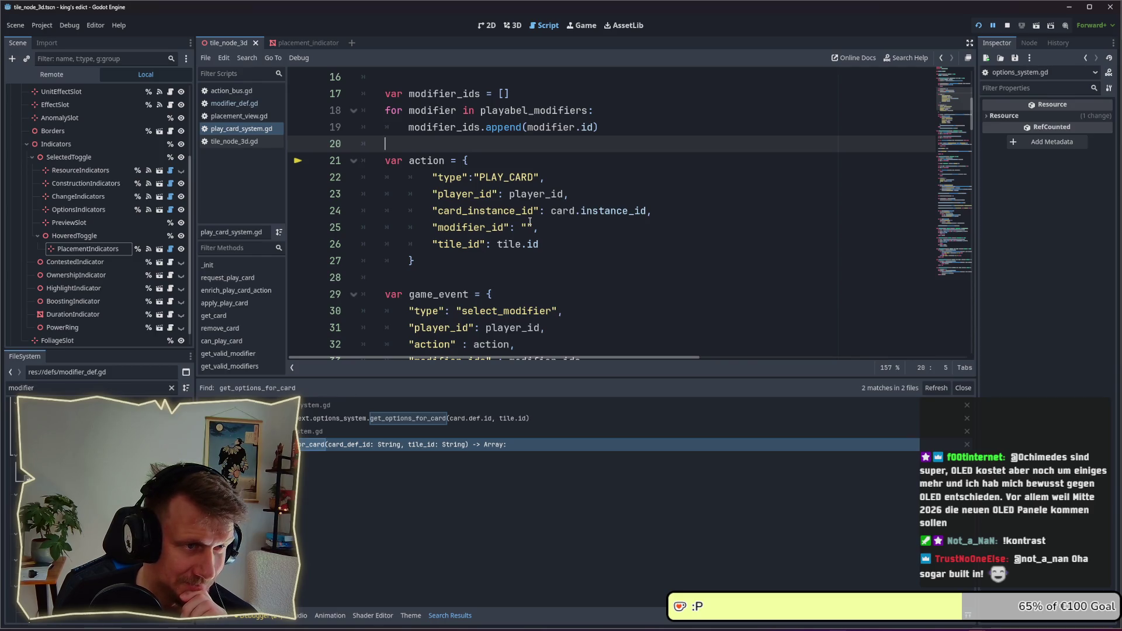
{"action": "scroll", "coordinate": [494, 148], "scroll_direction": "up", "scroll_amount": 3}
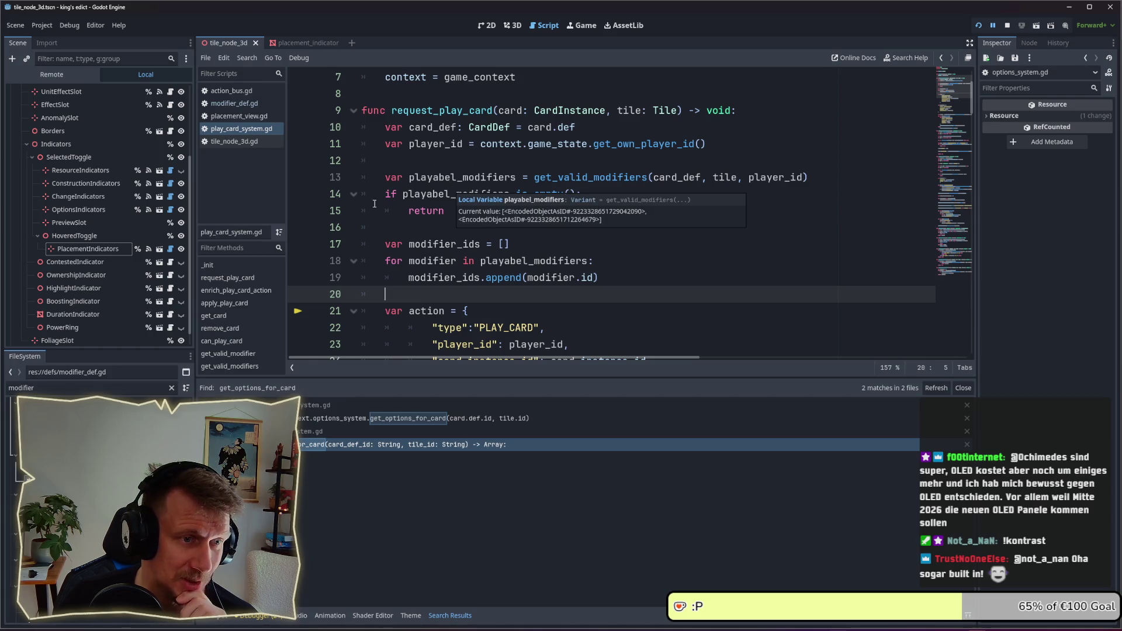
{"action": "left_click", "coordinate": [604, 190]}
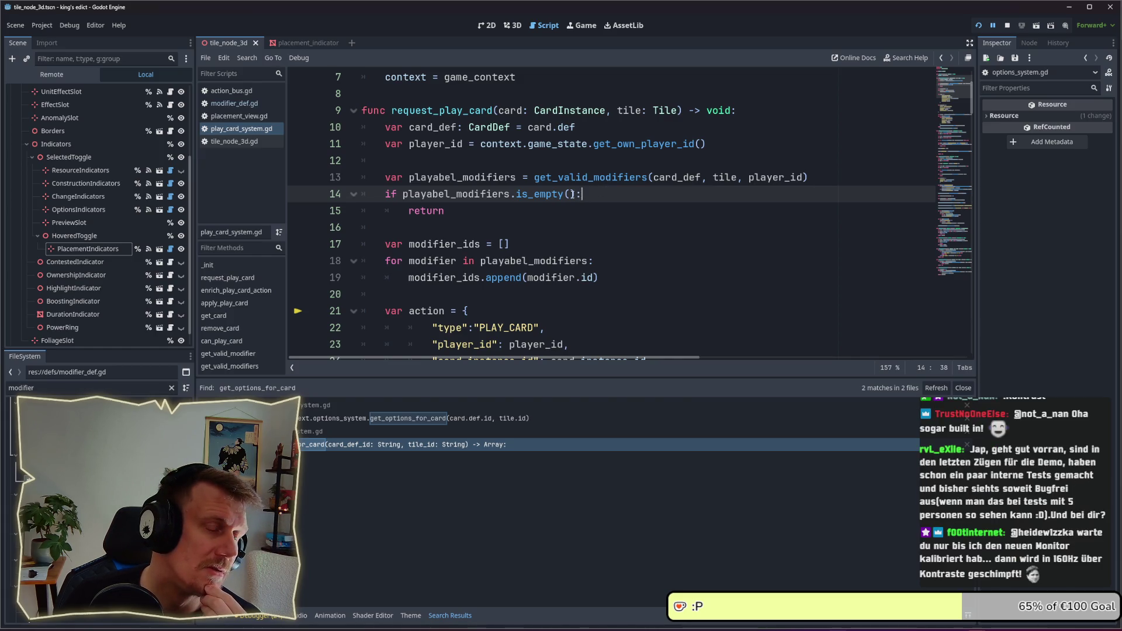
{"action": "mouse_move", "coordinate": [538, 204]}
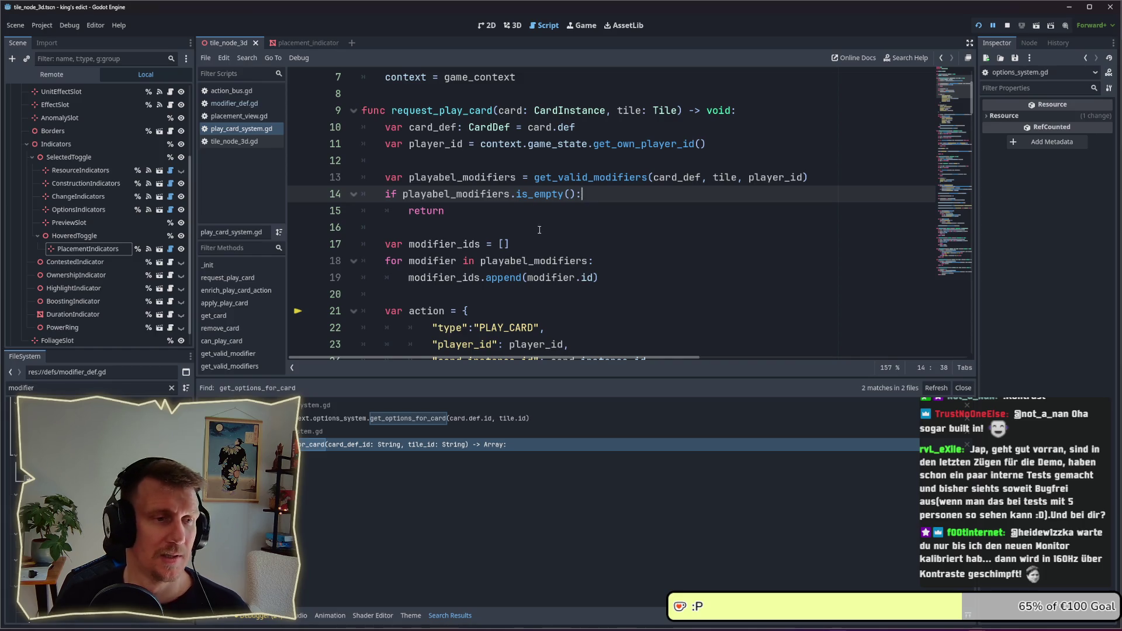
{"action": "left_click", "coordinate": [470, 212]}
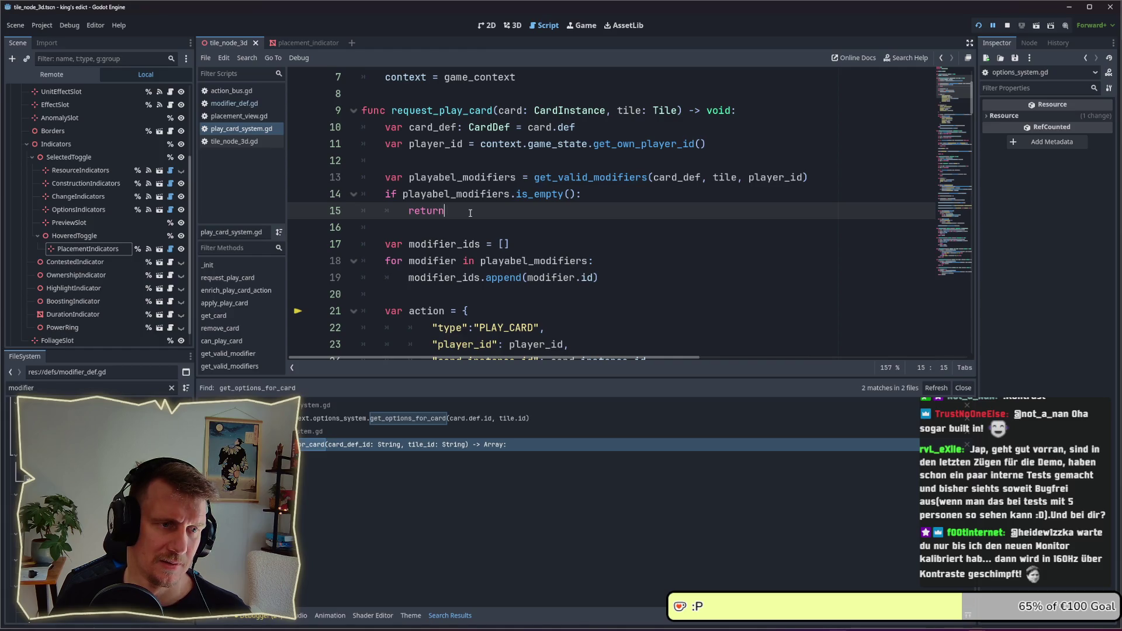
{"action": "left_click", "coordinate": [399, 195]}
{"action": "mouse_move", "coordinate": [438, 197]}
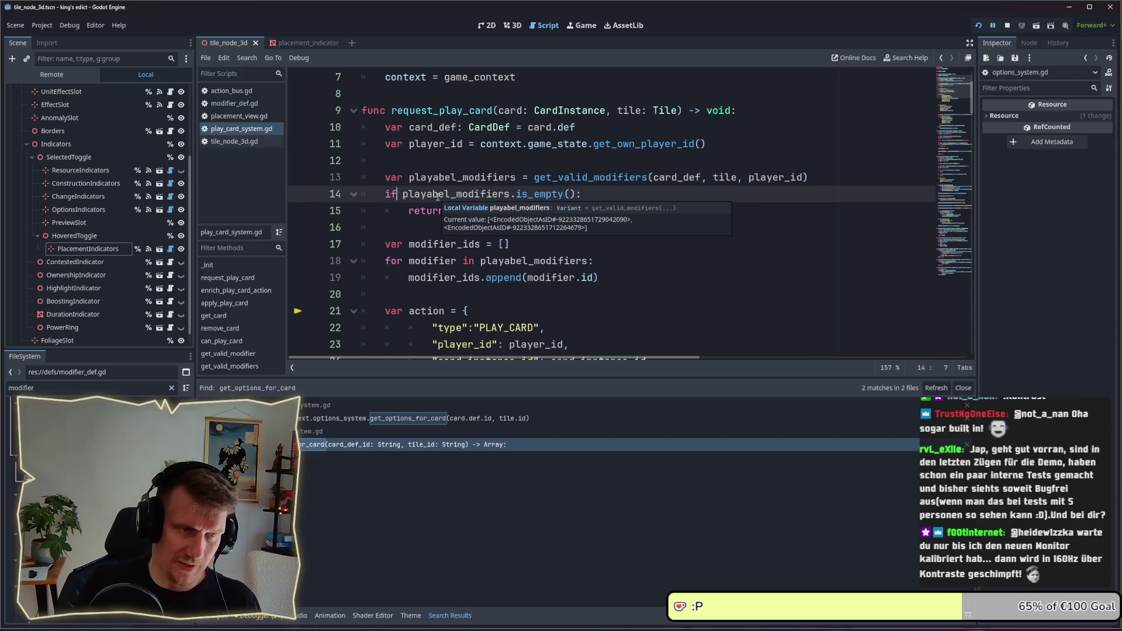
{"action": "key", "text": "BackSpace"}
{"action": "key", "text": "BackSpace"}
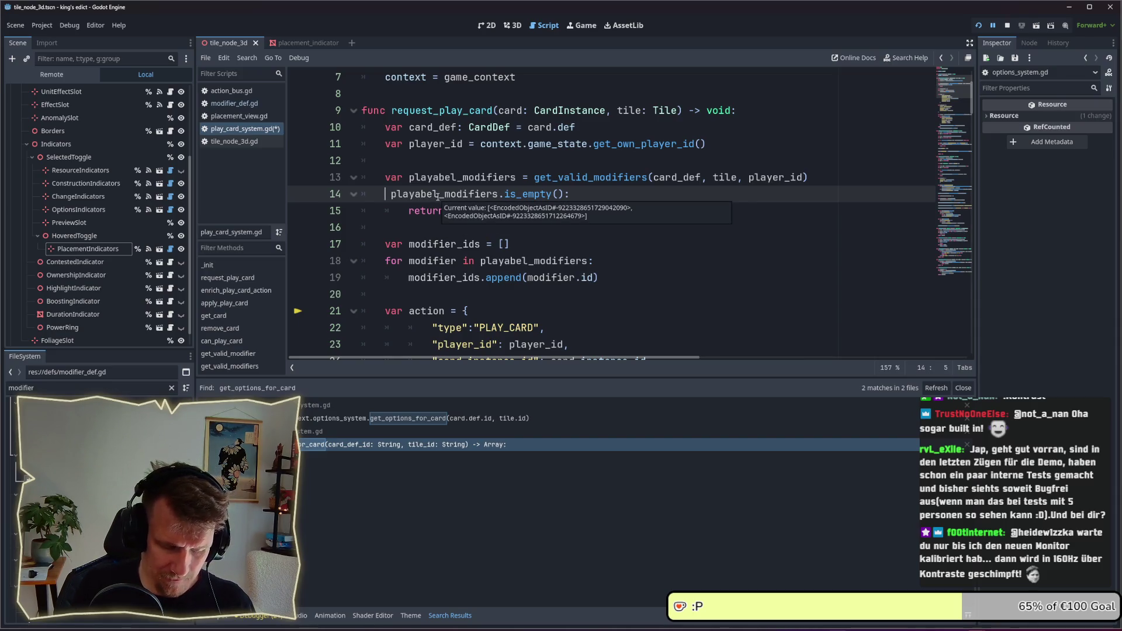
- Change line 14's if-check to match(playabel_modifiers.is_empty())
{"action": "type", "text": "swti"}
{"action": "key", "text": "BackSpace"}
{"action": "key", "text": "BackSpace"}
{"action": "key", "text": "BackSpace"}
{"action": "type", "text": "mat"}
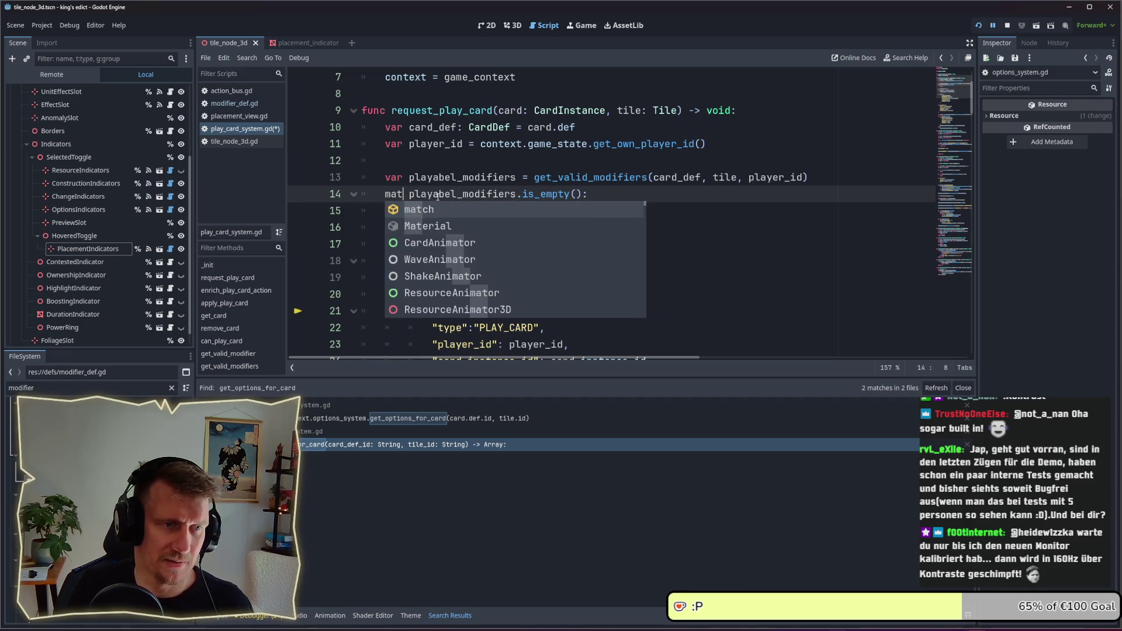
{"action": "type", "text": "ch("}
{"action": "key", "text": "Delete"}
{"action": "key", "text": "ctrl+Right"}
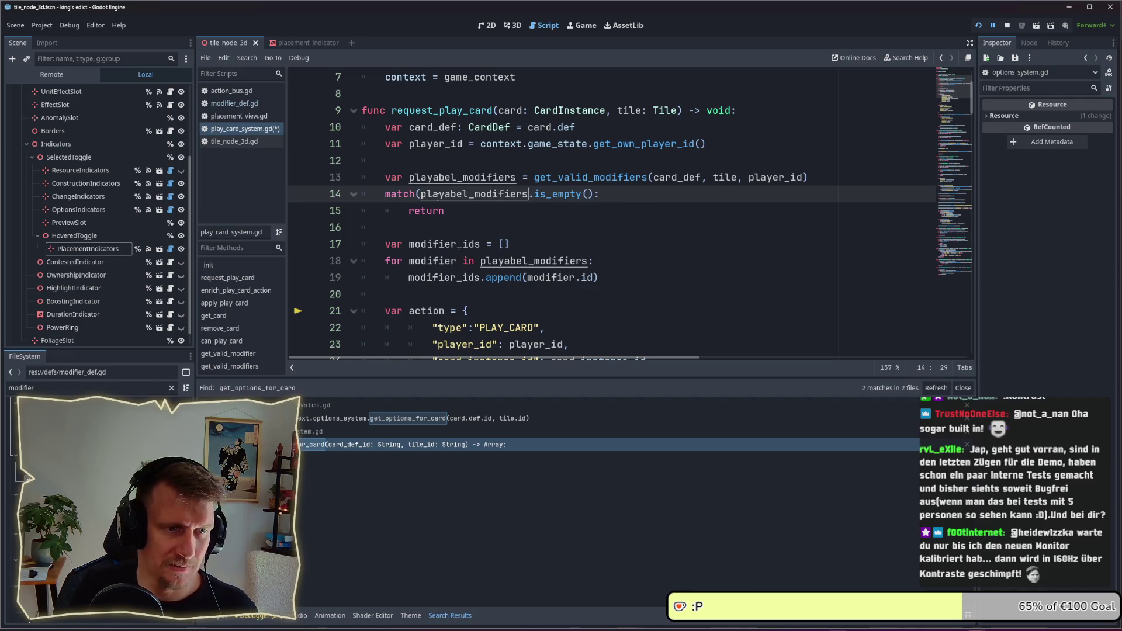
{"action": "key", "text": "End"}
{"action": "key", "text": "Left"}
{"action": "type", "text": "="}
{"action": "key", "text": "BackSpace"}
{"action": "type", "text": ")"}
- Write a 0: branch with an indented return and add an empty 1: branch
{"action": "key", "text": "Down"}
{"action": "key", "text": "BackSpace"}
{"action": "key", "text": "BackSpace"}
{"action": "key", "text": "BackSpace"}
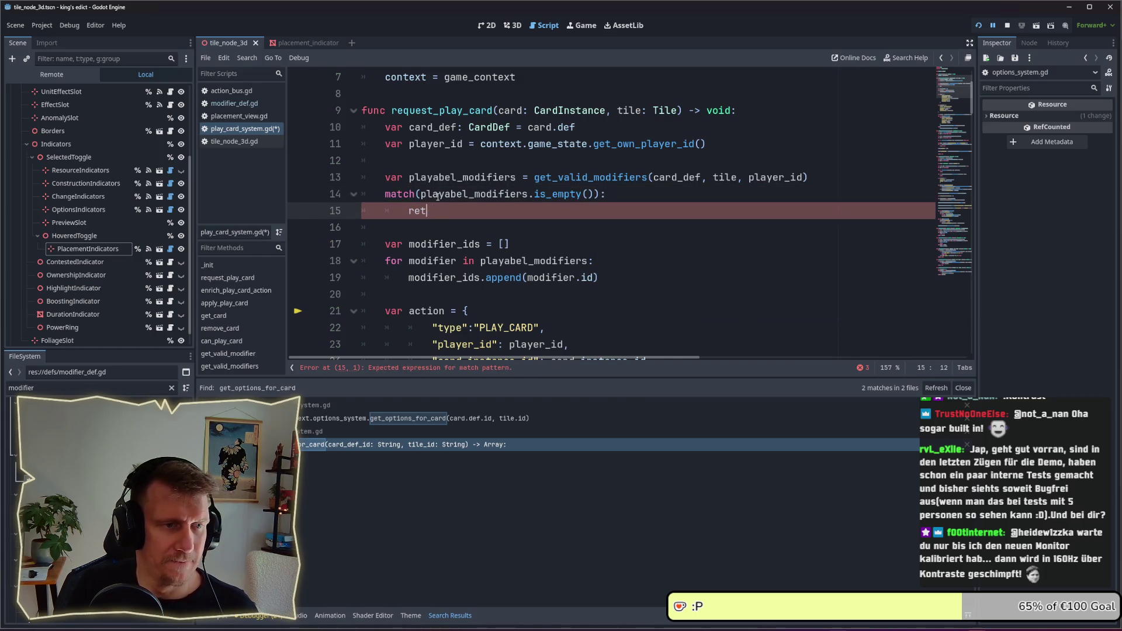
{"action": "type", "text": "0:"}
{"action": "key", "text": "Return"}
{"action": "type", "text": "return"}
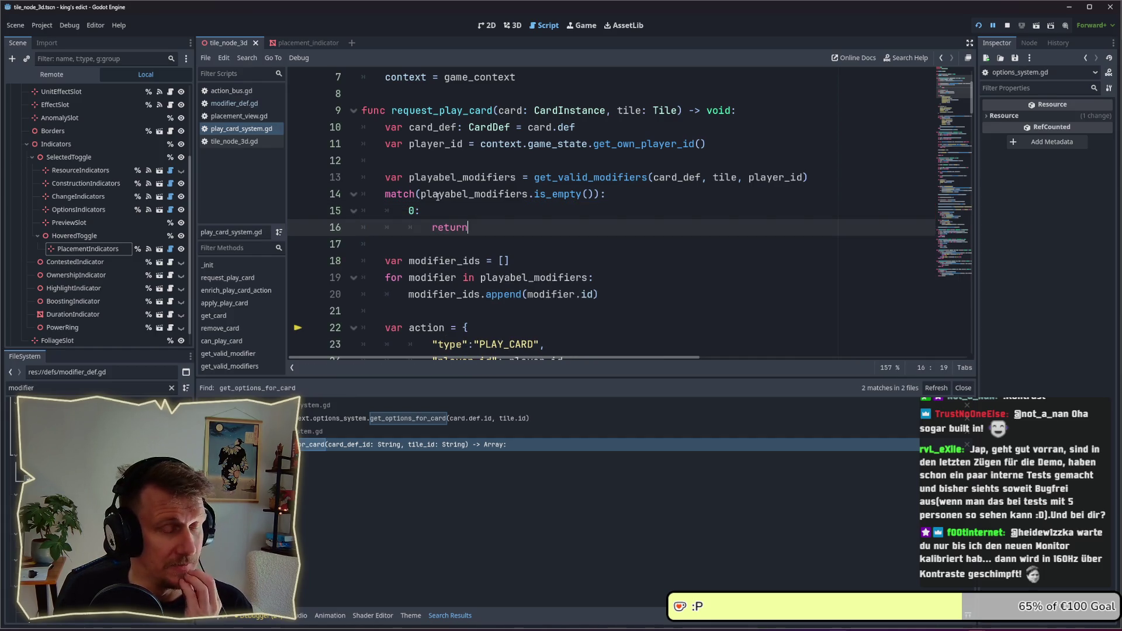
{"action": "scroll", "coordinate": [438, 196], "scroll_direction": "down", "scroll_amount": 1}
{"action": "key", "text": "Return"}
{"action": "type", "text": "1."}
{"action": "key", "text": "BackSpace"}
{"action": "type", "text": ":"}
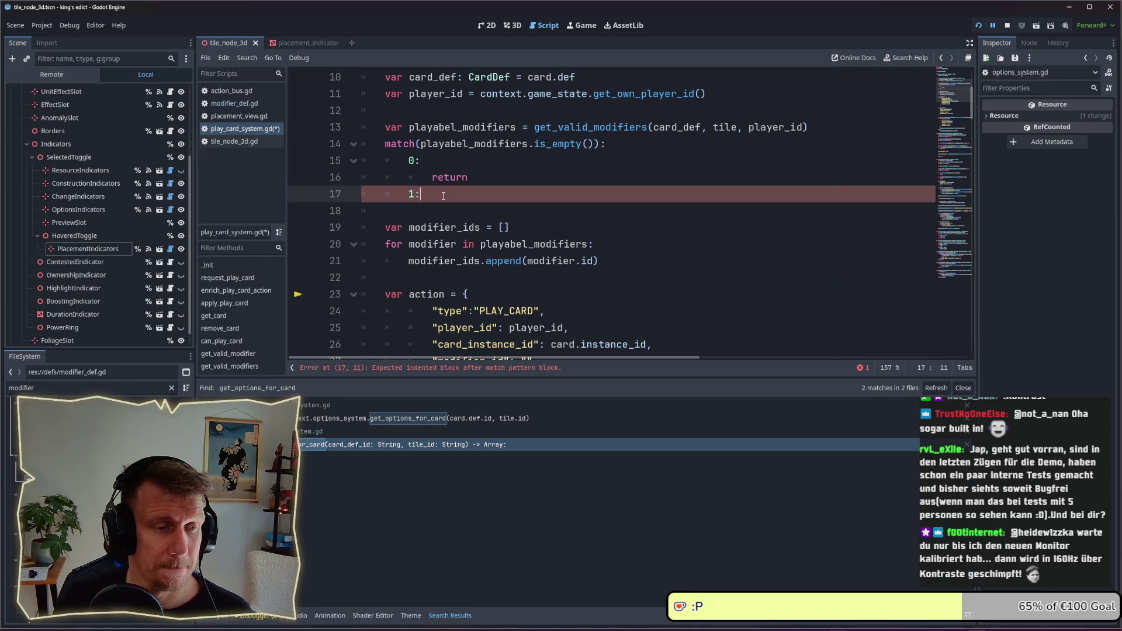
{"action": "scroll", "coordinate": [443, 196], "scroll_direction": "down", "scroll_amount": 1}
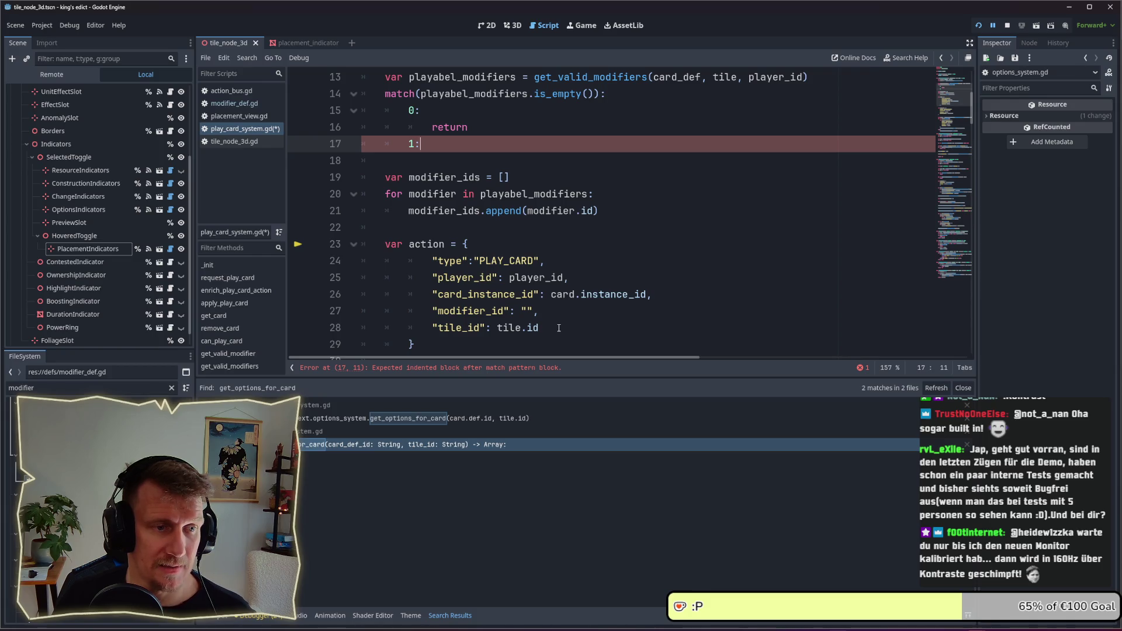
- Indent the modifier_ids lines and the empty line under the 1: branch
{"action": "left_click_drag", "start_coordinate": [423, 346], "coordinate": [365, 251]}
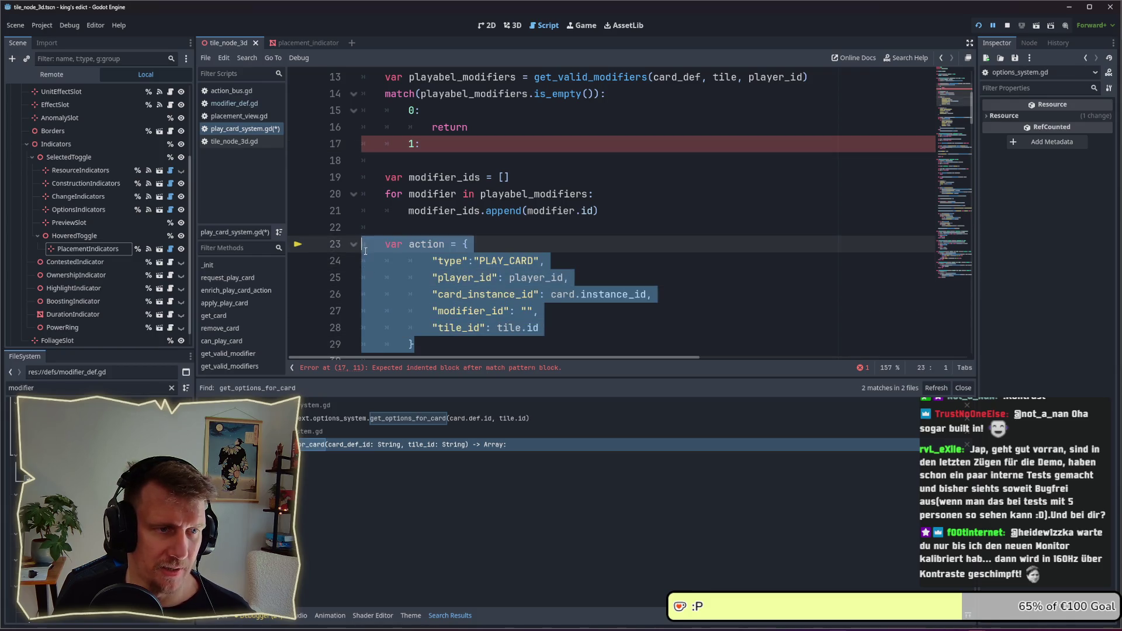
{"action": "left_click", "coordinate": [364, 247]}
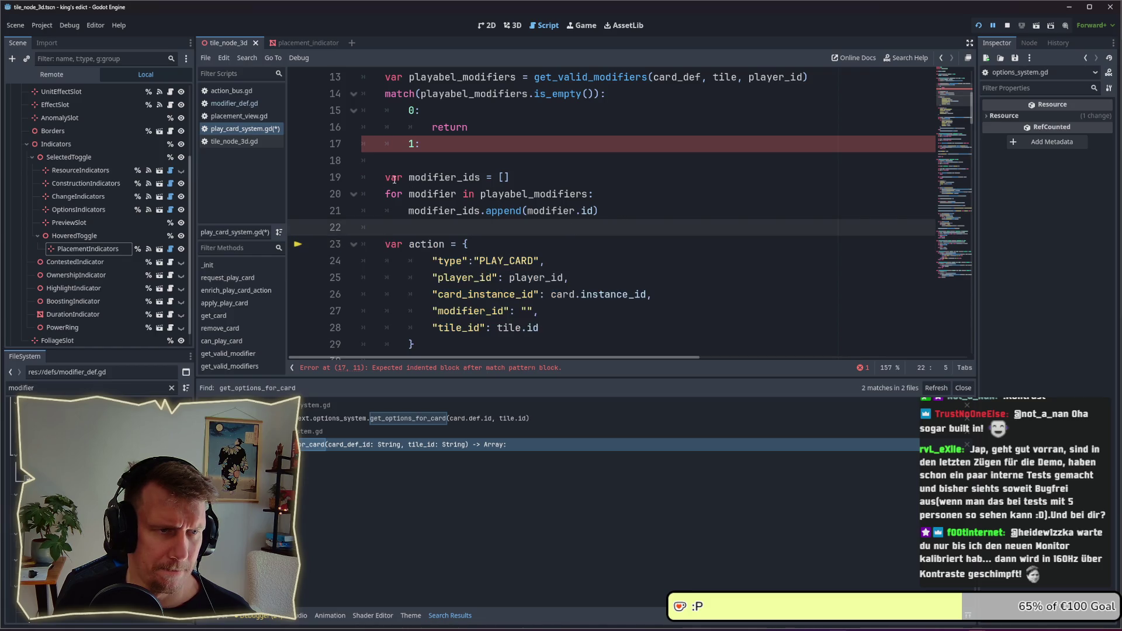
{"action": "left_click", "coordinate": [619, 215]}
{"action": "left_click_drag", "start_coordinate": [601, 211], "coordinate": [365, 177]}
{"action": "key", "text": "Tab"}
{"action": "left_click", "coordinate": [478, 161]}
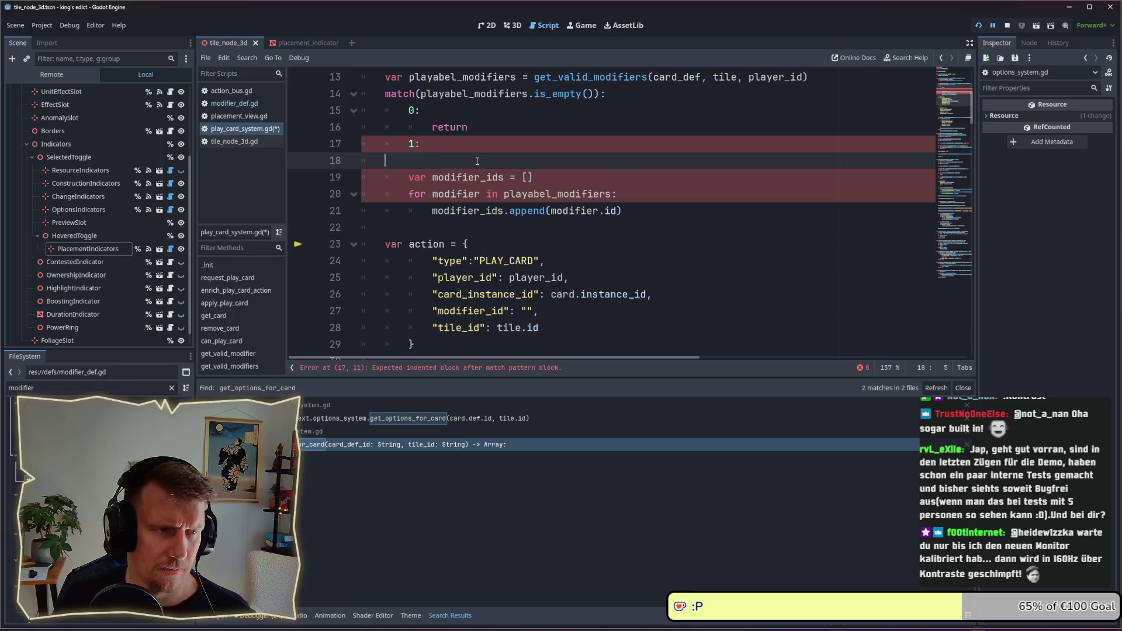
{"action": "key", "text": "Tab"}
{"action": "key", "text": "Tab"}
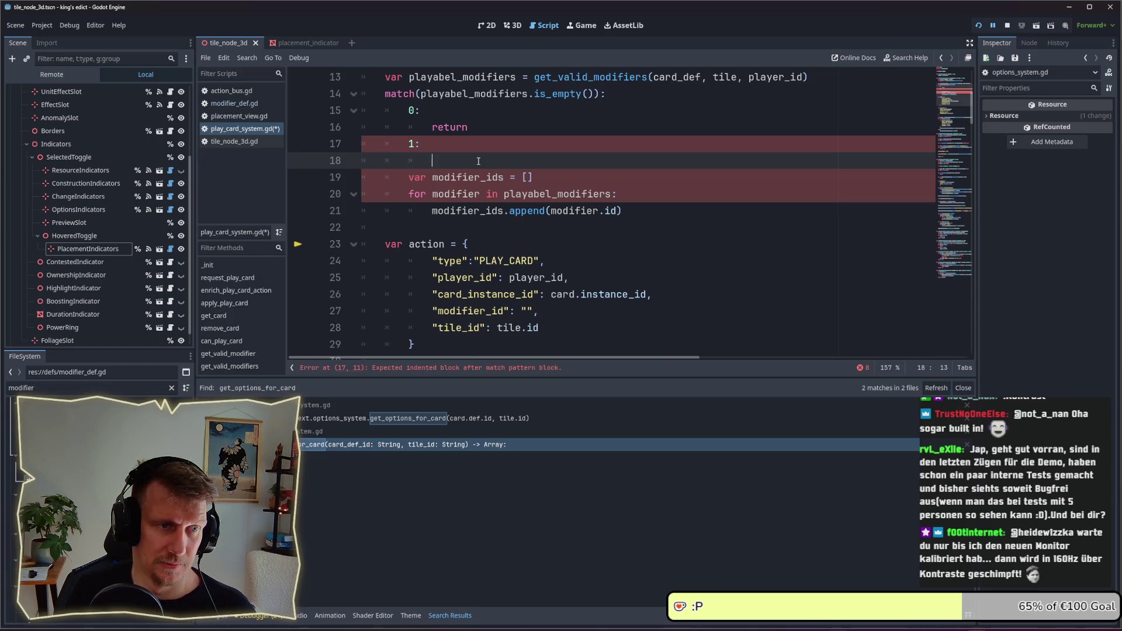
- Write action.modifier_id = playabel_modifiers.front().id on line 18
{"action": "type", "text": "act"}
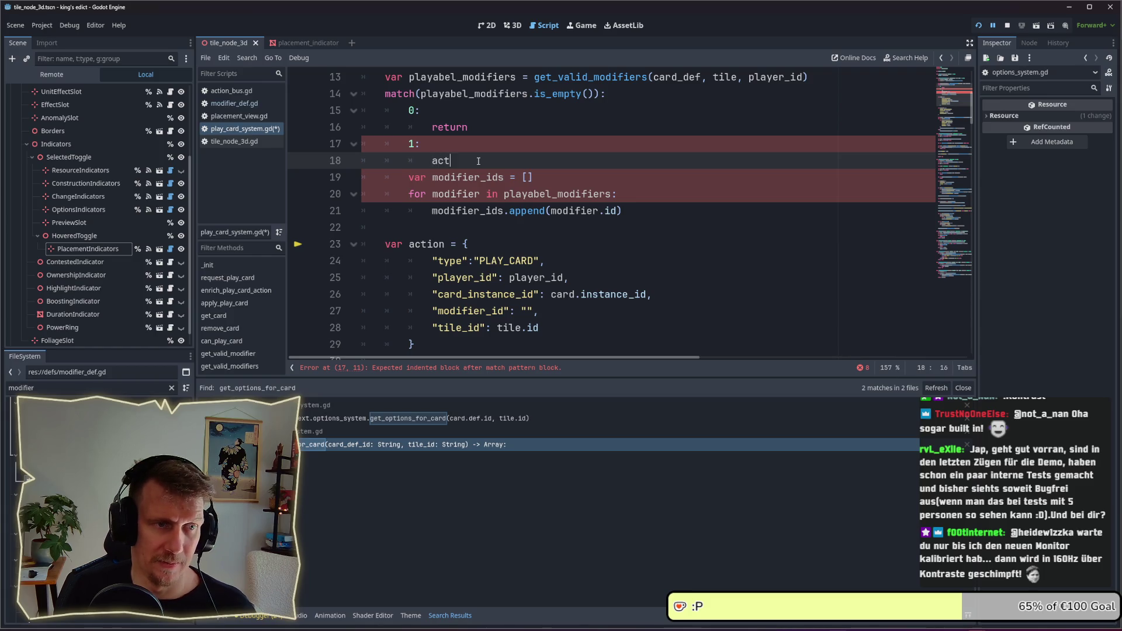
{"action": "type", "text": "ion.modife"}
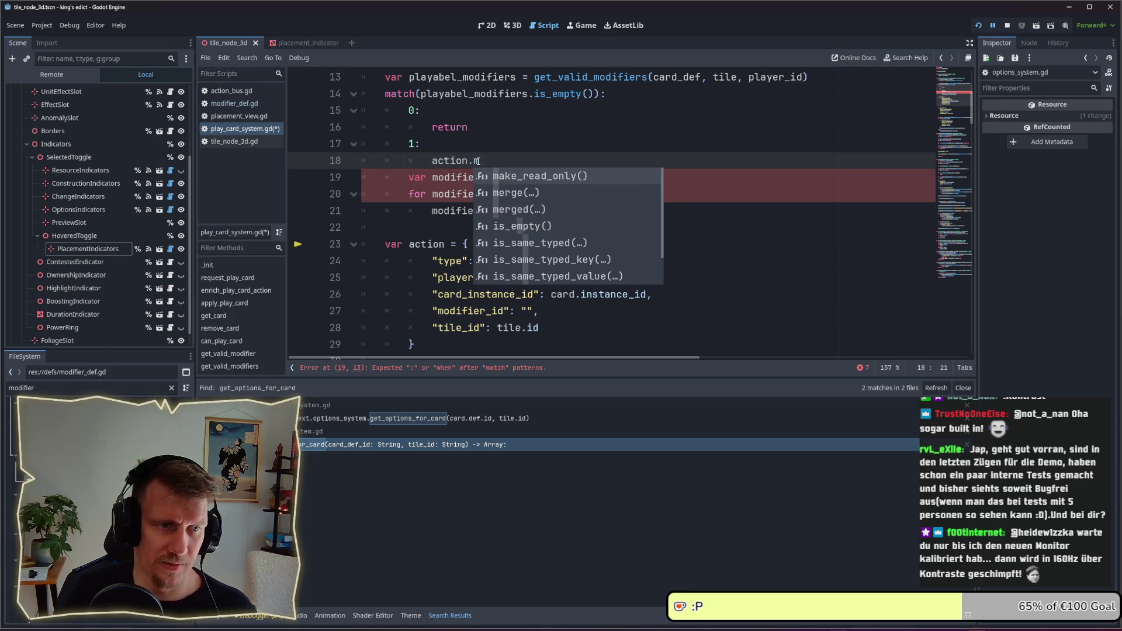
{"action": "key", "text": "BackSpace"}
{"action": "type", "text": "ier."}
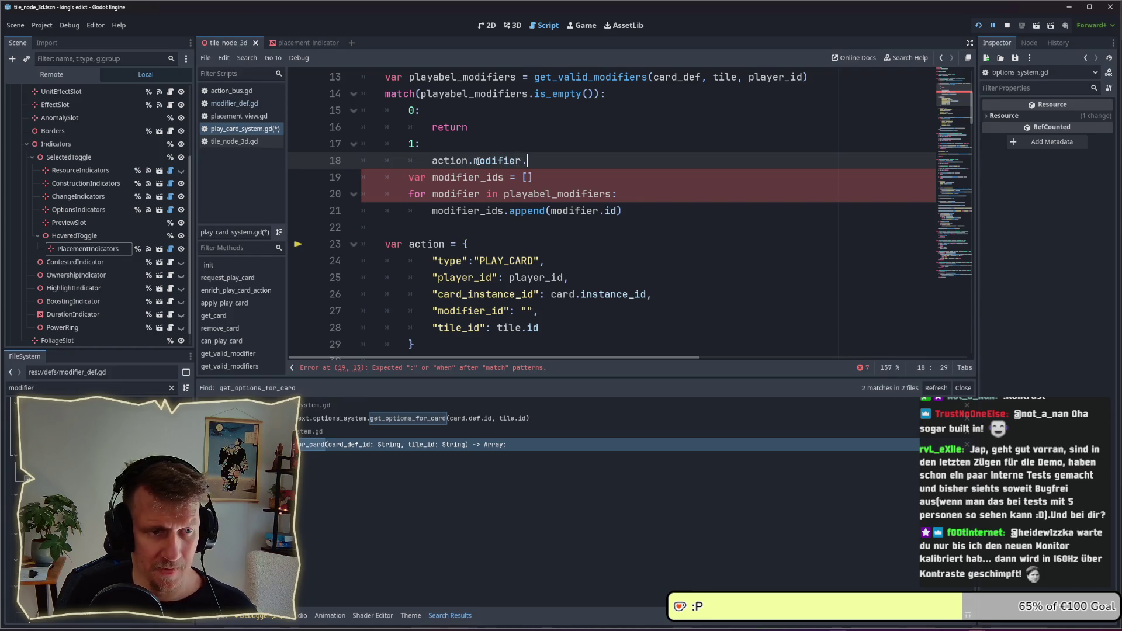
{"action": "key", "text": "BackSpace"}
{"action": "type", "text": "_id = "}
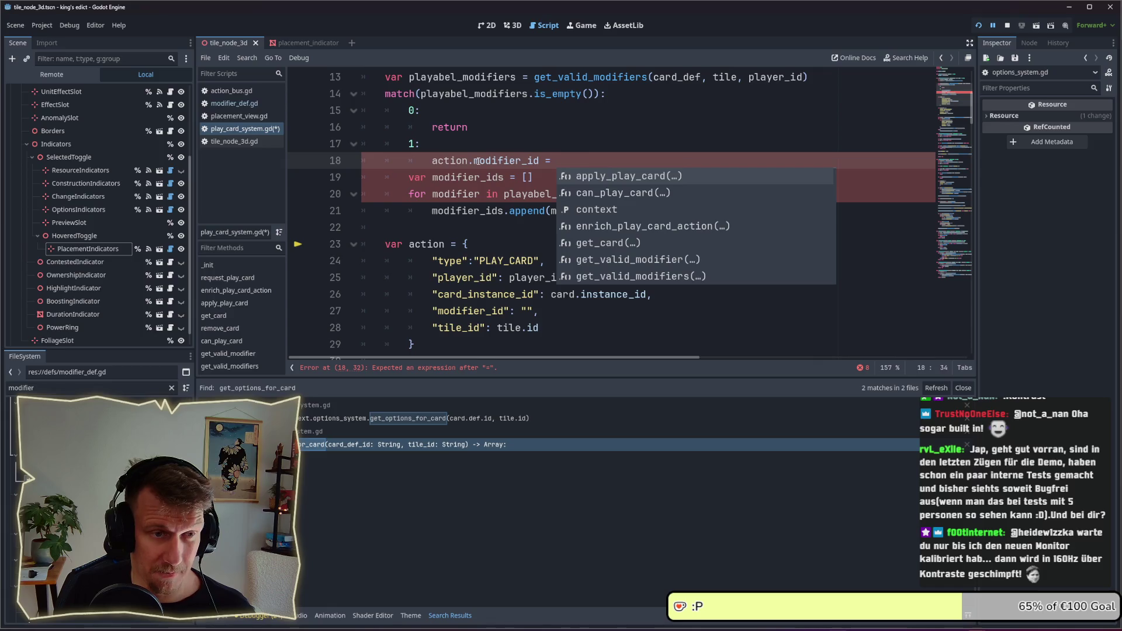
{"action": "type", "text": "playabel_modifiers."}
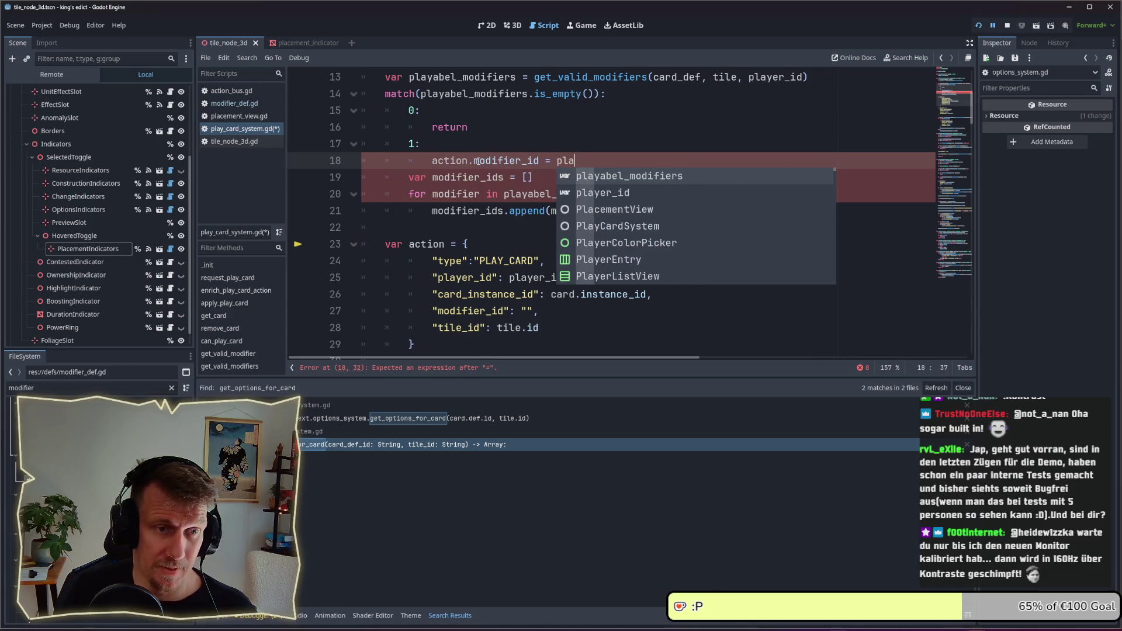
{"action": "key", "text": "Return"}
{"action": "type", "text": "."}
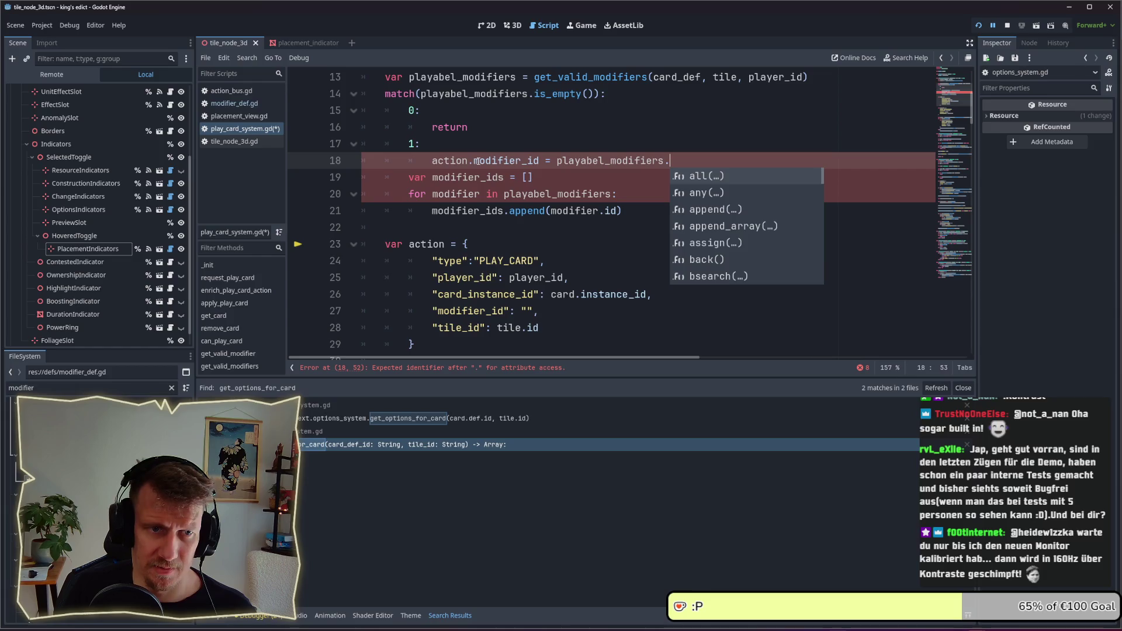
{"action": "key", "text": "Escape"}
{"action": "type", "text": "fro"}
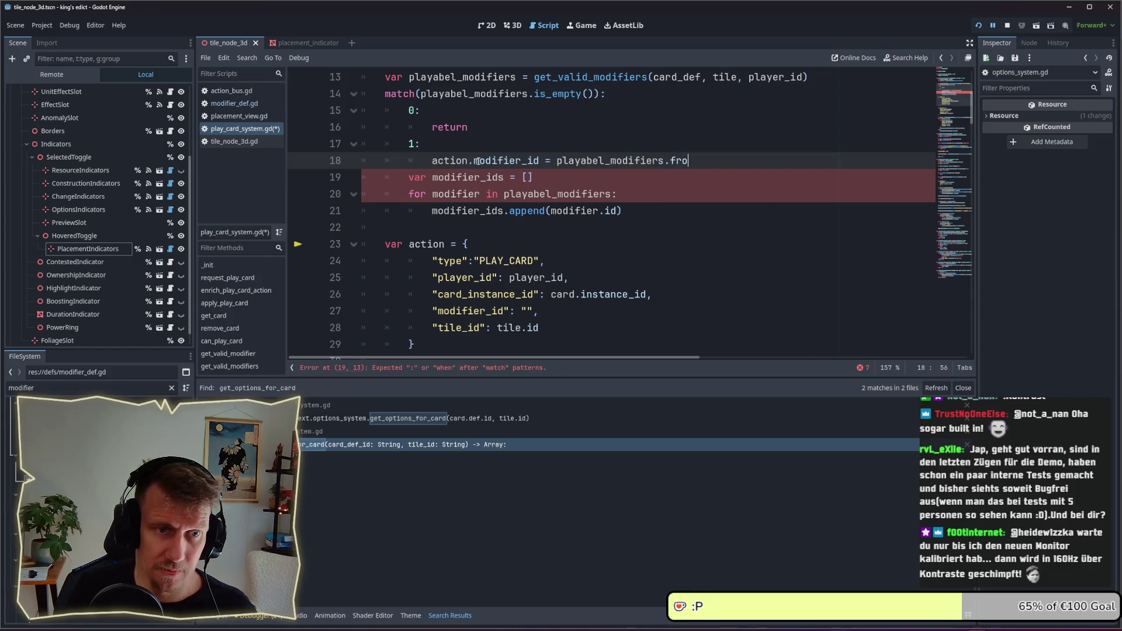
{"action": "key", "text": "Return"}
{"action": "type", "text": "."}
{"action": "key", "text": "BackSpace"}
{"action": "type", "text": ".id"}
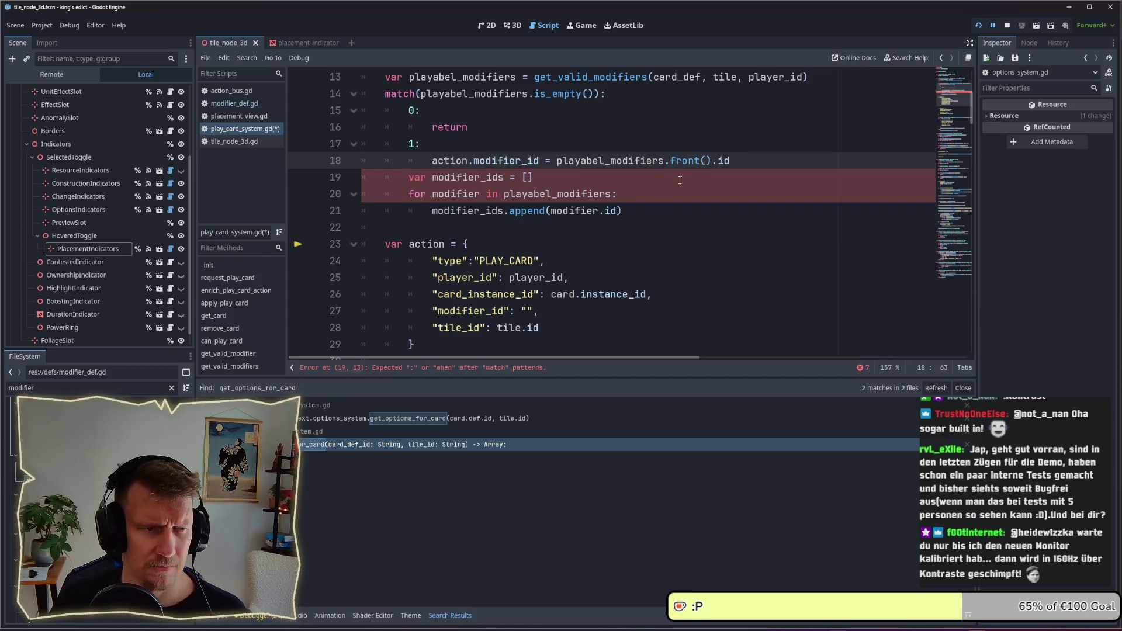
- Add a _: default branch and indent the modifier_ids lines beneath it
{"action": "left_click", "coordinate": [645, 183]}
{"action": "left_click", "coordinate": [750, 161]}
{"action": "key", "text": "Return"}
{"action": "key", "text": "BackSpace"}
{"action": "type", "text": ":"}
{"action": "key", "text": "BackSpace"}
{"action": "type", "text": "_:"}
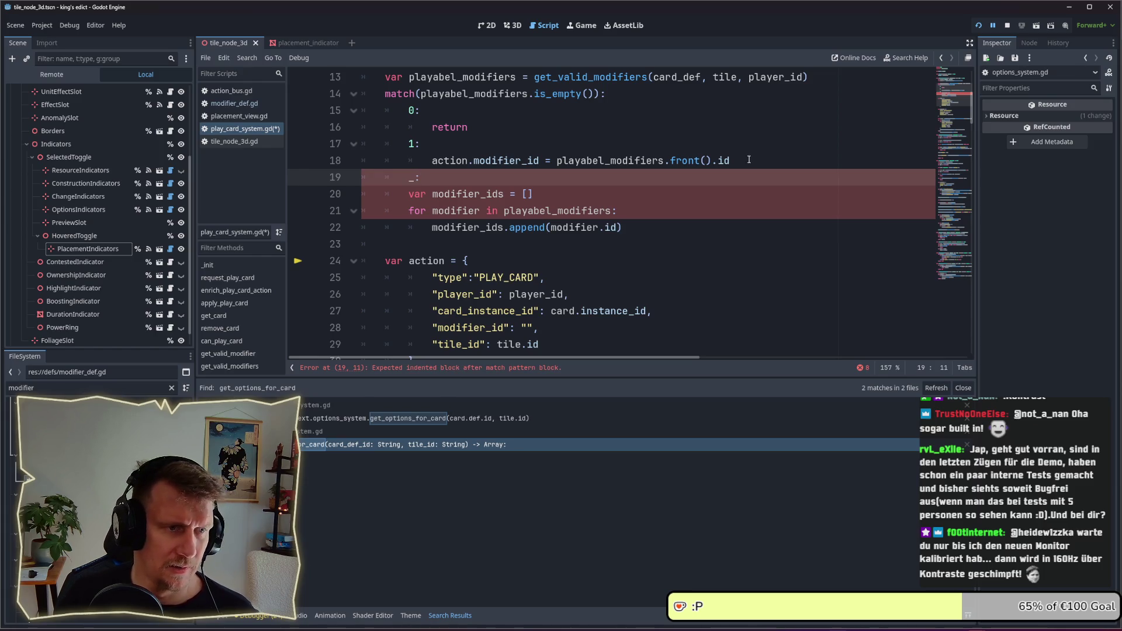
{"action": "left_click_drag", "start_coordinate": [651, 222], "coordinate": [625, 193]}
{"action": "key", "text": "Tab"}
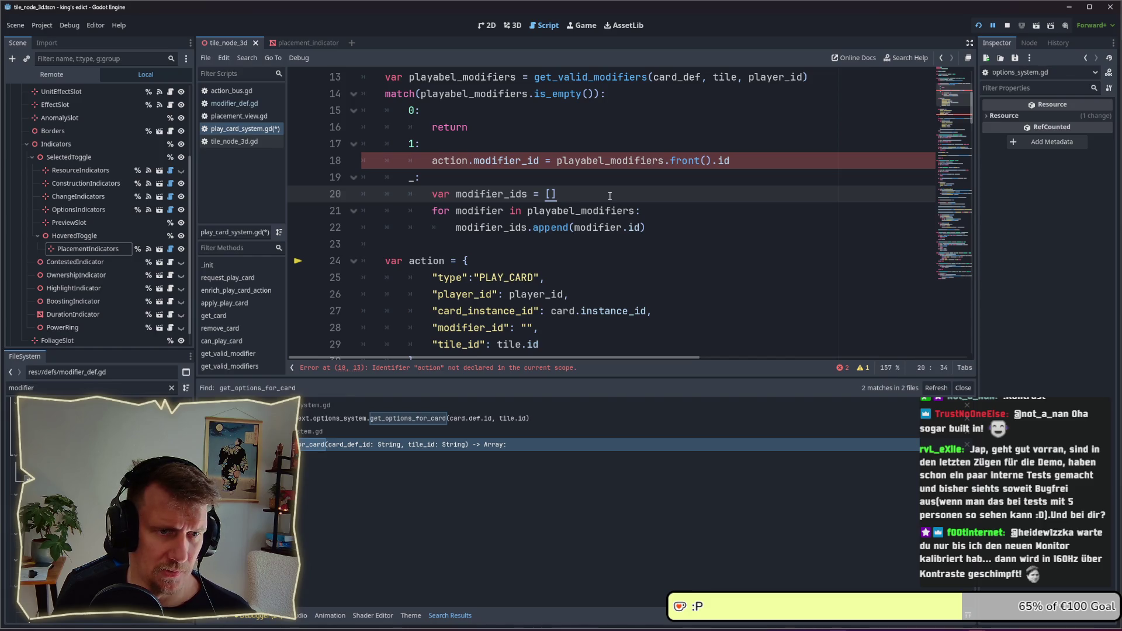
{"action": "scroll", "coordinate": [516, 254], "scroll_direction": "down", "scroll_amount": 1}
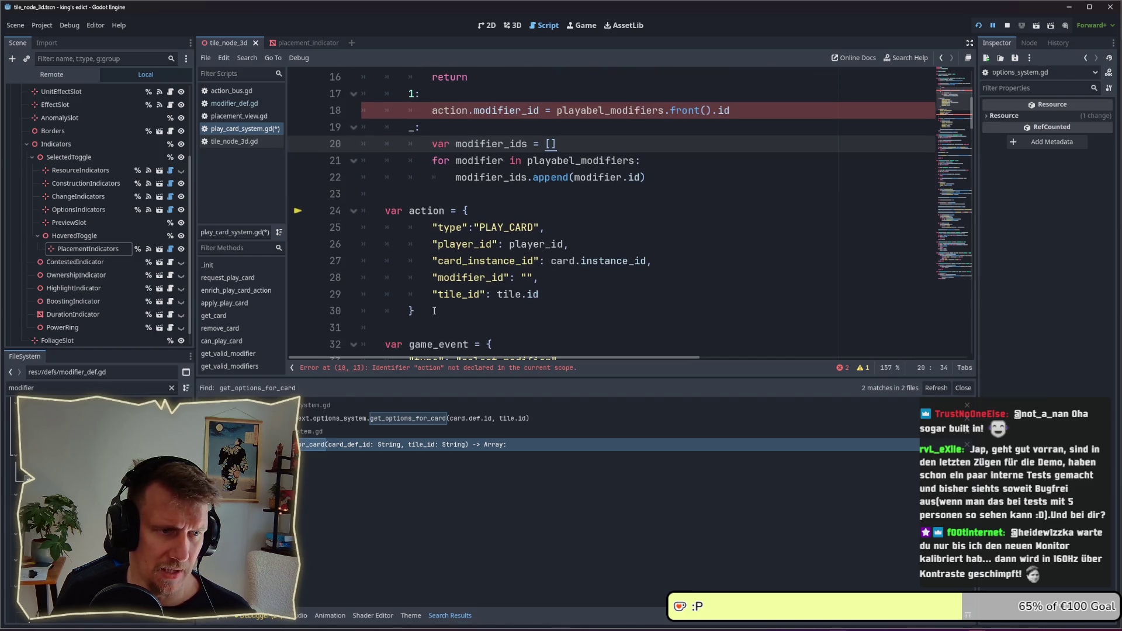
{"action": "left_click_drag", "start_coordinate": [434, 311], "coordinate": [365, 211]}
{"action": "scroll", "coordinate": [517, 213], "scroll_direction": "up", "scroll_amount": 3}
{"action": "key", "text": "alt+Up"}
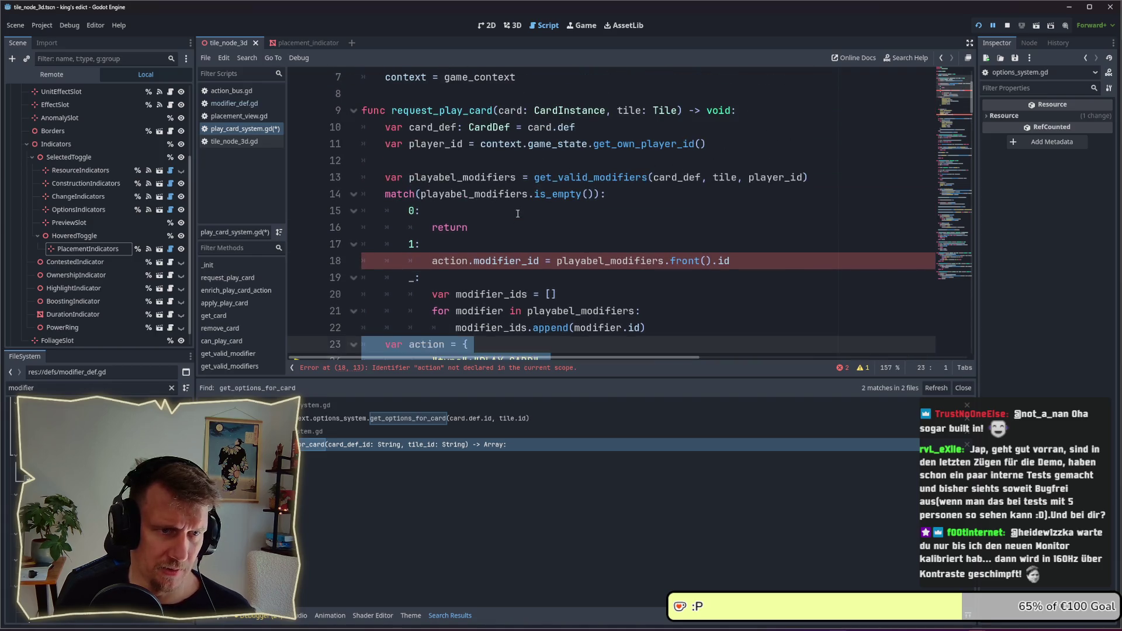
- Move the action dictionary above the playabel_modifiers match and add a blank line after it
{"action": "key", "text": "alt+Up"}
{"action": "key", "text": "alt+Up"}
{"action": "key", "text": "alt+Up"}
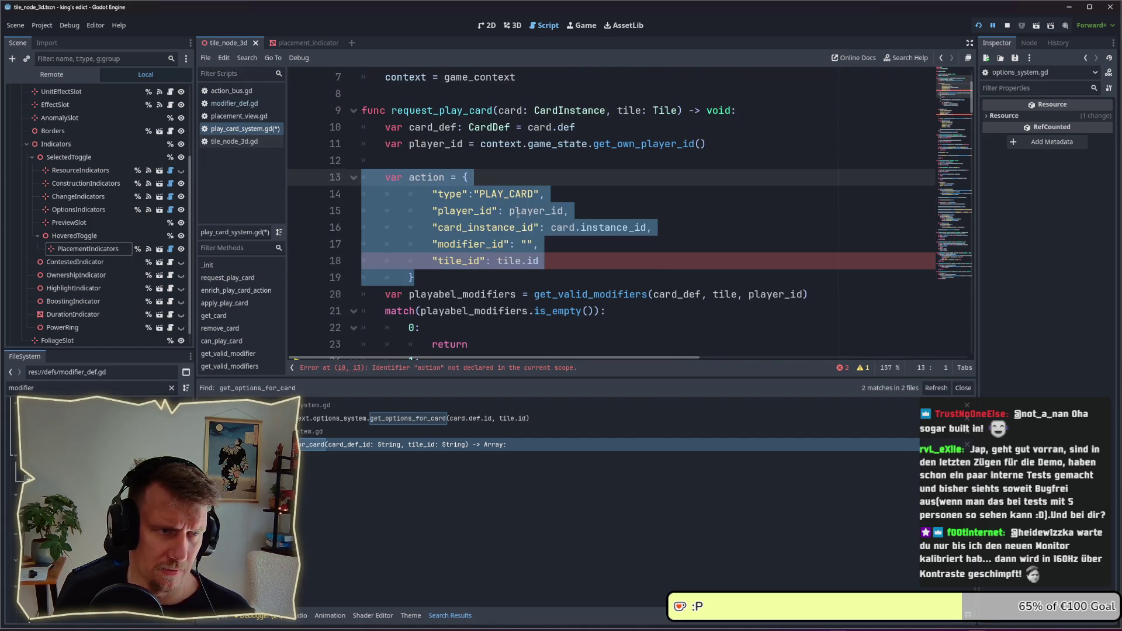
{"action": "left_click", "coordinate": [480, 283]}
{"action": "key", "text": "Return"}
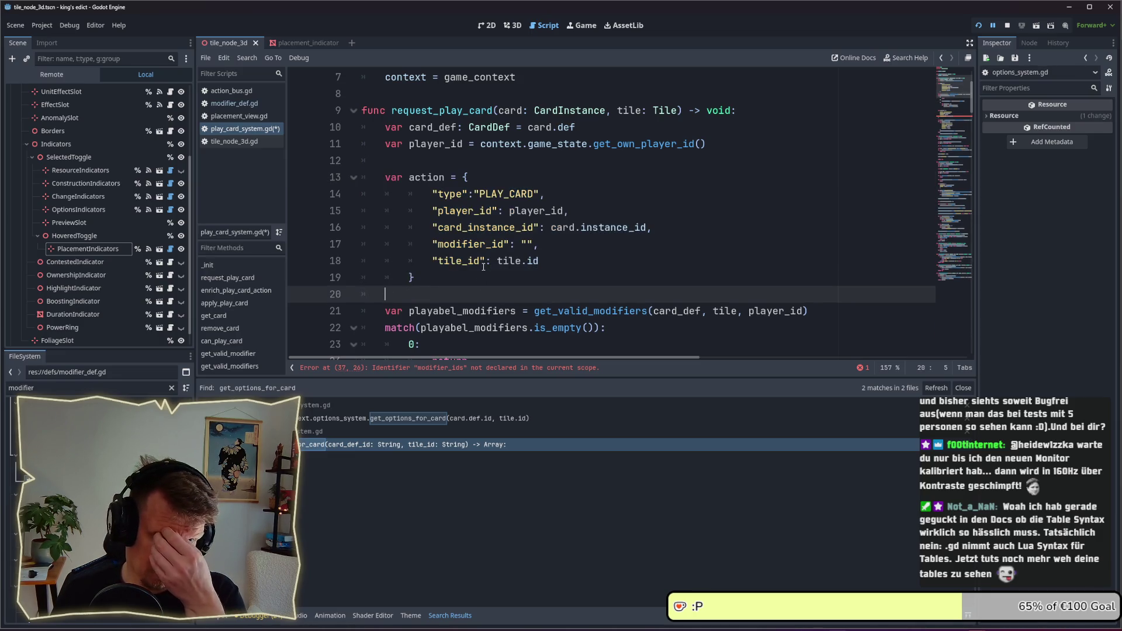
- Indent the select_modifier game_event block into the default branch and remove the blank line above it
{"action": "scroll", "coordinate": [483, 267], "scroll_direction": "down", "scroll_amount": 1}
{"action": "scroll", "coordinate": [483, 267], "scroll_direction": "down", "scroll_amount": 5}
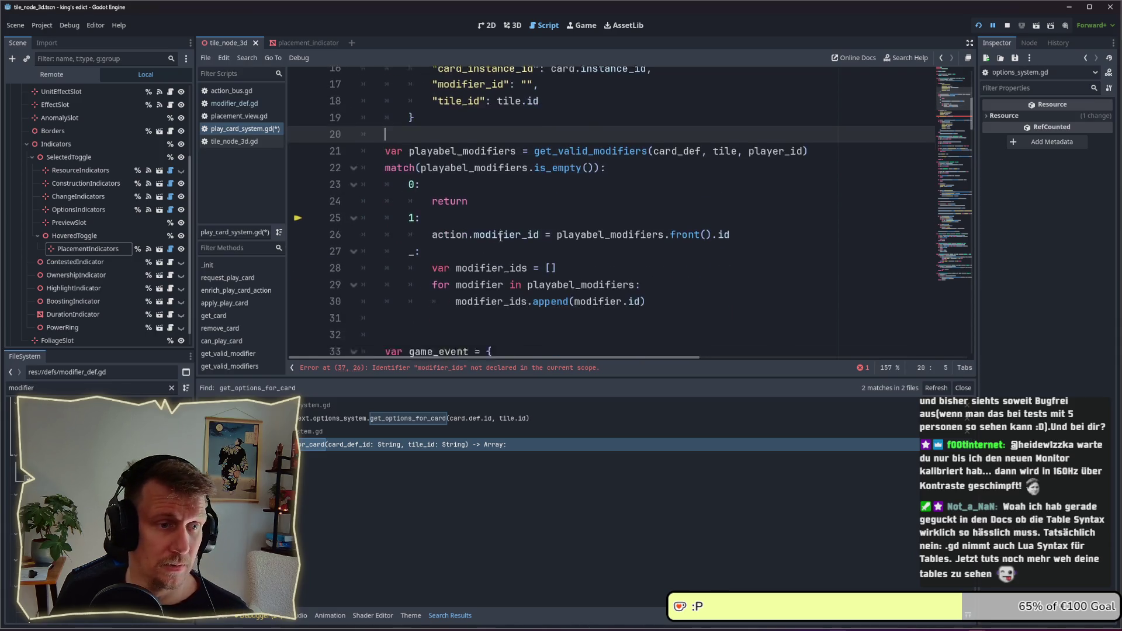
{"action": "left_click", "coordinate": [476, 195]}
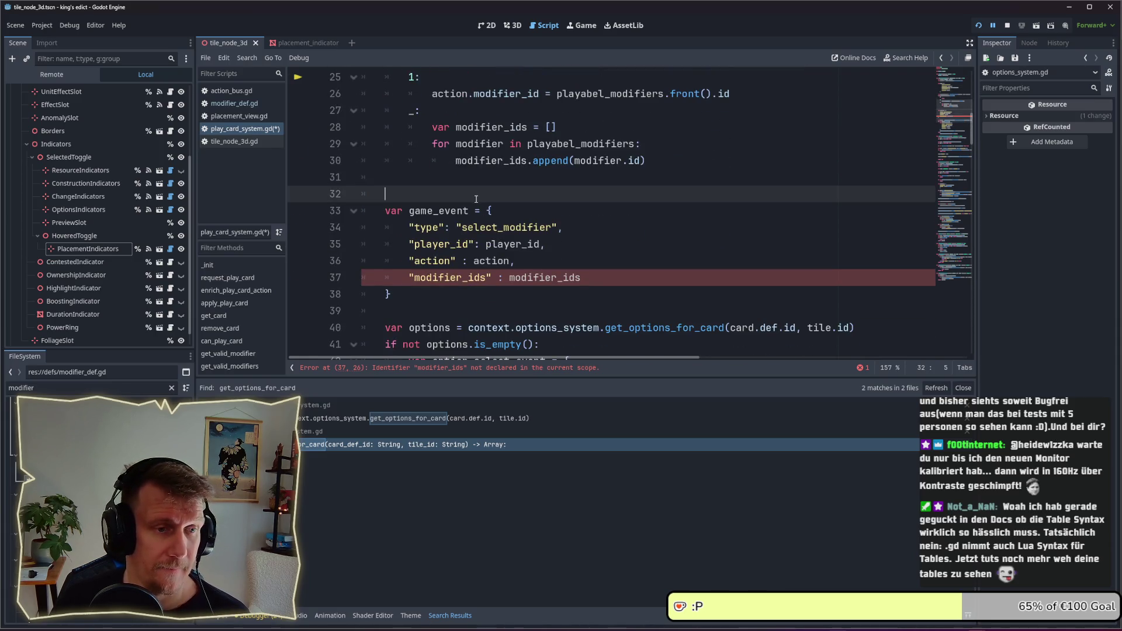
{"action": "scroll", "coordinate": [476, 199], "scroll_direction": "up", "scroll_amount": 2}
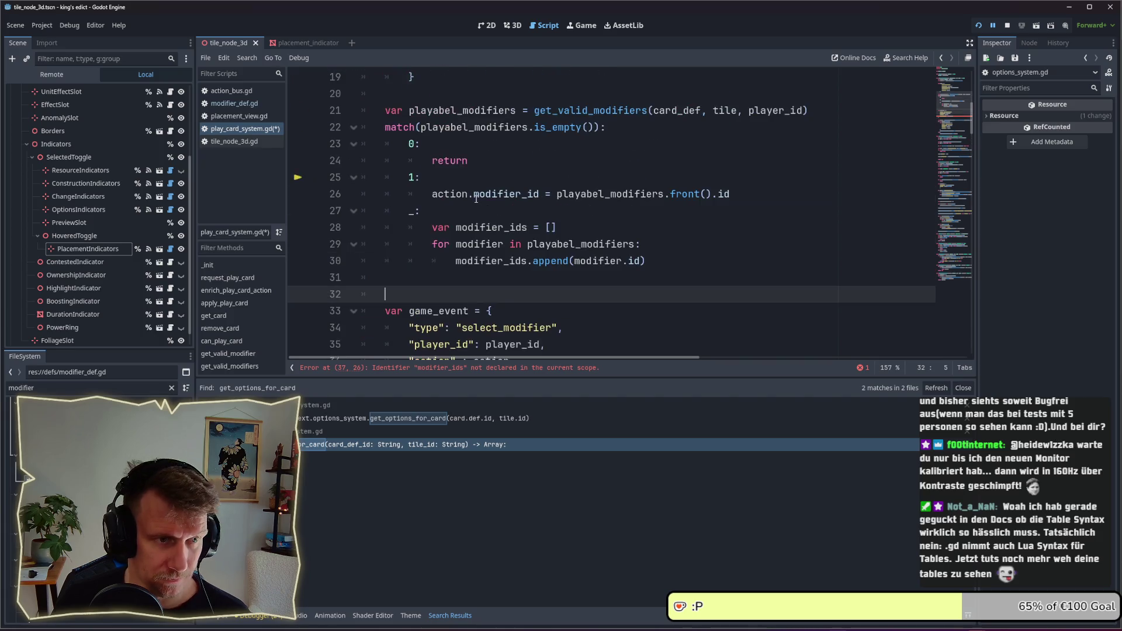
{"action": "scroll", "coordinate": [477, 199], "scroll_direction": "down", "scroll_amount": 3}
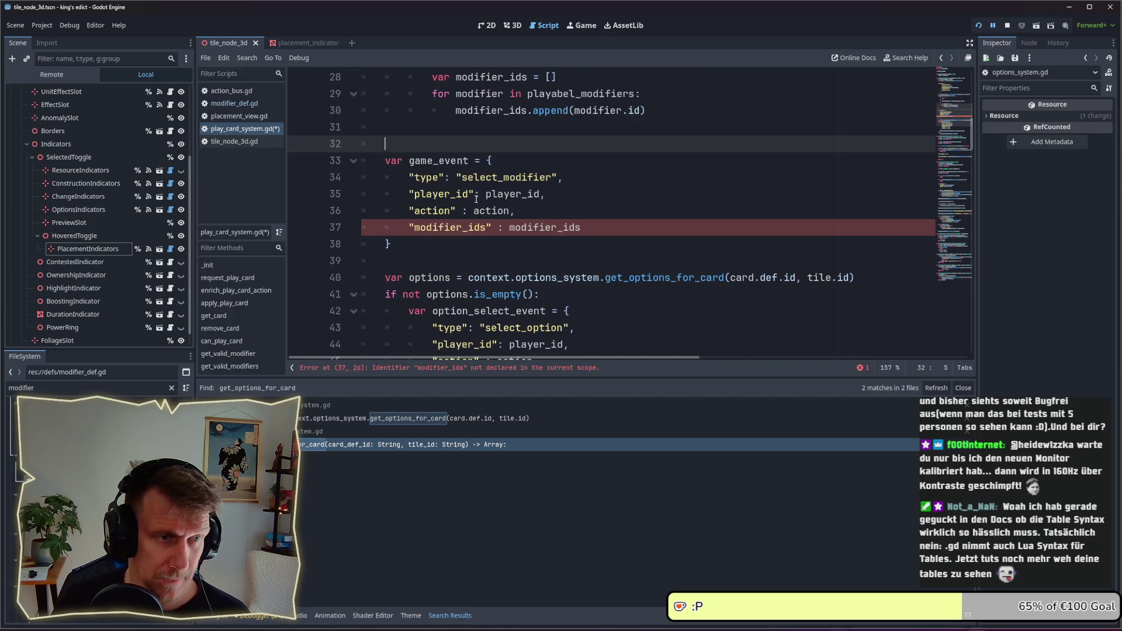
{"action": "scroll", "coordinate": [476, 199], "scroll_direction": "up", "scroll_amount": 3}
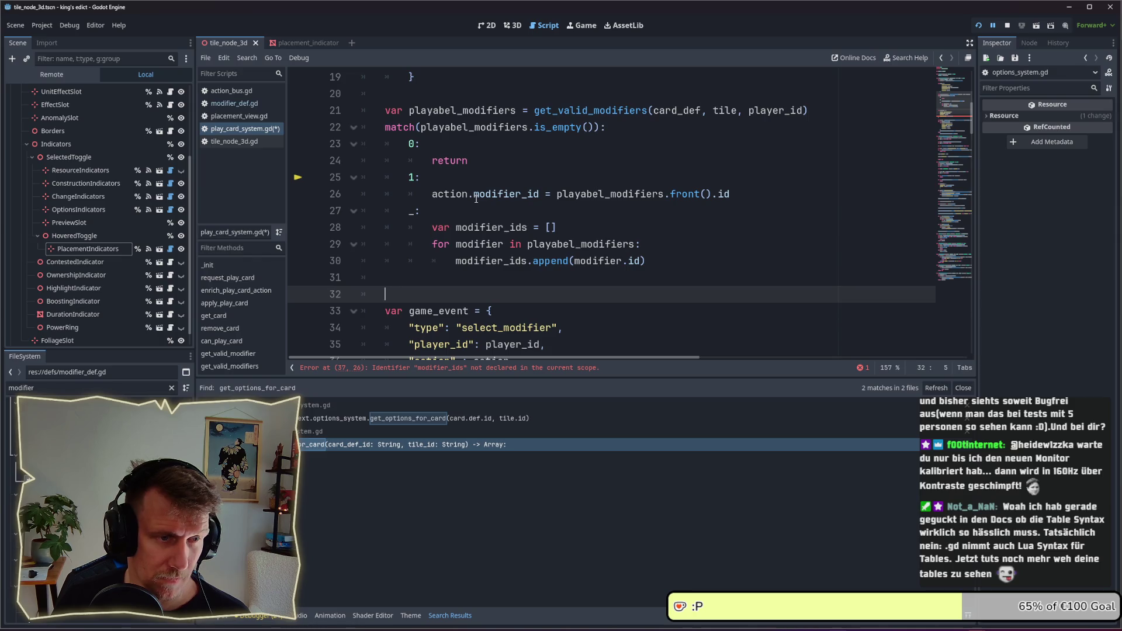
{"action": "scroll", "coordinate": [477, 199], "scroll_direction": "down", "scroll_amount": 2}
{"action": "mouse_move", "coordinate": [417, 294]}
{"action": "left_mouse_down"}
{"action": "mouse_move", "coordinate": [382, 277]}
{"action": "mouse_move", "coordinate": [382, 215]}
{"action": "left_mouse_up"}
{"action": "key", "text": "Tab"}
{"action": "key", "text": "Tab"}
{"action": "left_click", "coordinate": [456, 191]}
{"action": "key", "text": "BackSpace"}
{"action": "key", "text": "BackSpace"}
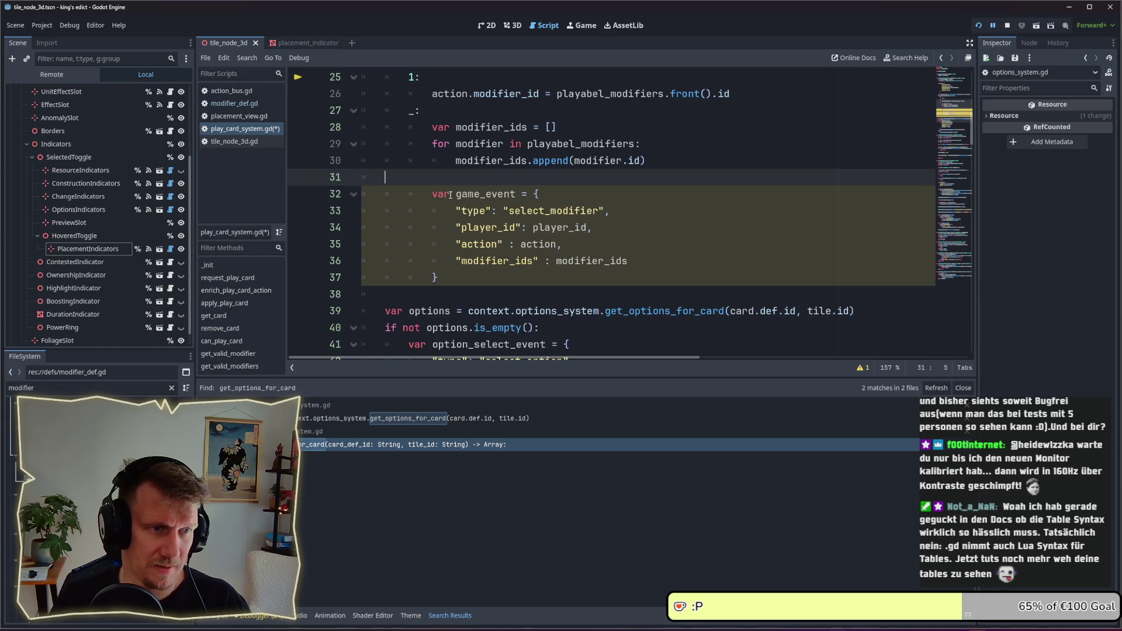
{"action": "key", "text": "Down"}
{"action": "key", "text": "Down"}
{"action": "key", "text": "End"}
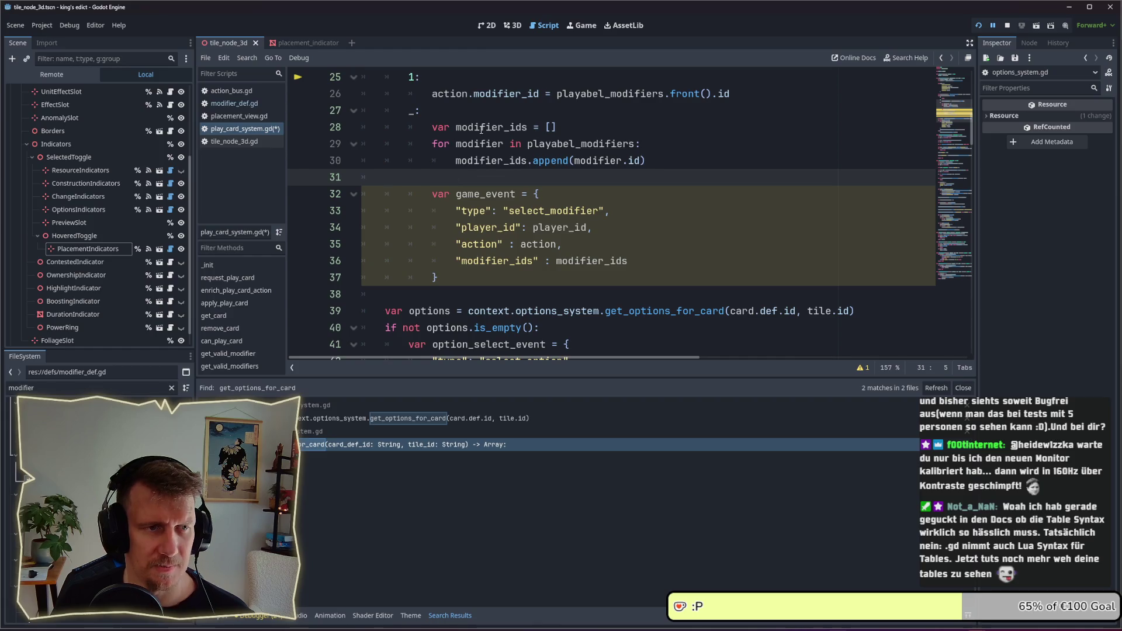
- Insert an empty line between the game_event block and the options code
{"action": "scroll", "coordinate": [485, 195], "scroll_direction": "down", "scroll_amount": 2}
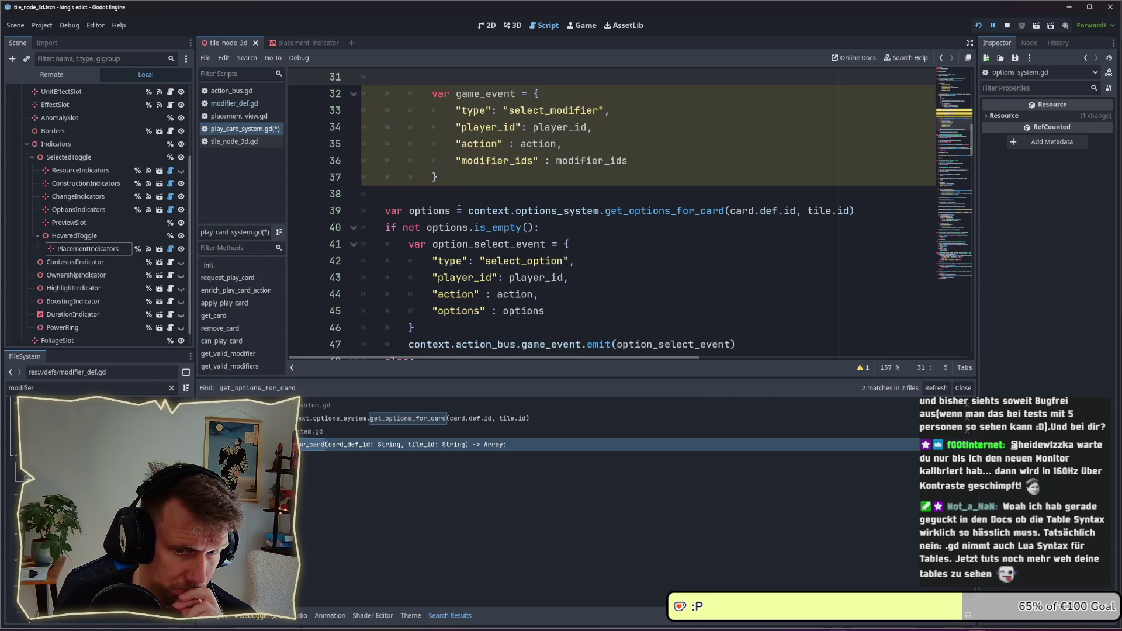
{"action": "scroll", "coordinate": [459, 202], "scroll_direction": "down", "scroll_amount": 1}
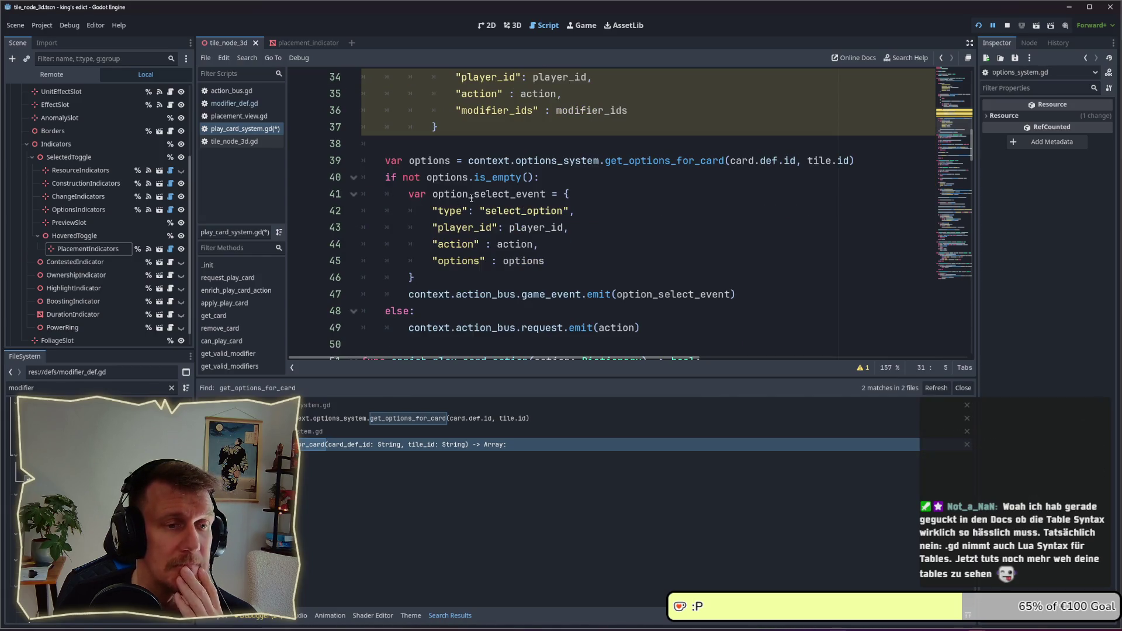
{"action": "scroll", "coordinate": [515, 146], "scroll_direction": "up", "scroll_amount": 3}
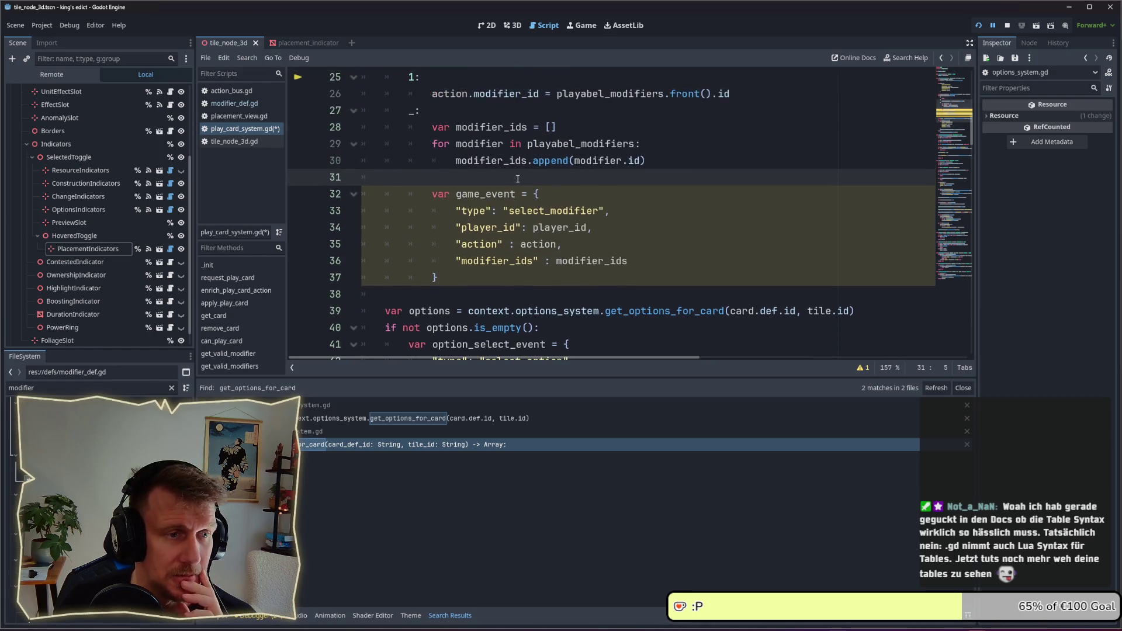
{"action": "scroll", "coordinate": [517, 178], "scroll_direction": "down", "scroll_amount": 4}
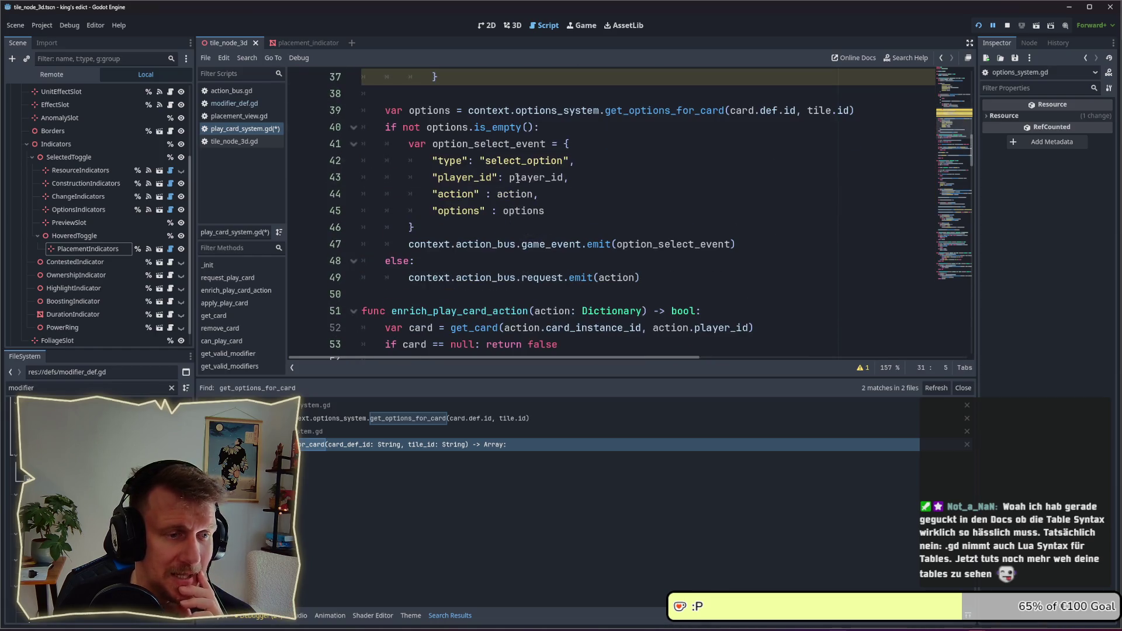
{"action": "left_click", "coordinate": [450, 100]}
{"action": "key", "text": "Return"}
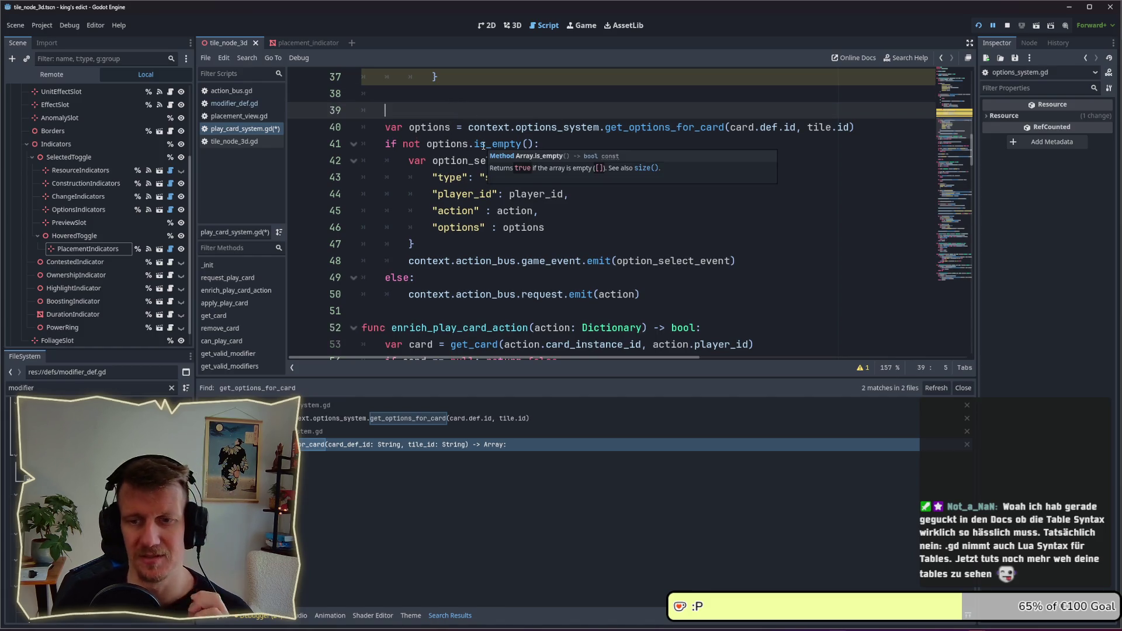
{"action": "mouse_move", "coordinate": [482, 146]}
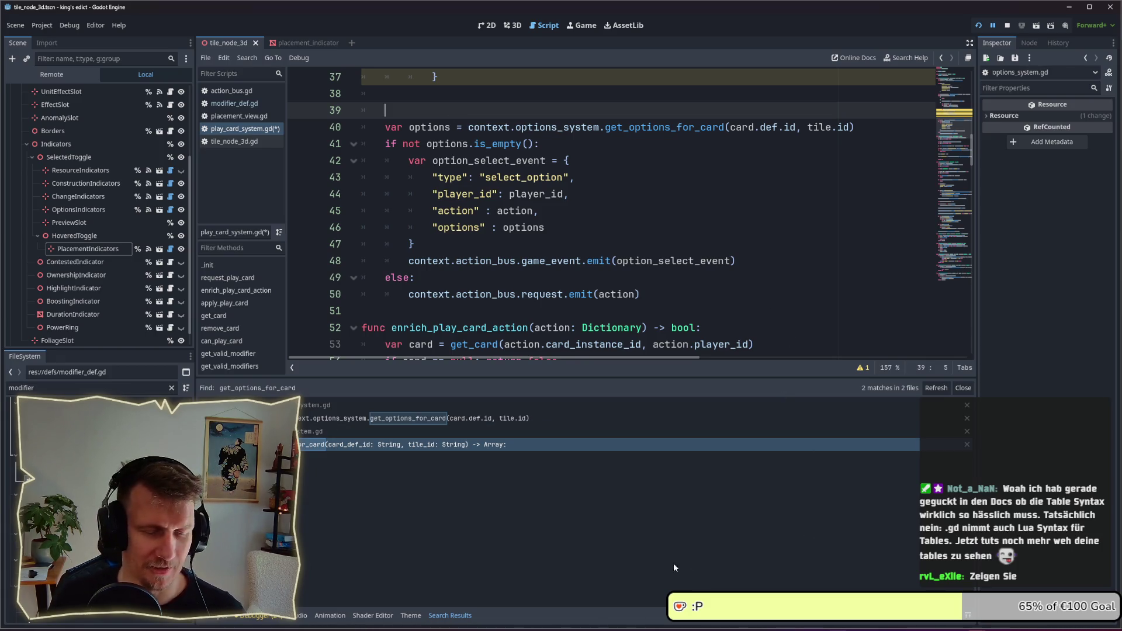
- Launch DaVinci Resolve by searching 'dav' and open the trailer_simple_scenes project
{"action": "key", "text": "super"}
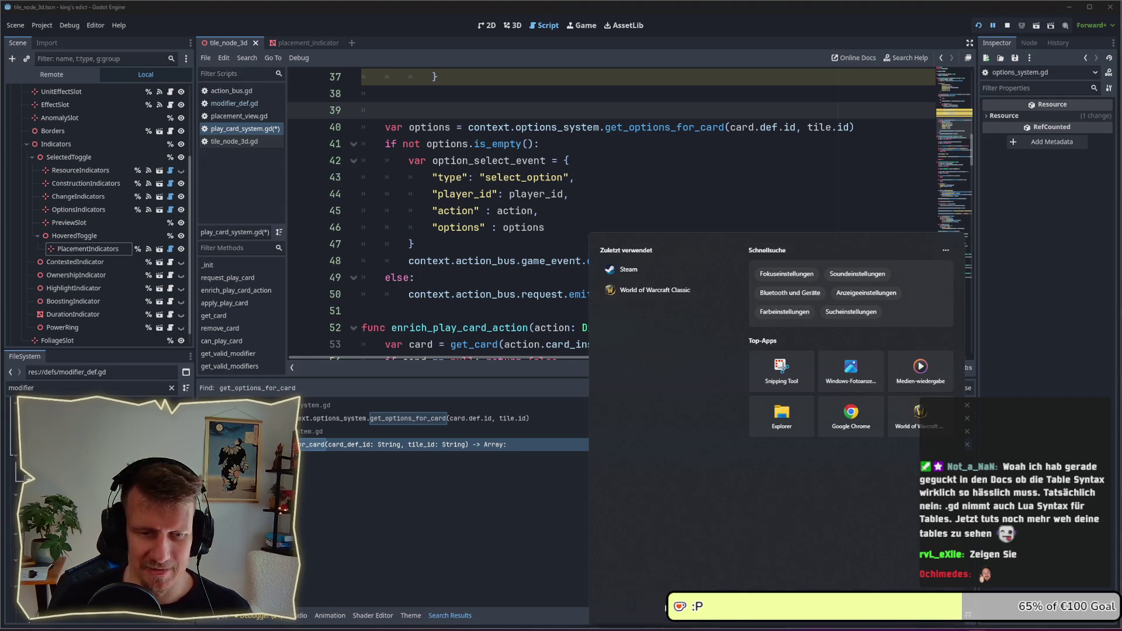
{"action": "key", "text": "Escape"}
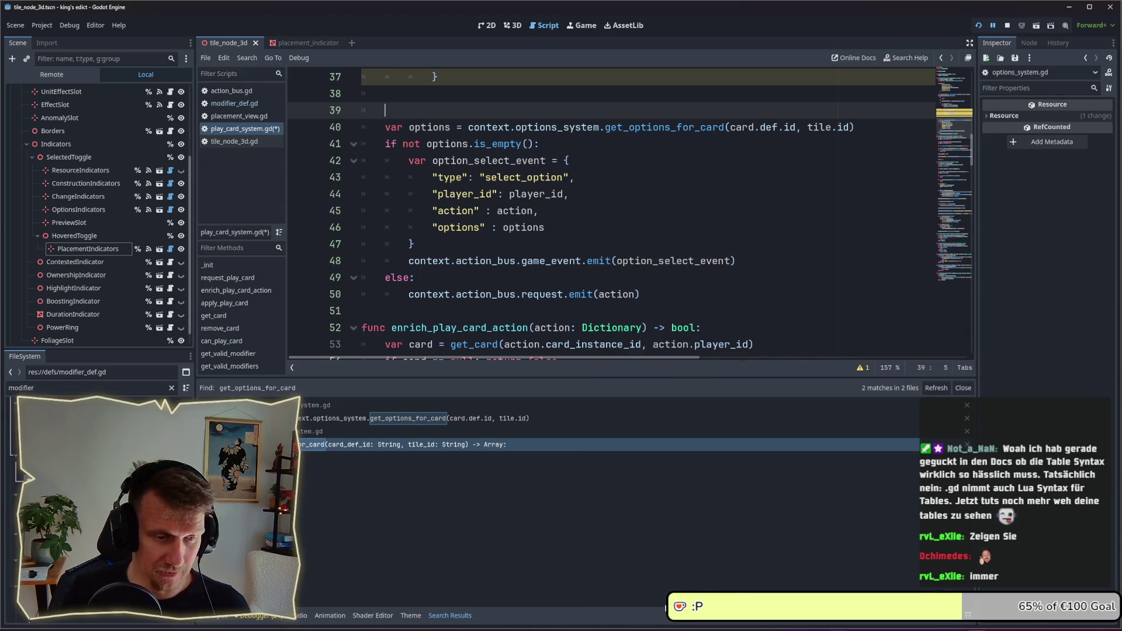
{"action": "key", "text": "super"}
{"action": "type", "text": "dav"}
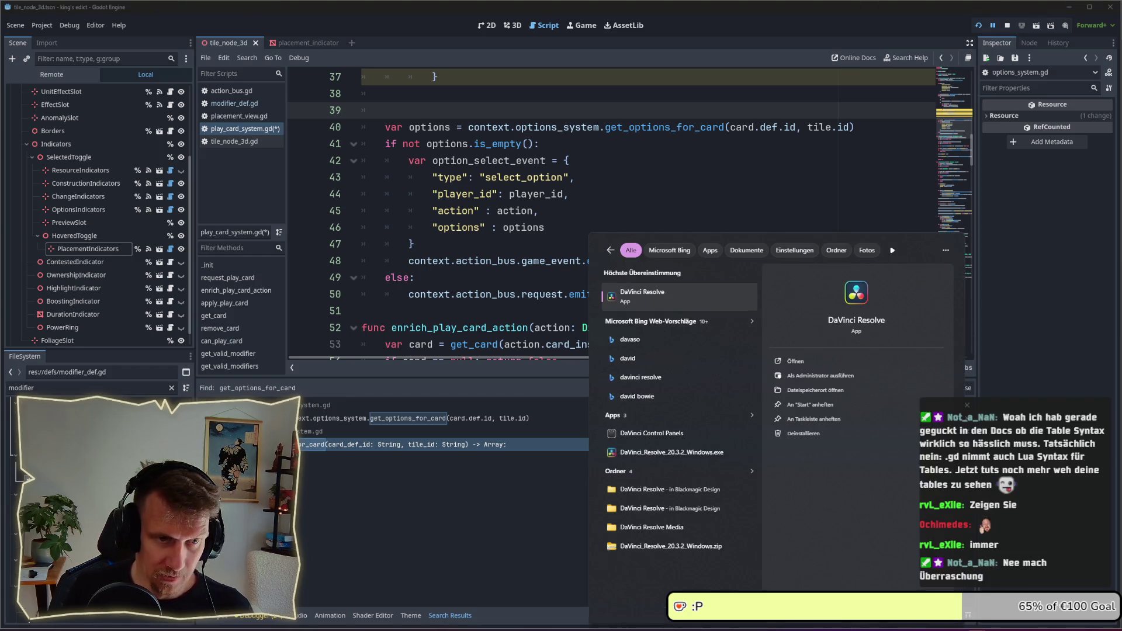
{"action": "key", "text": "Return"}
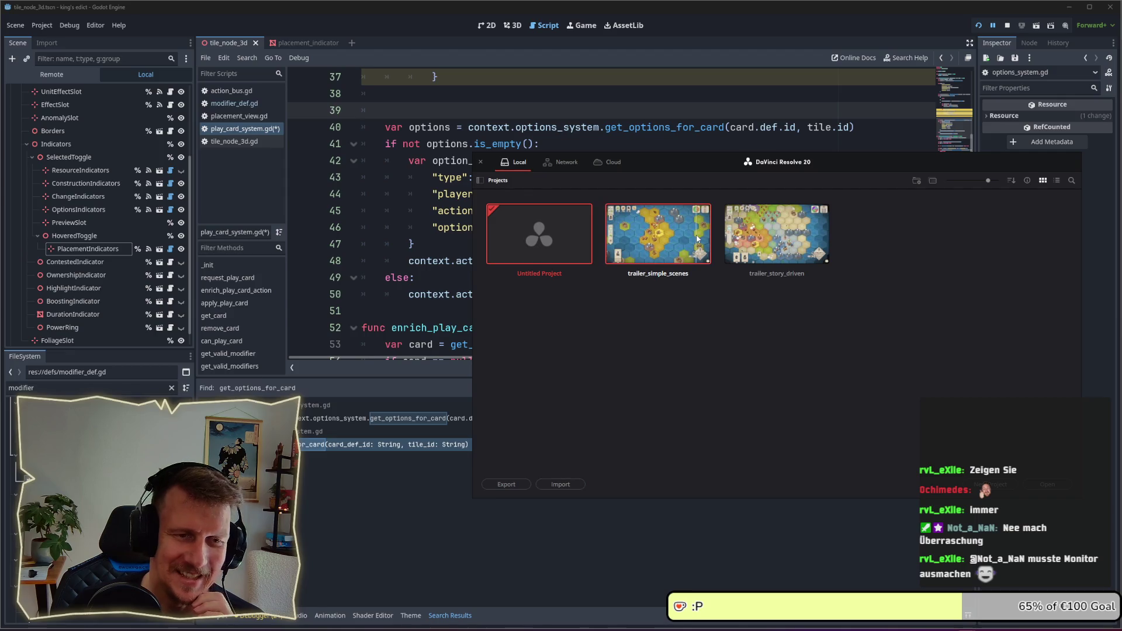
{"action": "double_click", "coordinate": [697, 238]}
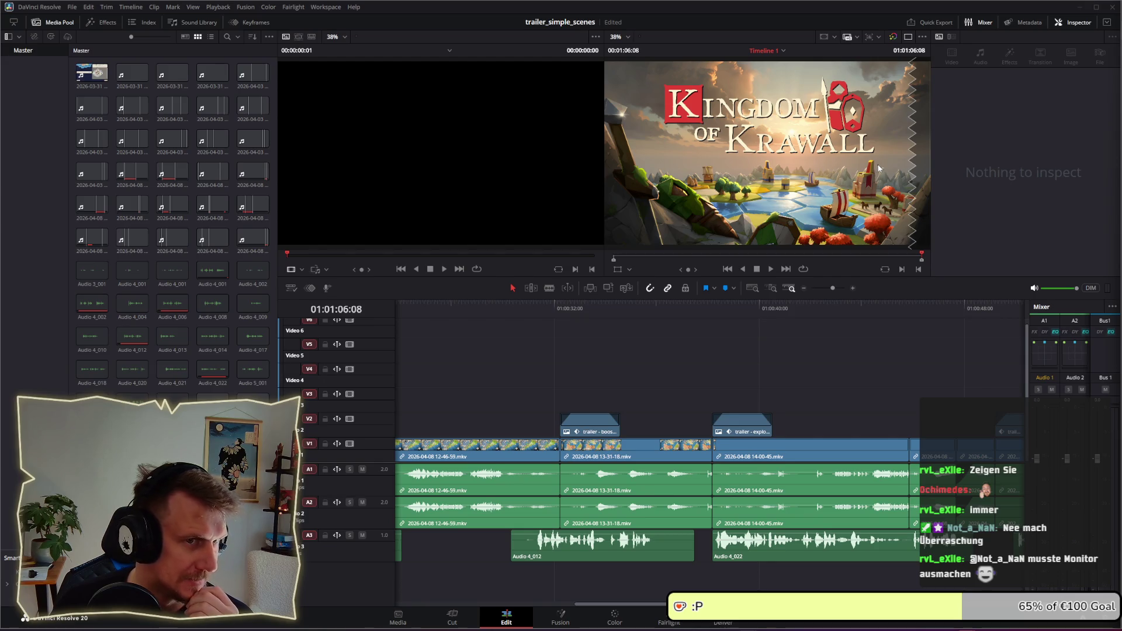
- Clear the source clip preview before watching the trailer
{"action": "left_click", "coordinate": [367, 248]}
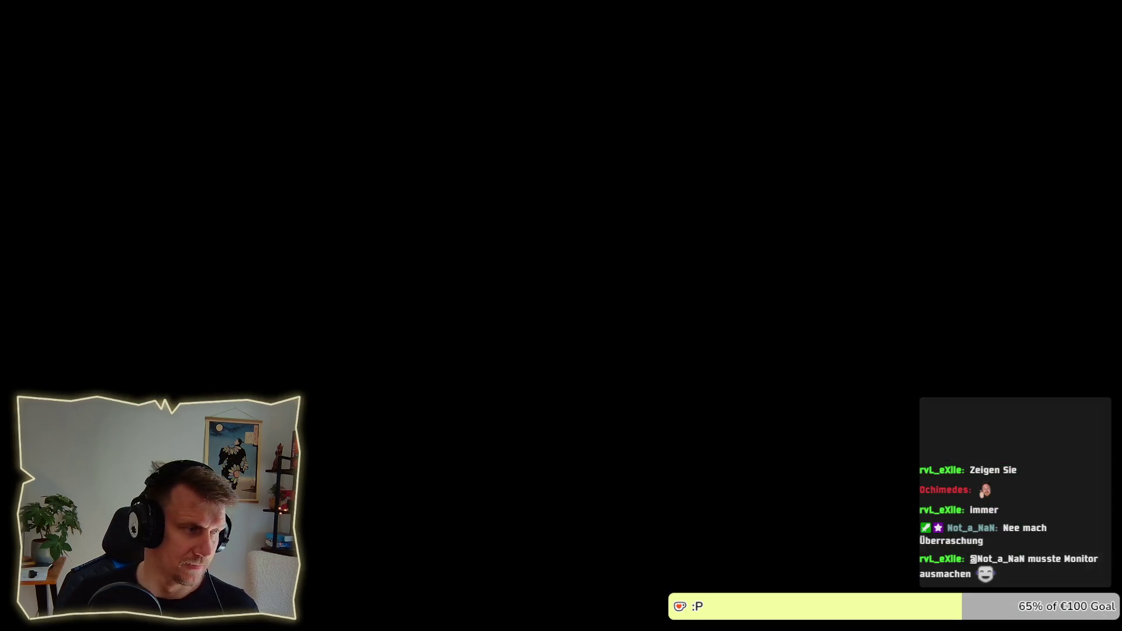
- Jump the full-screen trailer preview back to its first frame
{"action": "mouse_move", "coordinate": [351, 340]}
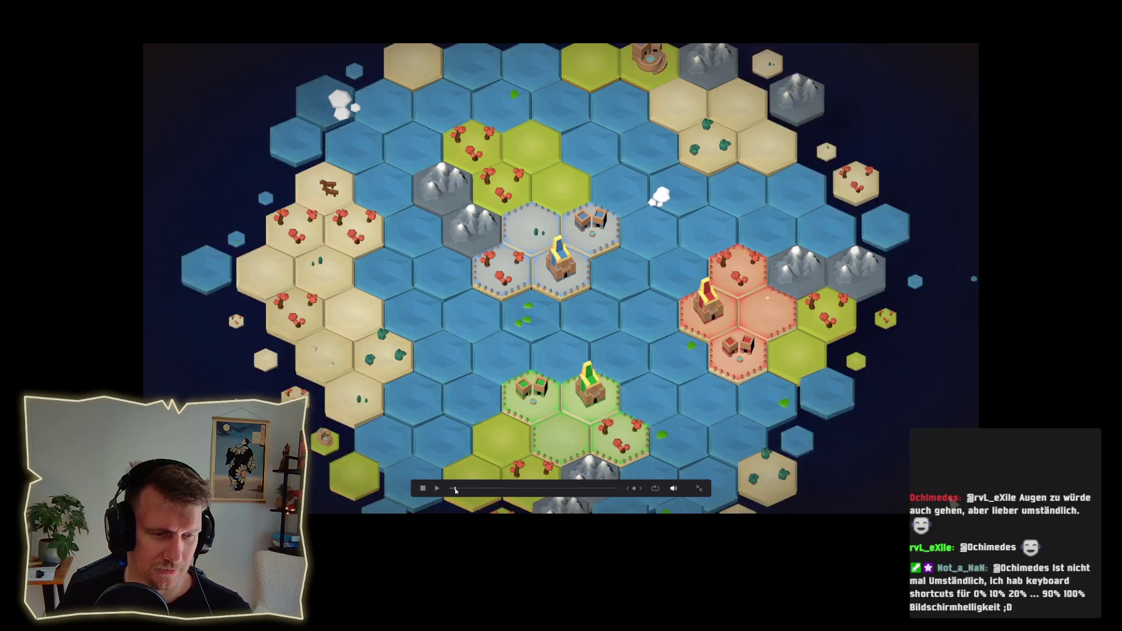
{"action": "left_click", "coordinate": [448, 489]}
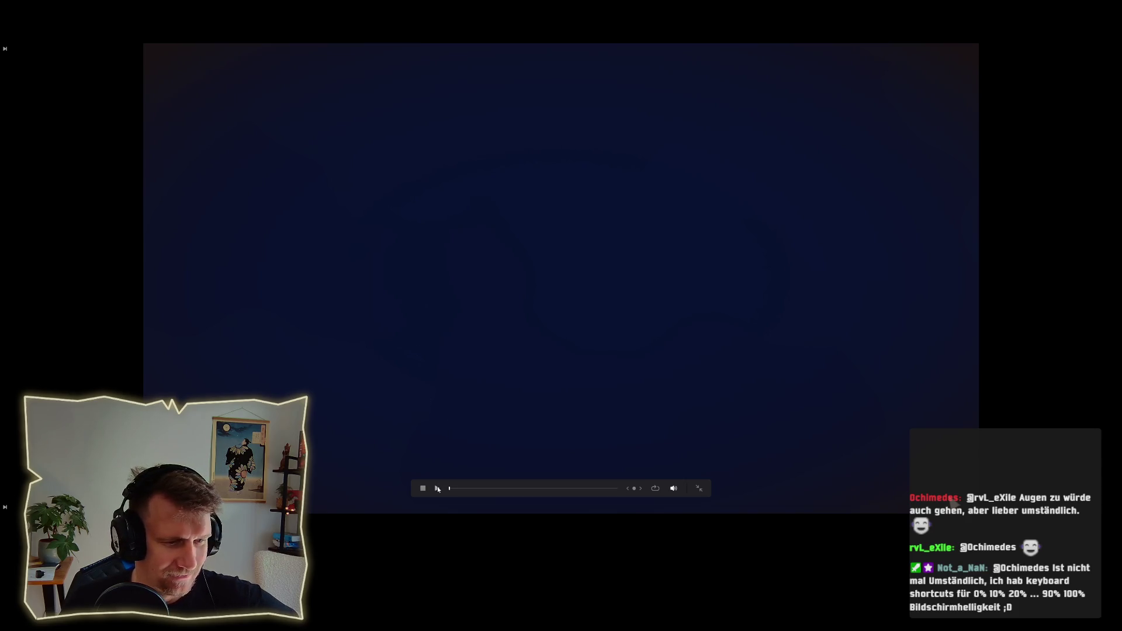
- Play the trailer from the start through to its Kingdom of Krawall title card
{"action": "left_click", "coordinate": [437, 488]}
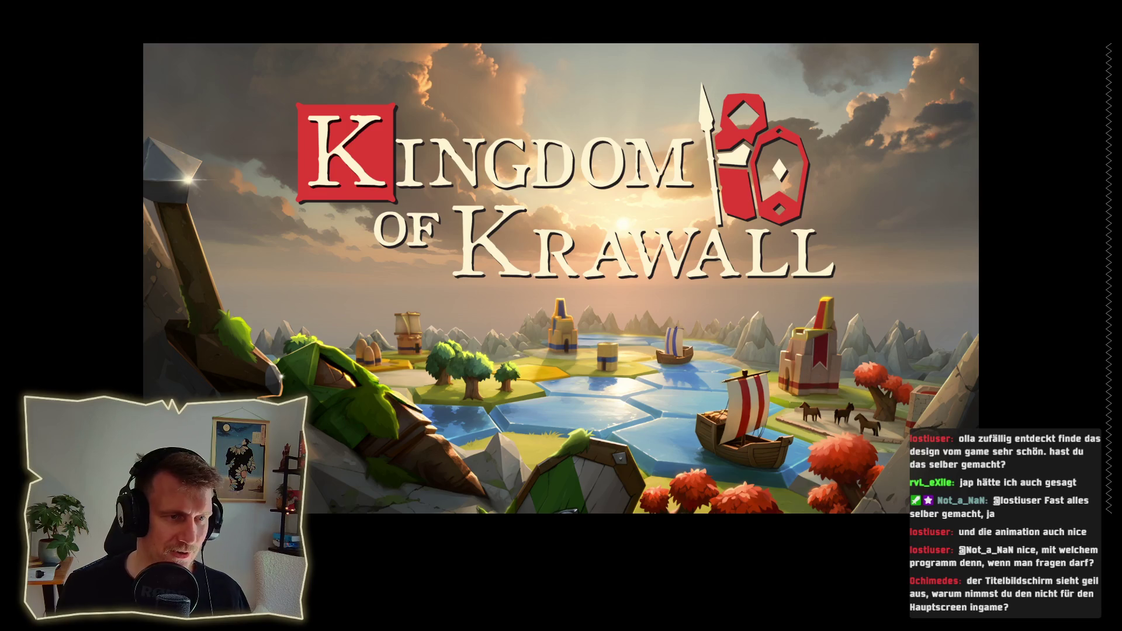
{"action": "mouse_move", "coordinate": [332, 357]}
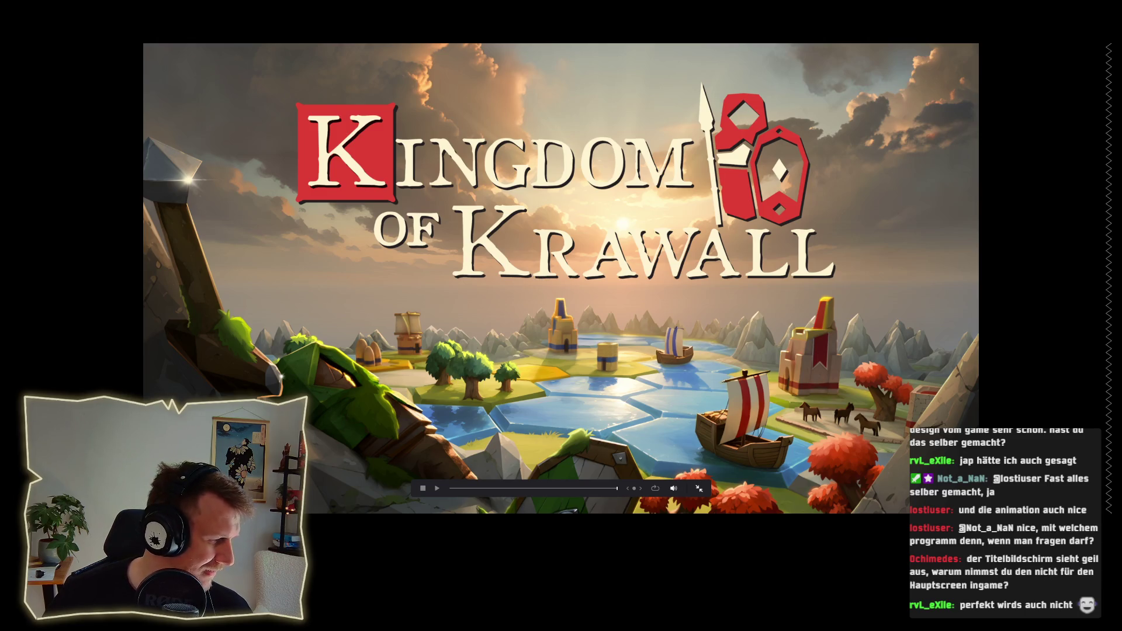
- Exit full-screen preview back to the trailer_simple_scenes Edit timeline
{"action": "left_click", "coordinate": [699, 488]}
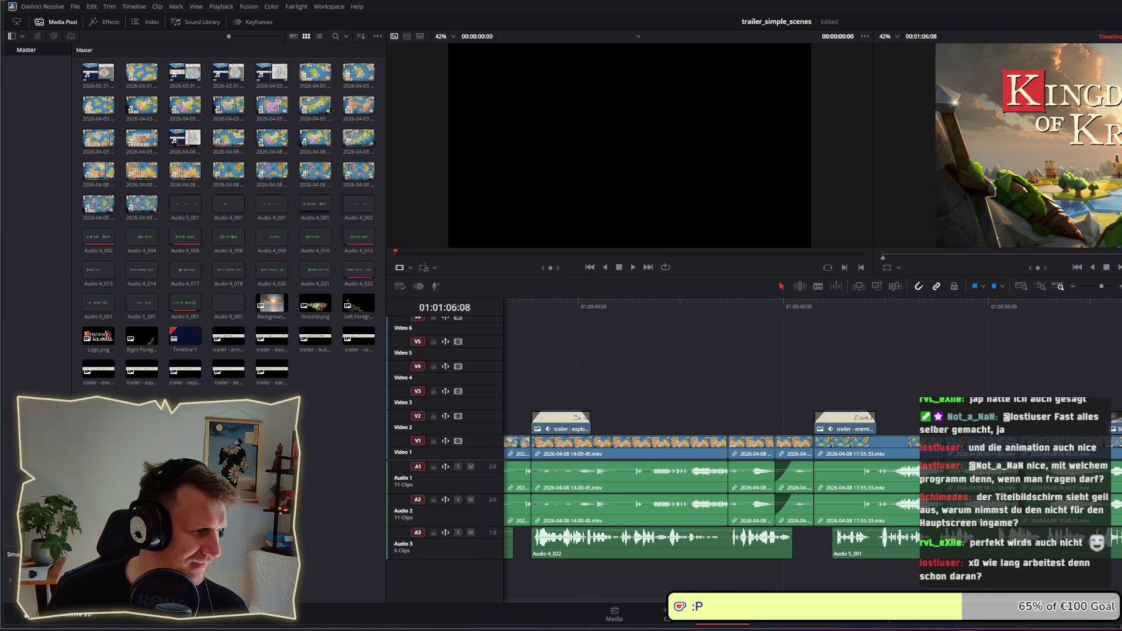
- Maximize the Resolve window, then minimize it to reveal Godot's script editor
{"action": "double_click", "coordinate": [933, 12]}
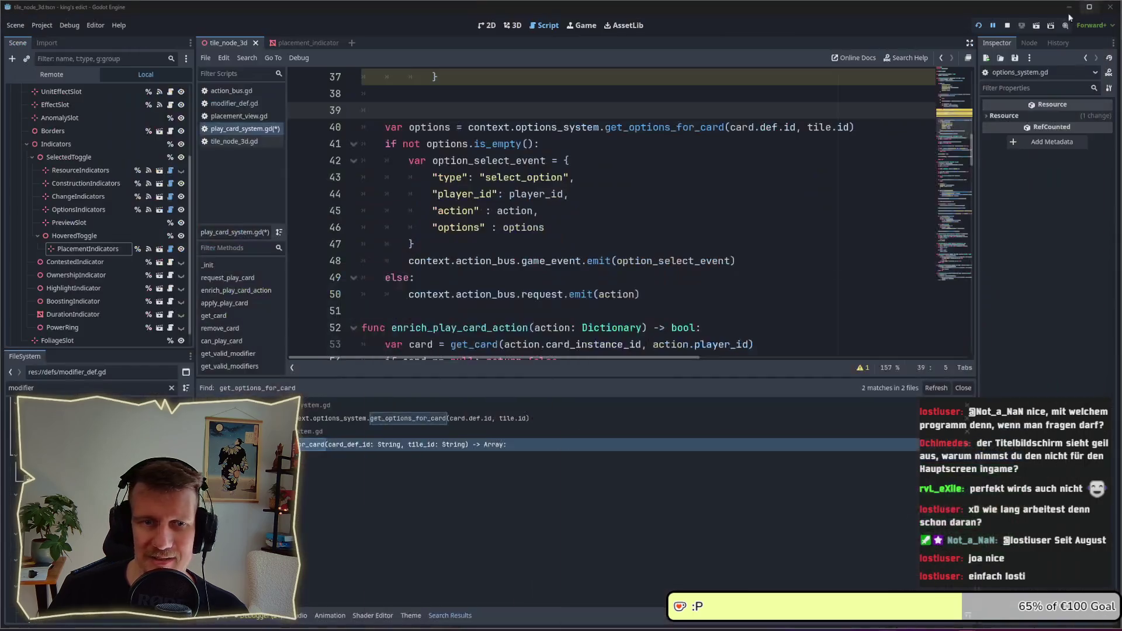
{"action": "left_click", "coordinate": [1079, 7]}
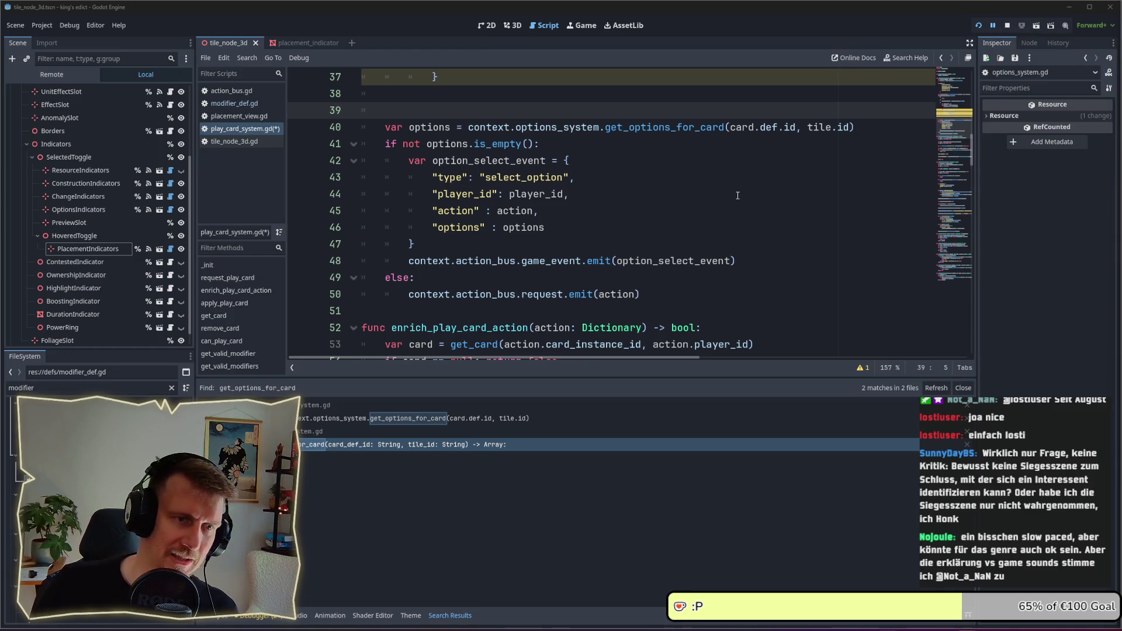
{"action": "left_click", "coordinate": [618, 194]}
{"action": "scroll", "coordinate": [619, 188], "scroll_direction": "up", "scroll_amount": 1}
{"action": "scroll", "coordinate": [618, 188], "scroll_direction": "up", "scroll_amount": 2}
{"action": "left_click", "coordinate": [564, 194]}
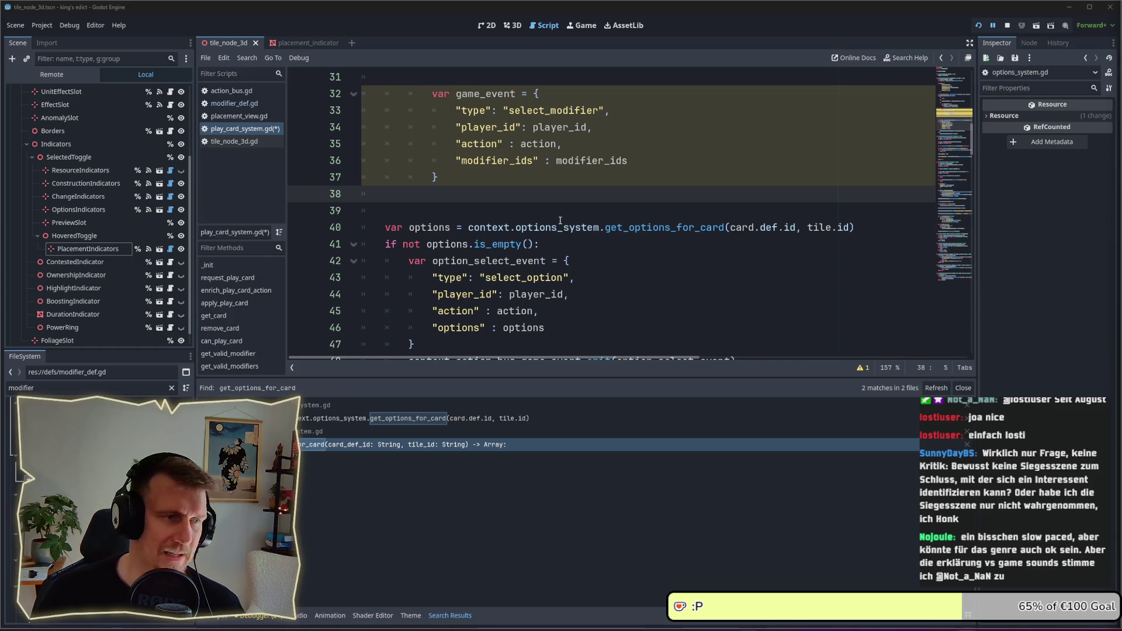
{"action": "mouse_move", "coordinate": [559, 221]}
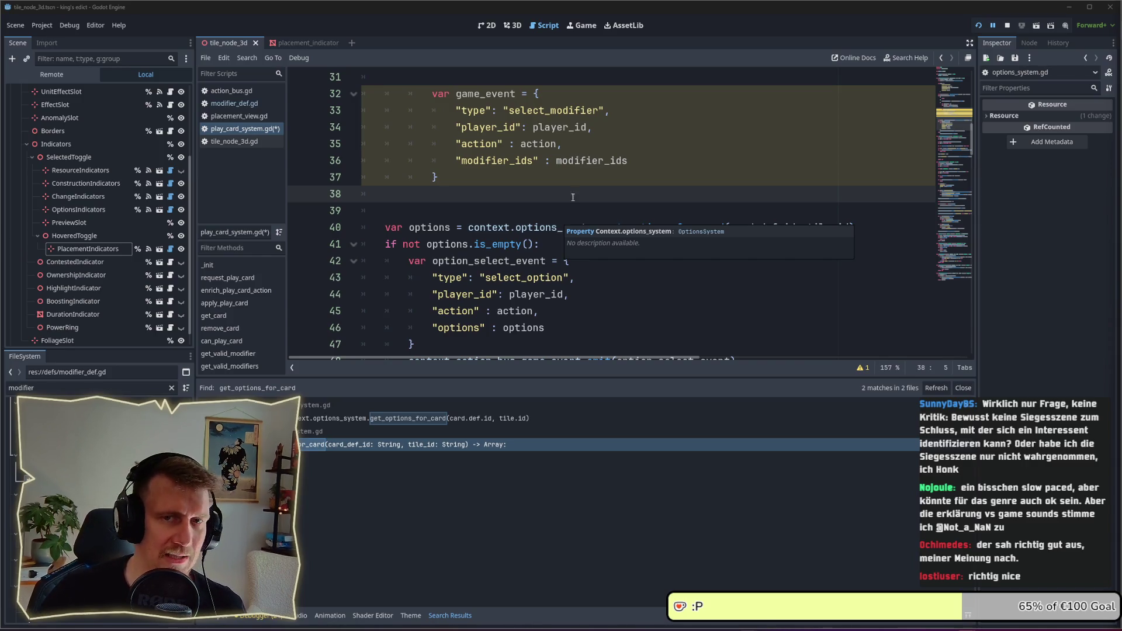
{"action": "left_click", "coordinate": [978, 25]}
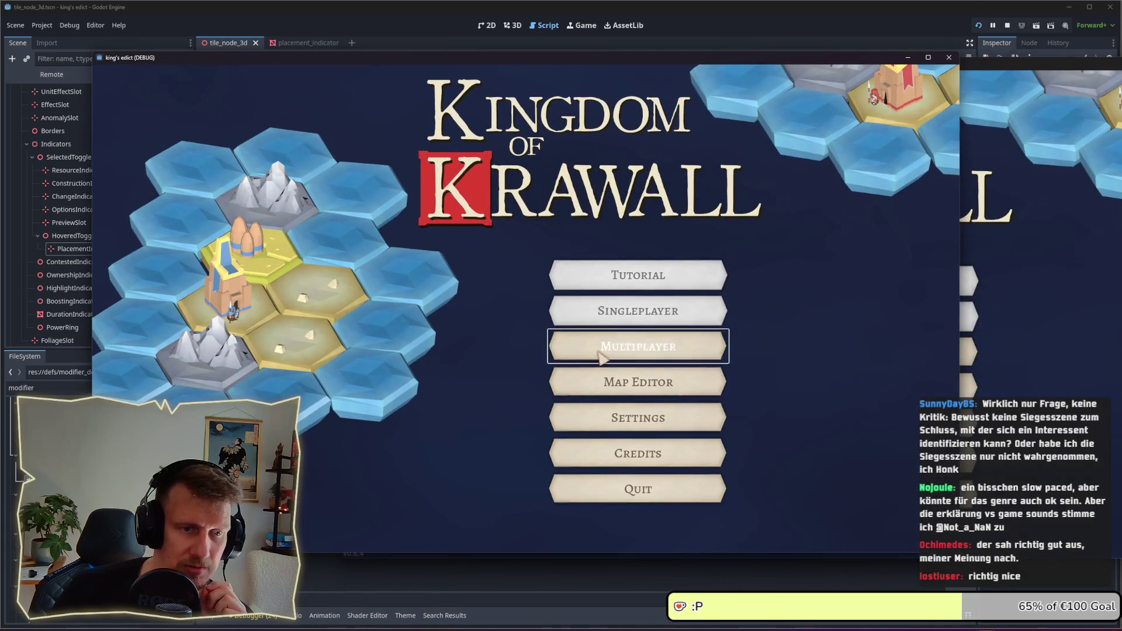
- Set up a multiplayer room on the Test map and start the match
{"action": "left_click", "coordinate": [602, 356]}
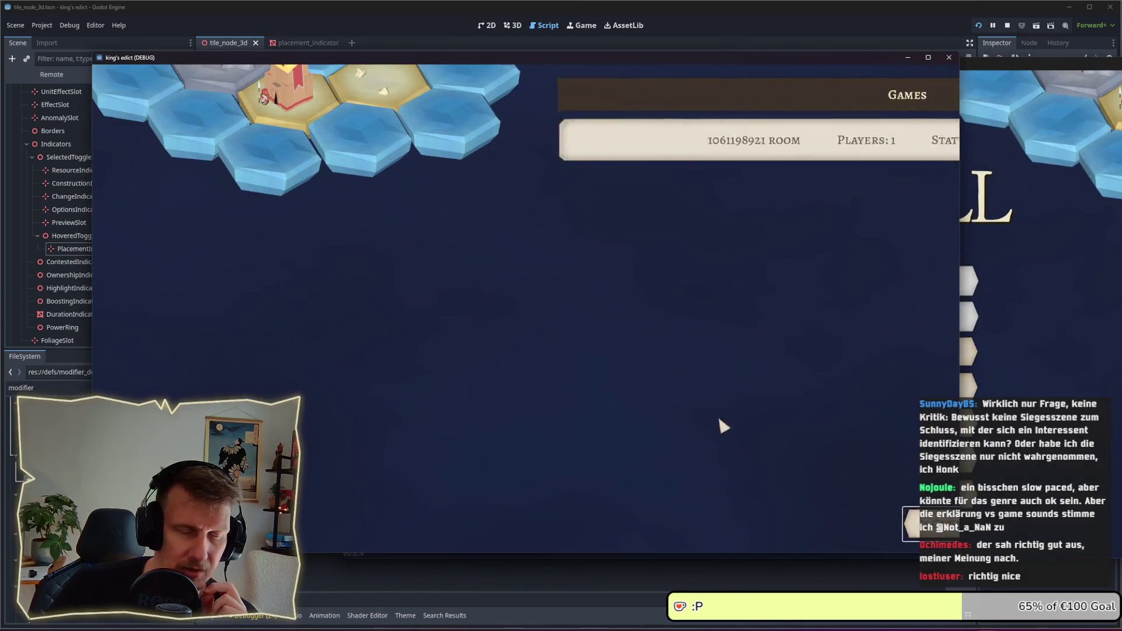
{"action": "left_click", "coordinate": [742, 112]}
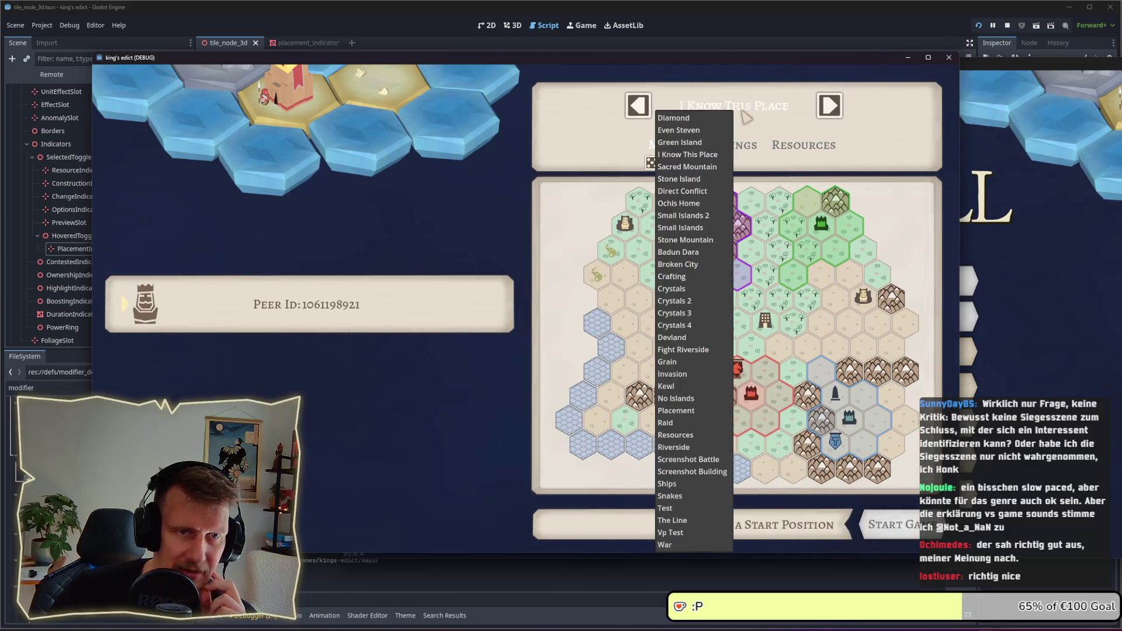
{"action": "left_click", "coordinate": [669, 508]}
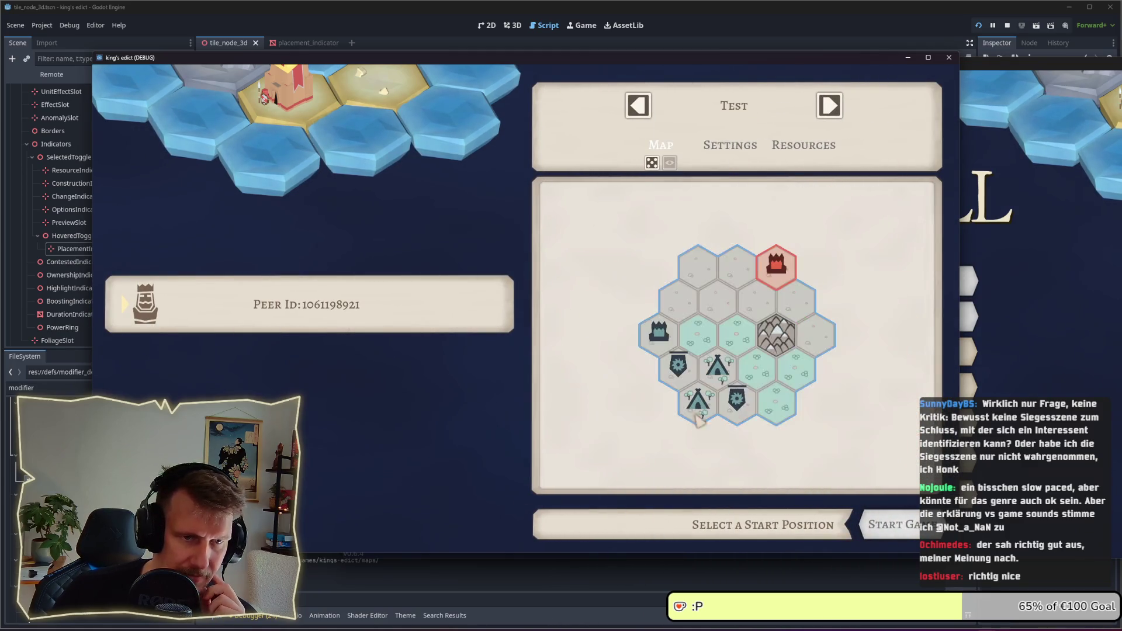
{"action": "left_click", "coordinate": [894, 524]}
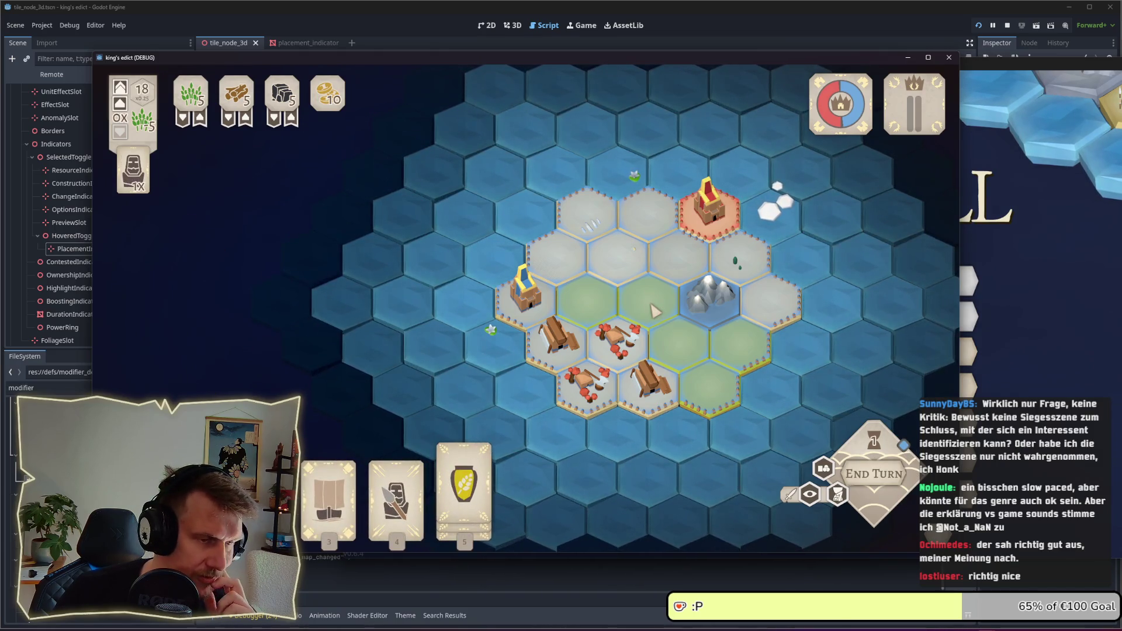
- Deploy the Spearmen card onto a land tile beside the mountain
{"action": "left_click", "coordinate": [395, 491]}
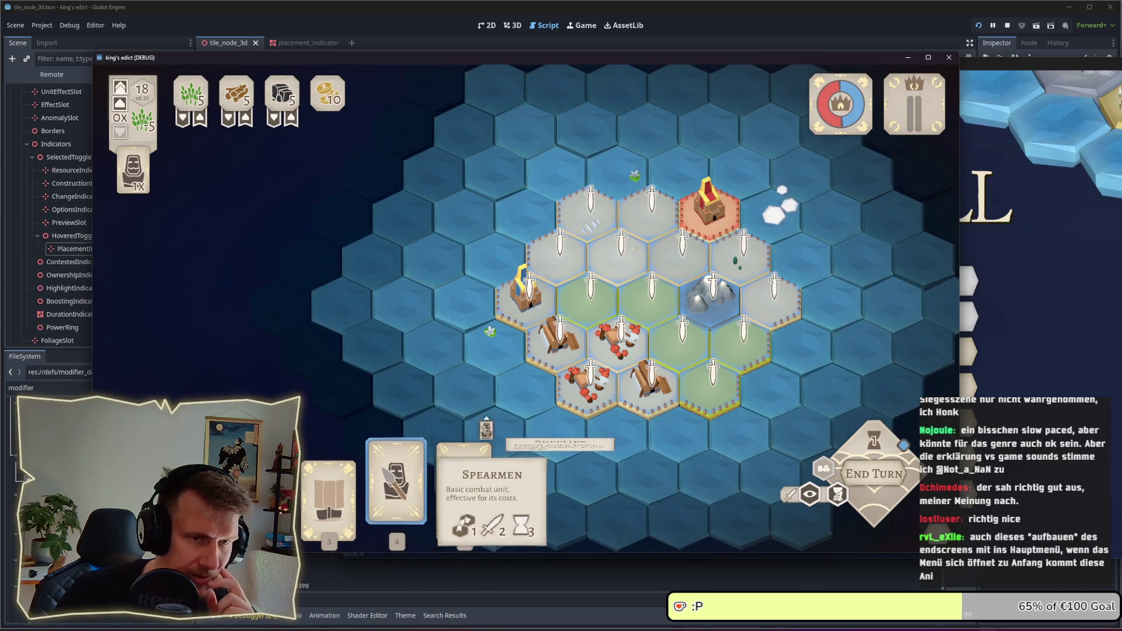
{"action": "left_click", "coordinate": [680, 248]}
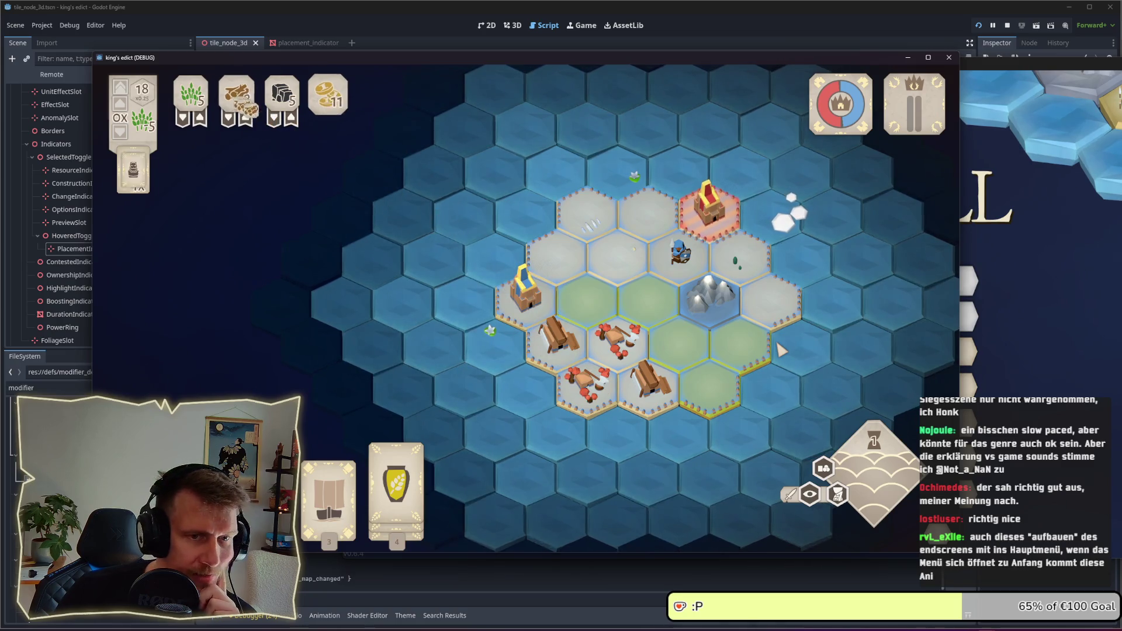
{"action": "mouse_move", "coordinate": [866, 480]}
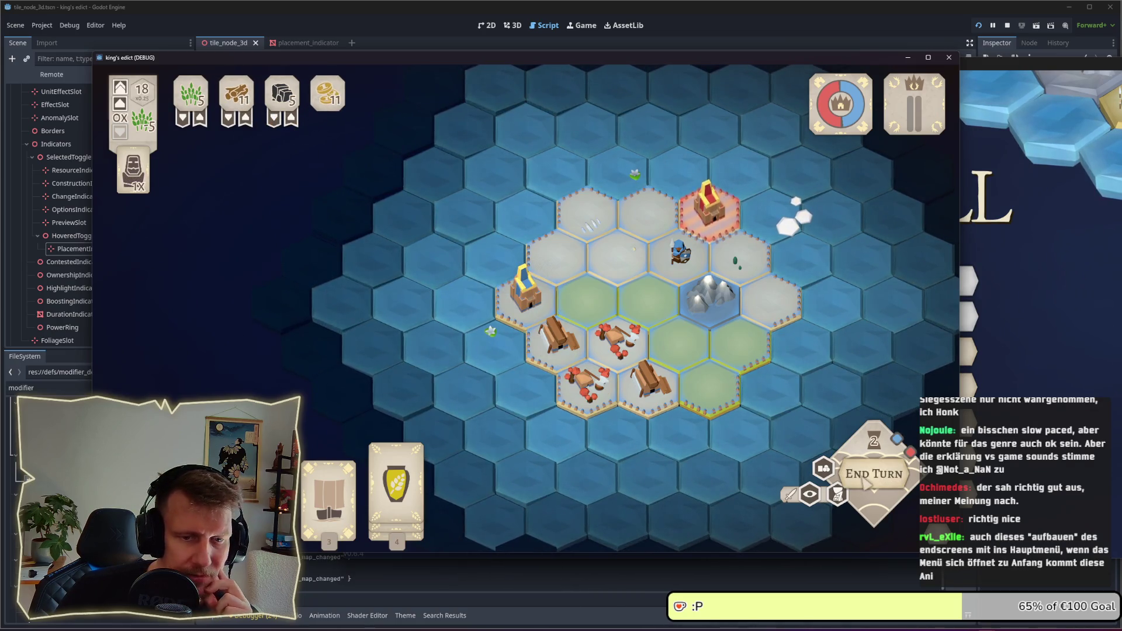
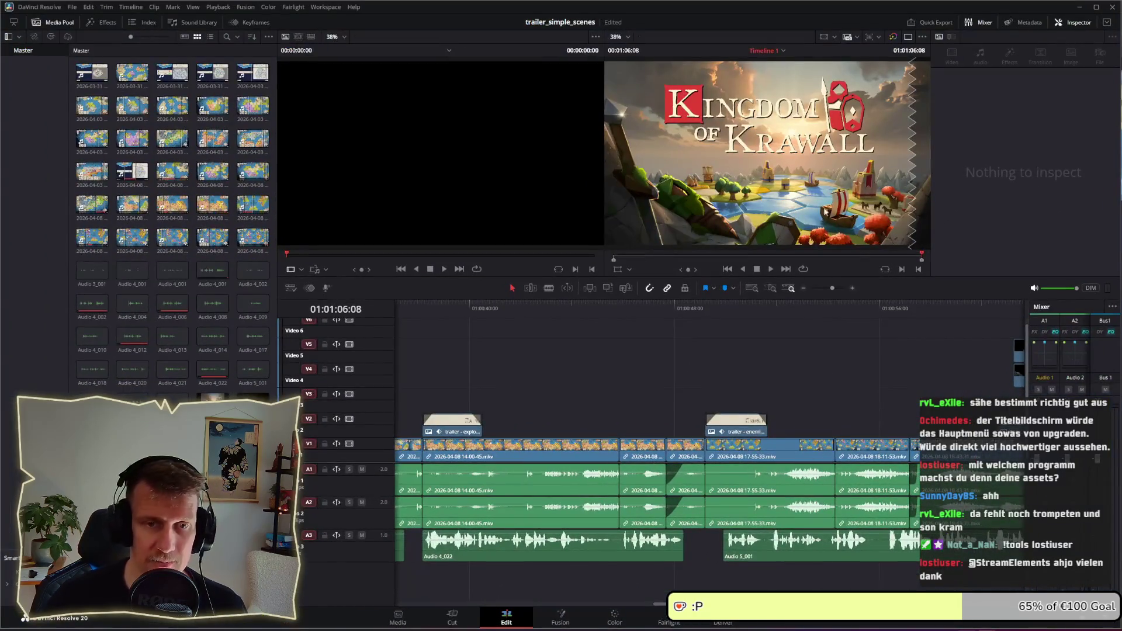
- Replay the trailer's ending from the game map shot, then bring the running game forward
{"action": "left_click", "coordinate": [998, 301]}
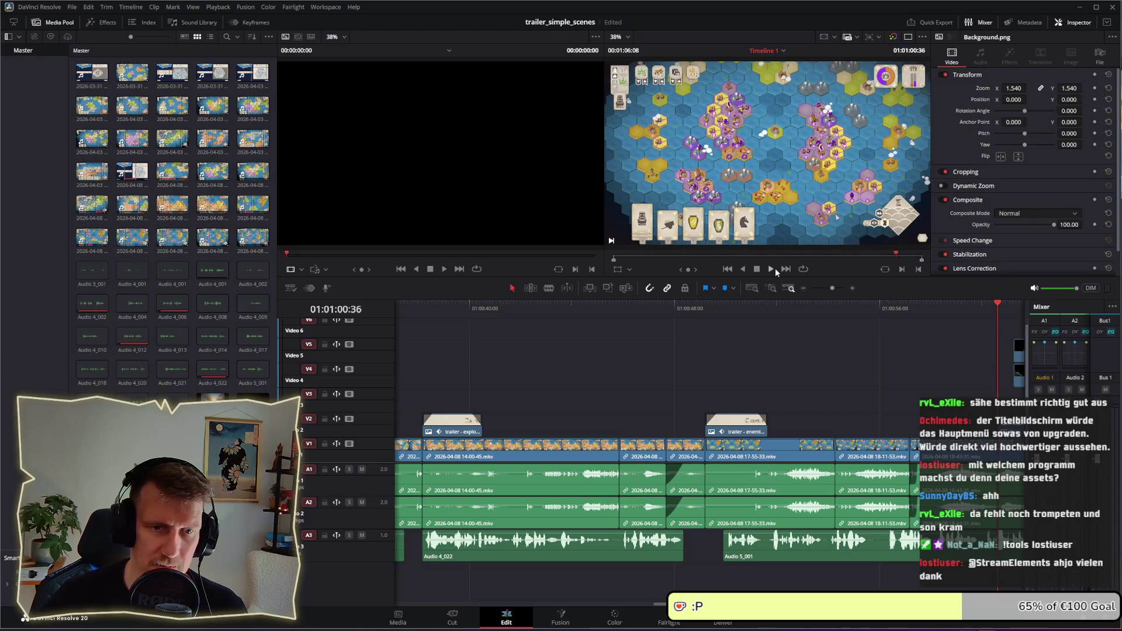
{"action": "left_click", "coordinate": [771, 268]}
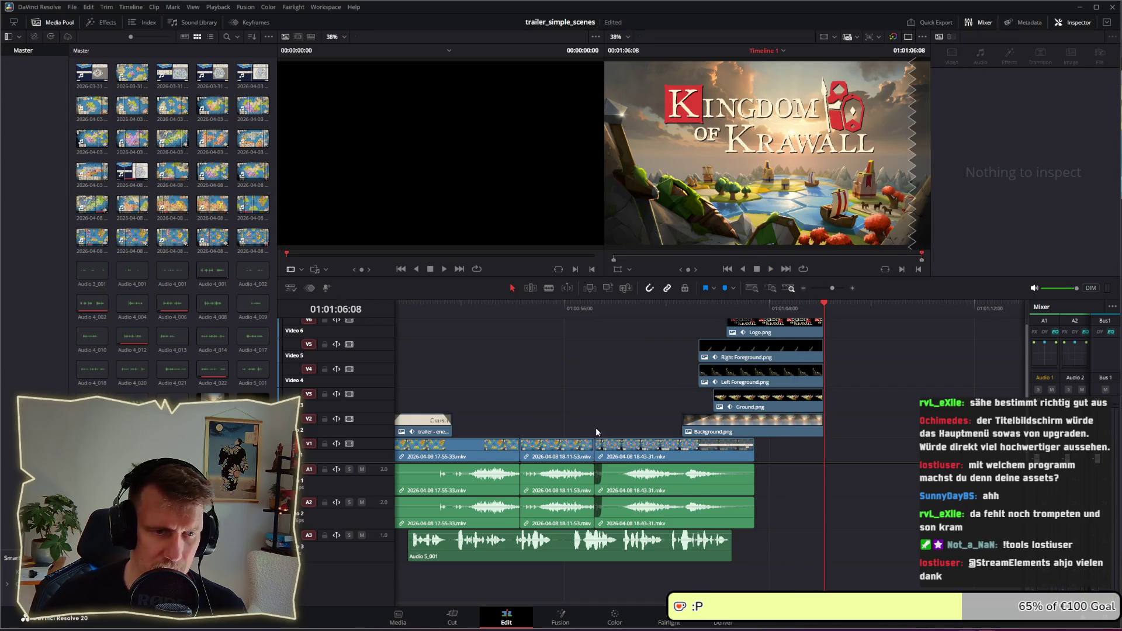
{"action": "left_click", "coordinate": [598, 307]}
{"action": "left_click", "coordinate": [771, 268]}
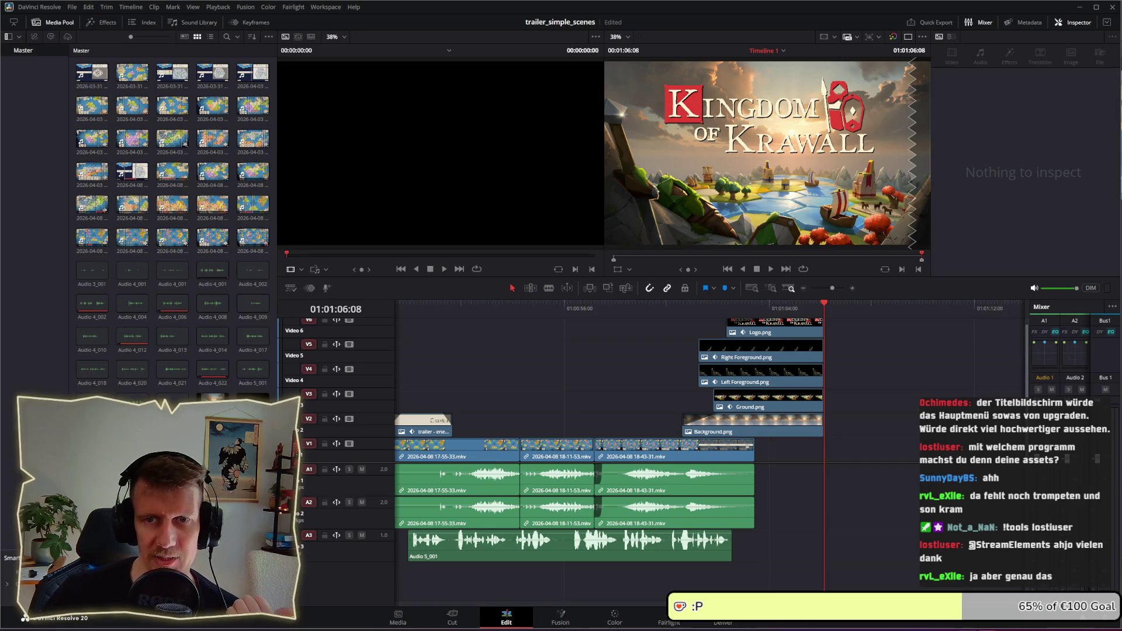
{"action": "key", "text": "alt+Tab"}
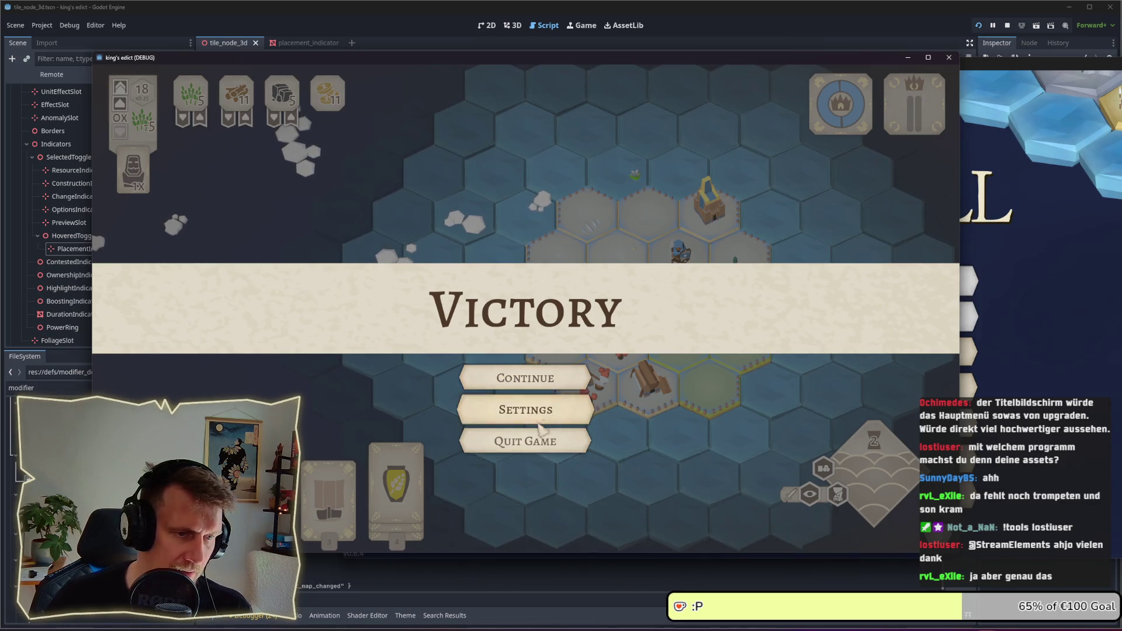
- Continue past the Victory screen, escape the multiplayer lobby, and stop the running game
{"action": "left_click", "coordinate": [529, 446]}
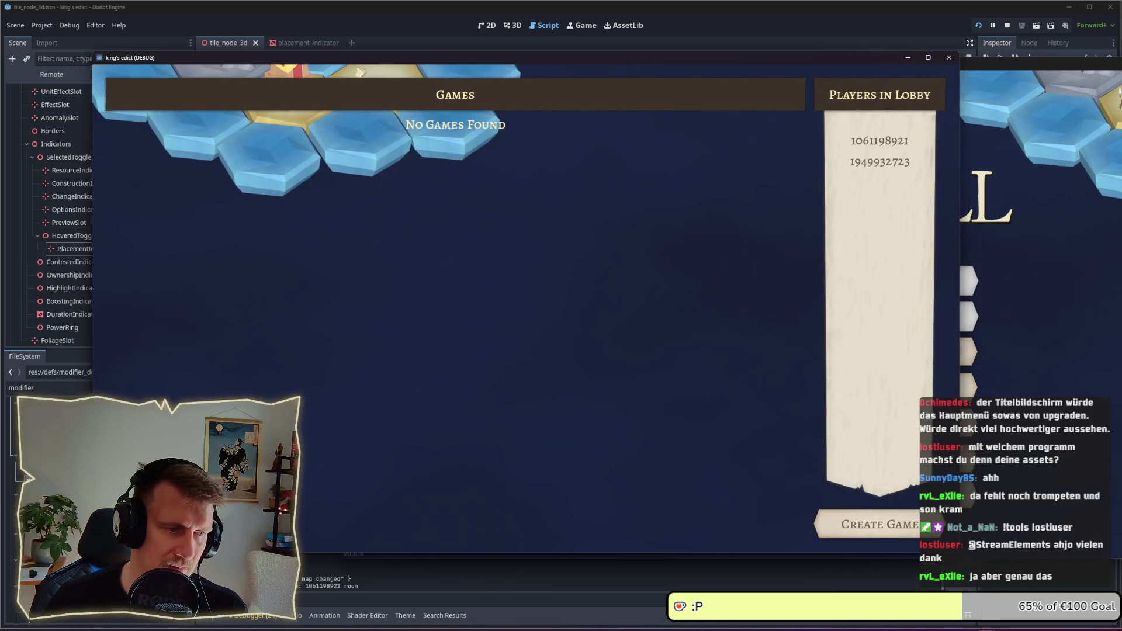
{"action": "key", "text": "Escape"}
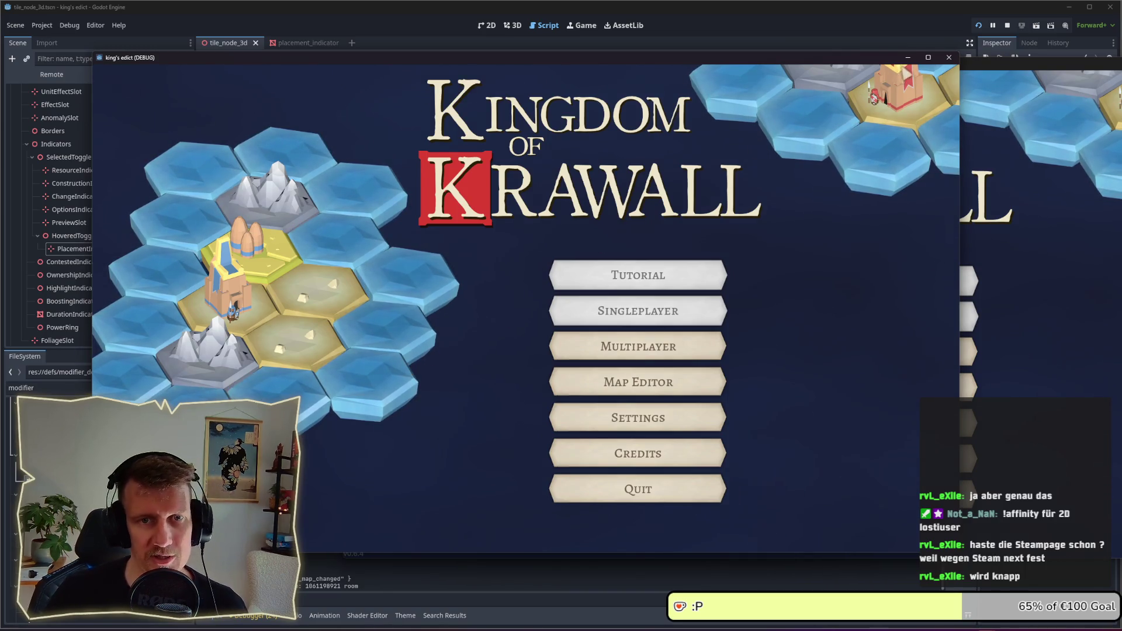
{"action": "left_click", "coordinate": [1007, 29]}
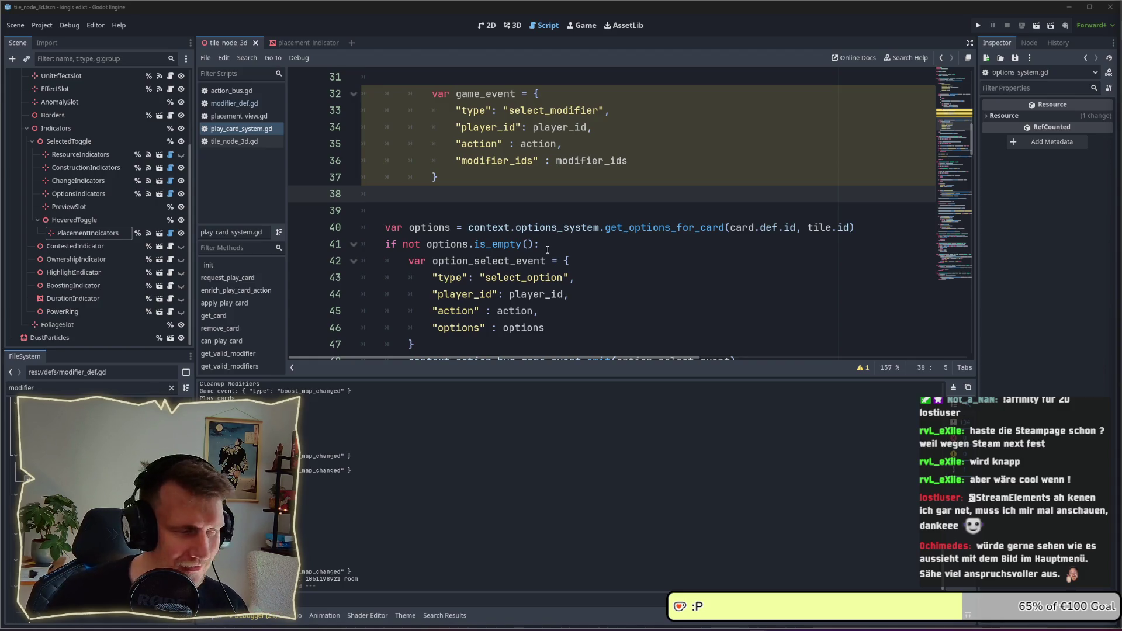
- Select and review the game_event dictionary block on lines 32–37 of the script
{"action": "mouse_move", "coordinate": [474, 181]}
{"action": "left_mouse_down"}
{"action": "mouse_move", "coordinate": [398, 140]}
{"action": "mouse_move", "coordinate": [359, 99]}
{"action": "left_mouse_up"}
{"action": "scroll", "coordinate": [463, 184], "scroll_direction": "up", "scroll_amount": 1}
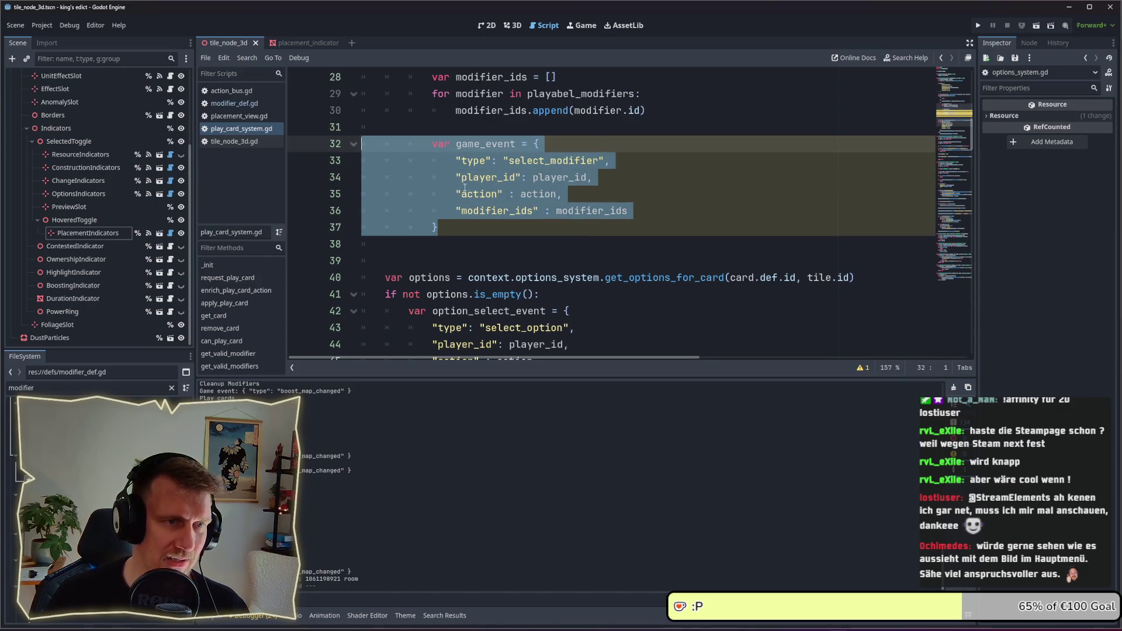
{"action": "left_click", "coordinate": [470, 228]}
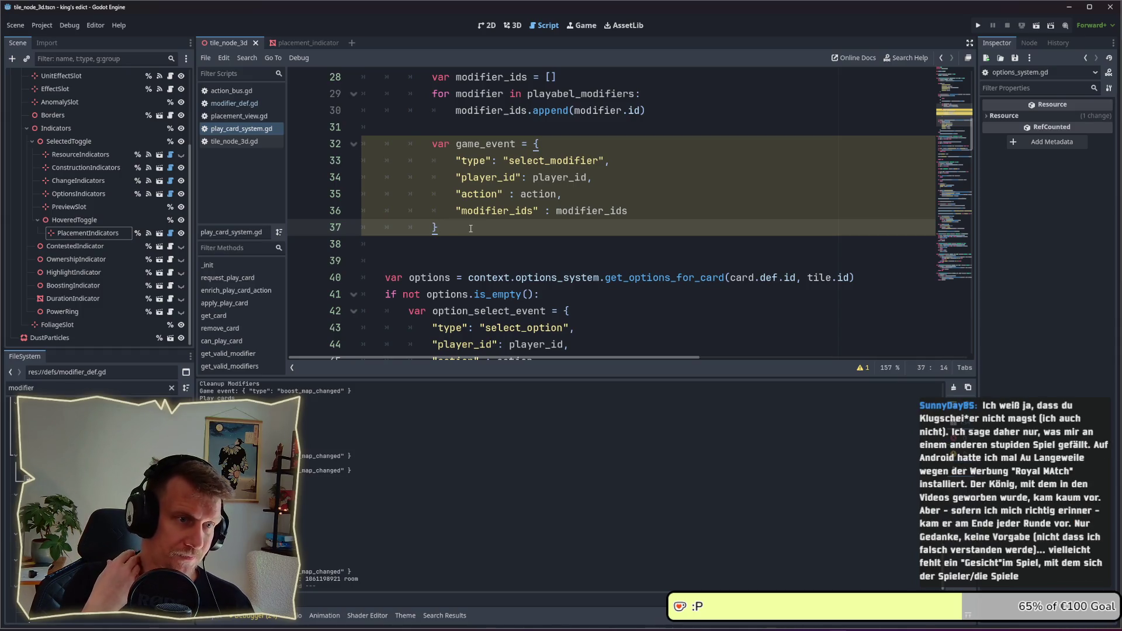
{"action": "mouse_move", "coordinate": [470, 228]}
{"action": "left_mouse_down"}
{"action": "mouse_move", "coordinate": [374, 178]}
{"action": "mouse_move", "coordinate": [369, 151]}
{"action": "left_mouse_up"}
{"action": "left_click", "coordinate": [468, 228]}
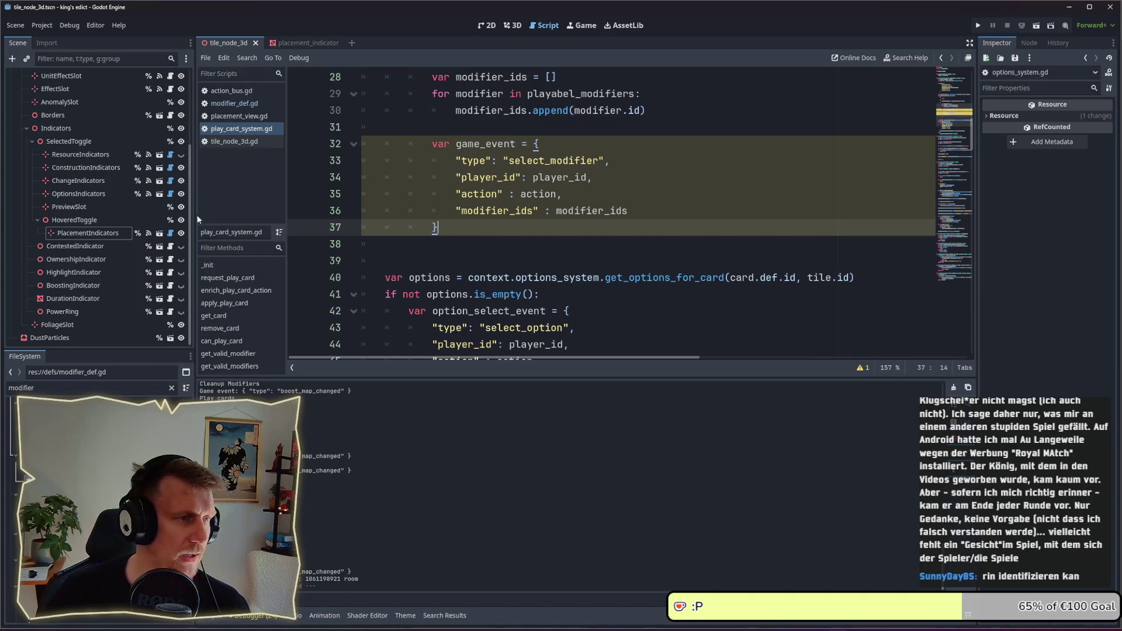
- Filter FileSystem by 'menu' and open menu_scene.tscn
{"action": "double_click", "coordinate": [56, 388]}
{"action": "type", "text": "menu"}
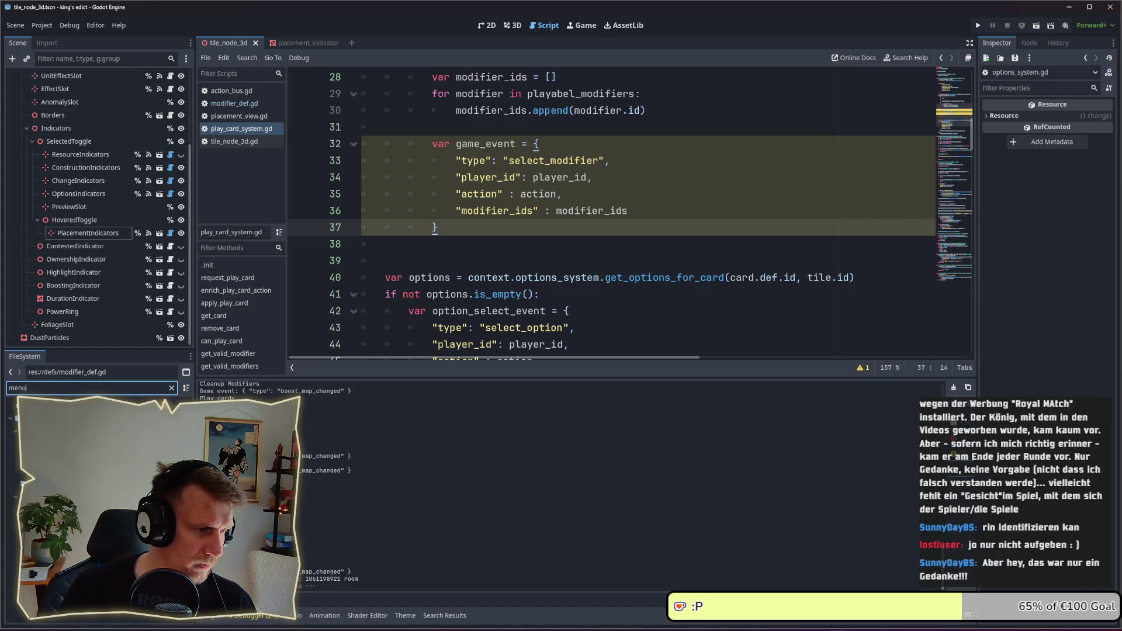
{"action": "double_click", "coordinate": [24, 454]}
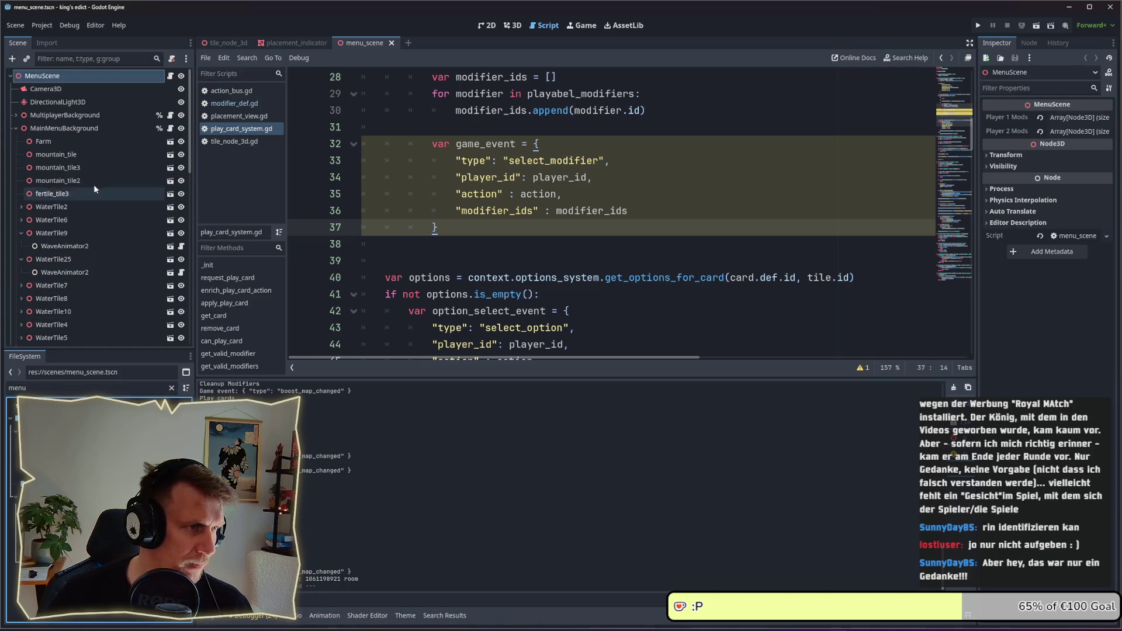
- Open main_menu_scene.tscn in the 2D view and select its Background node
{"action": "left_click", "coordinate": [487, 26]}
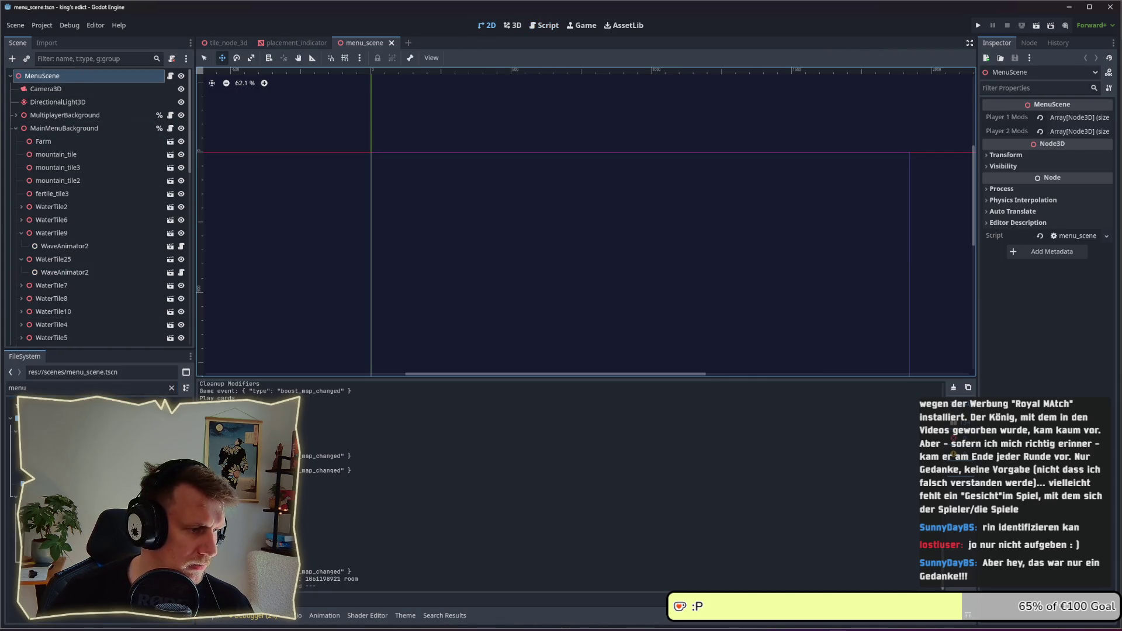
{"action": "double_click", "coordinate": [36, 441]}
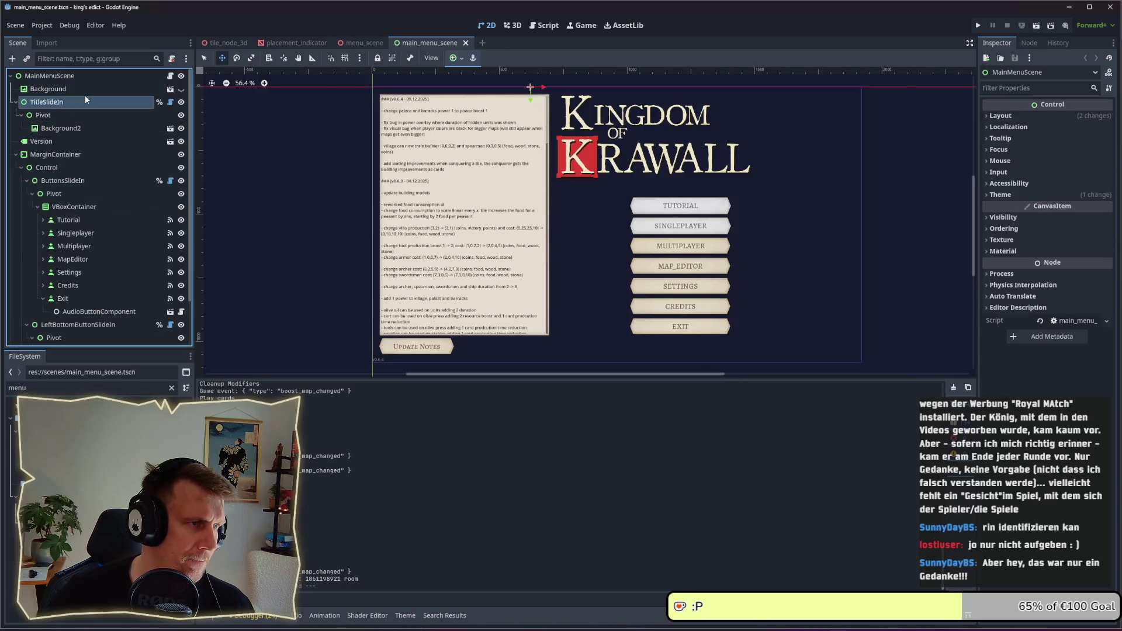
{"action": "left_click", "coordinate": [83, 88]}
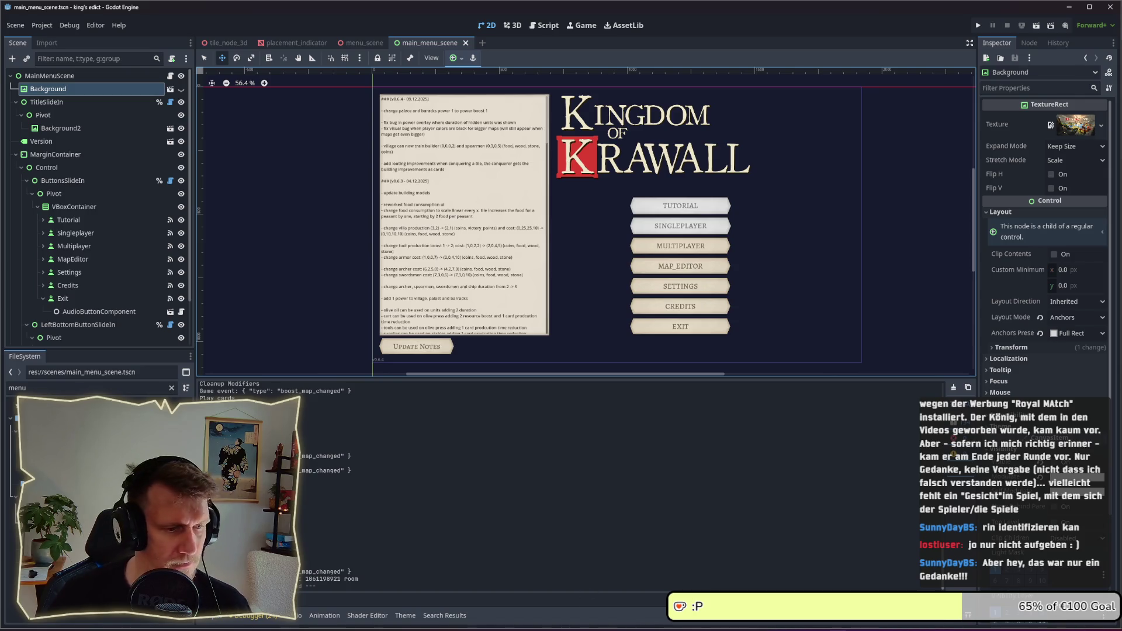
- Duplicate the Background node into Background2, Background3 and Background4
{"action": "mouse_move", "coordinate": [718, 628]}
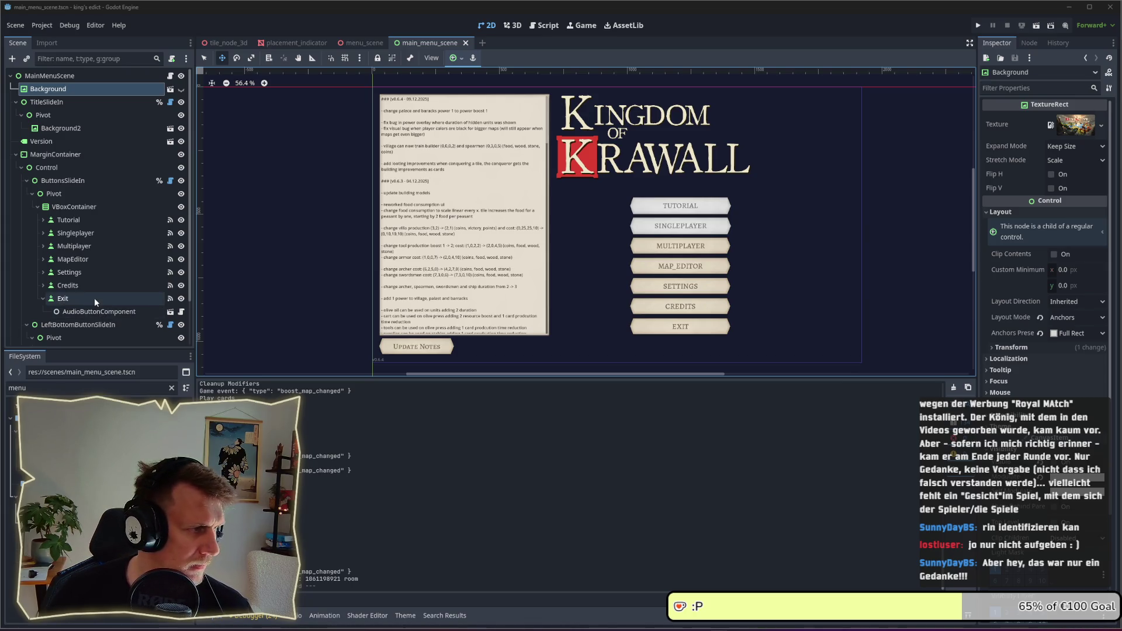
{"action": "left_click", "coordinate": [35, 429]}
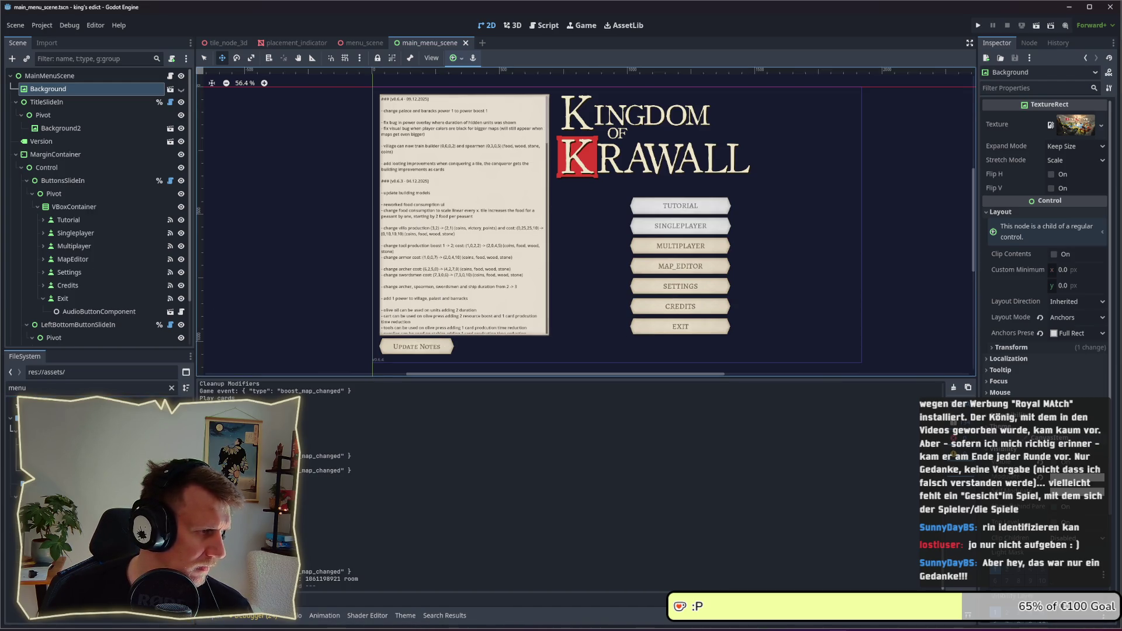
{"action": "left_click", "coordinate": [57, 91]}
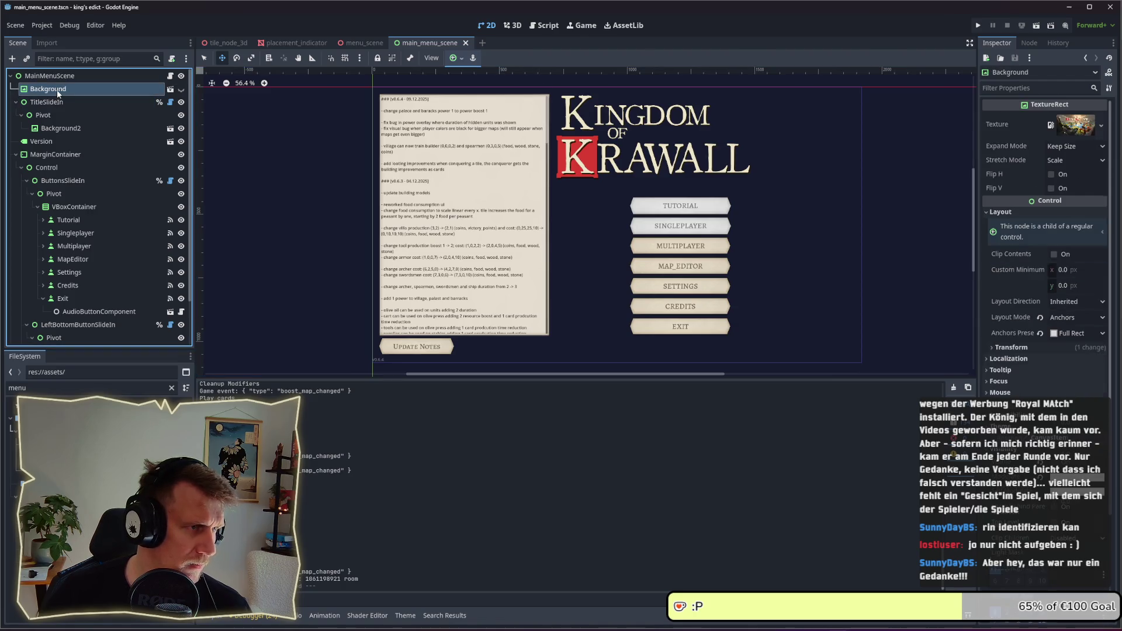
{"action": "key", "text": "ctrl+d"}
{"action": "key", "text": "ctrl+d"}
{"action": "key", "text": "ctrl+d"}
{"action": "left_click", "coordinate": [181, 102]}
- Make Background3 and Background4 visible and give Background the Background.png texture
{"action": "left_click", "coordinate": [181, 115]}
{"action": "left_click", "coordinate": [181, 128]}
{"action": "double_click", "coordinate": [16, 387]}
{"action": "type", "text": "back"}
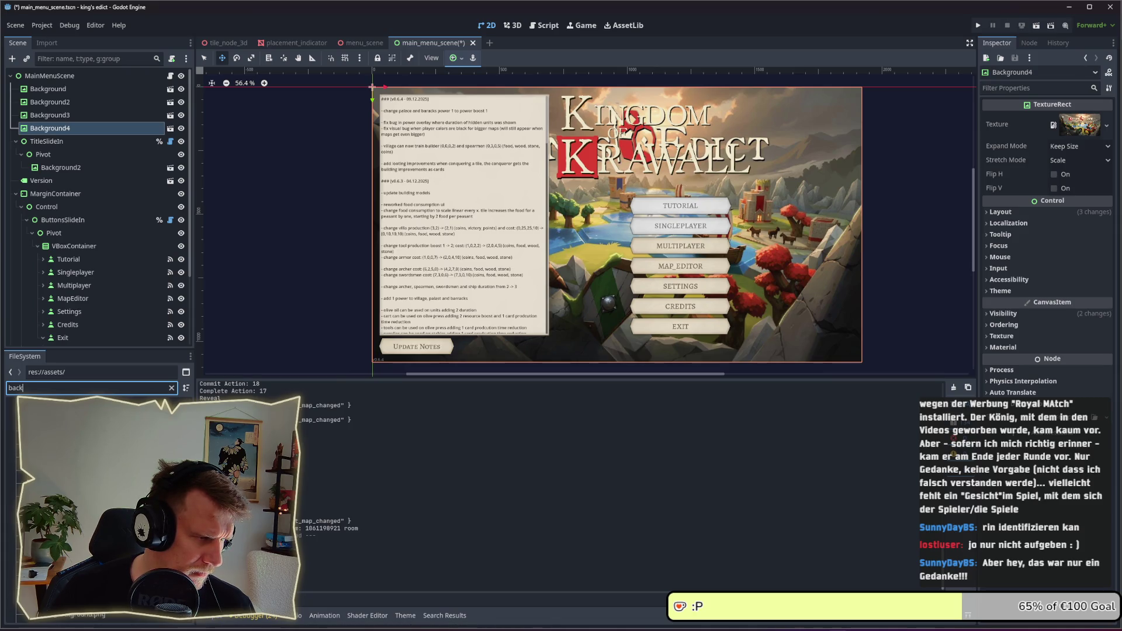
{"action": "key", "text": "Down"}
{"action": "mouse_move", "coordinate": [35, 409]}
{"action": "left_mouse_down"}
{"action": "mouse_move", "coordinate": [1075, 124]}
{"action": "mouse_move", "coordinate": [12, 428]}
{"action": "mouse_move", "coordinate": [71, 239]}
{"action": "mouse_move", "coordinate": [64, 88]}
{"action": "left_mouse_up"}
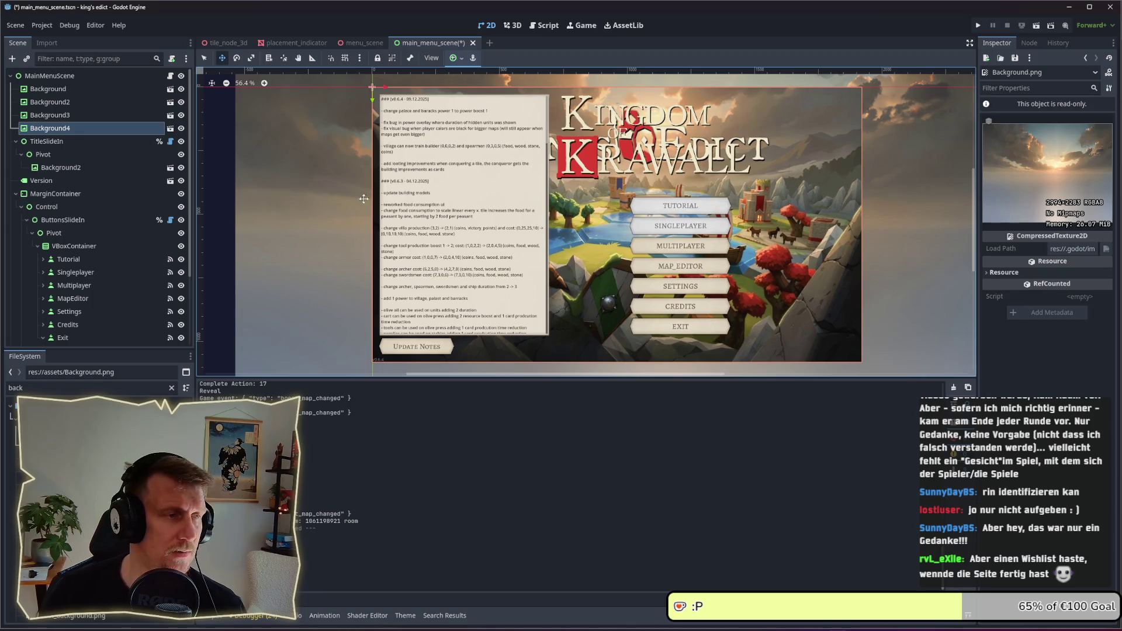
- Give Background2 the Ground.png texture
{"action": "left_click", "coordinate": [96, 97]}
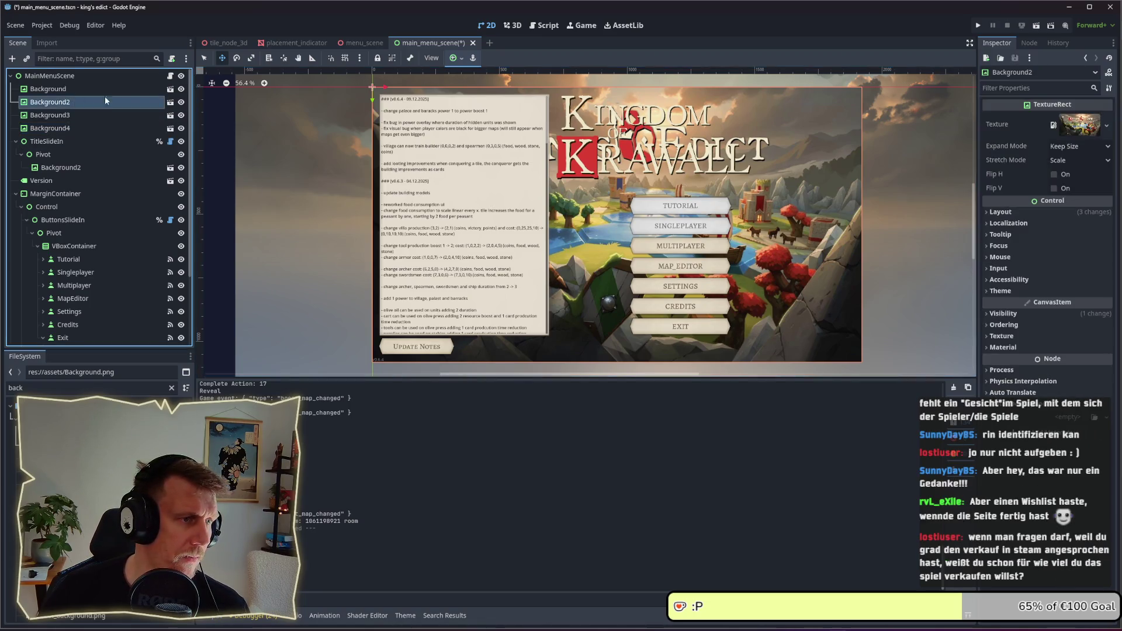
{"action": "left_click", "coordinate": [67, 90]}
{"action": "left_click", "coordinate": [67, 97]}
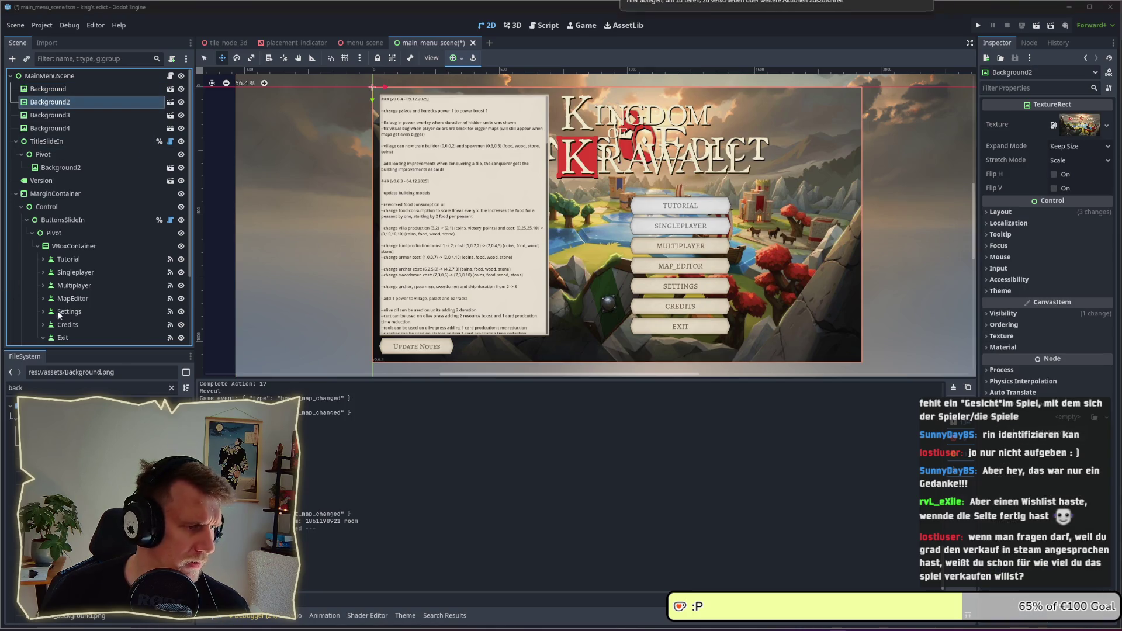
{"action": "double_click", "coordinate": [36, 387]}
{"action": "type", "text": "grou"}
{"action": "type", "text": "nd"}
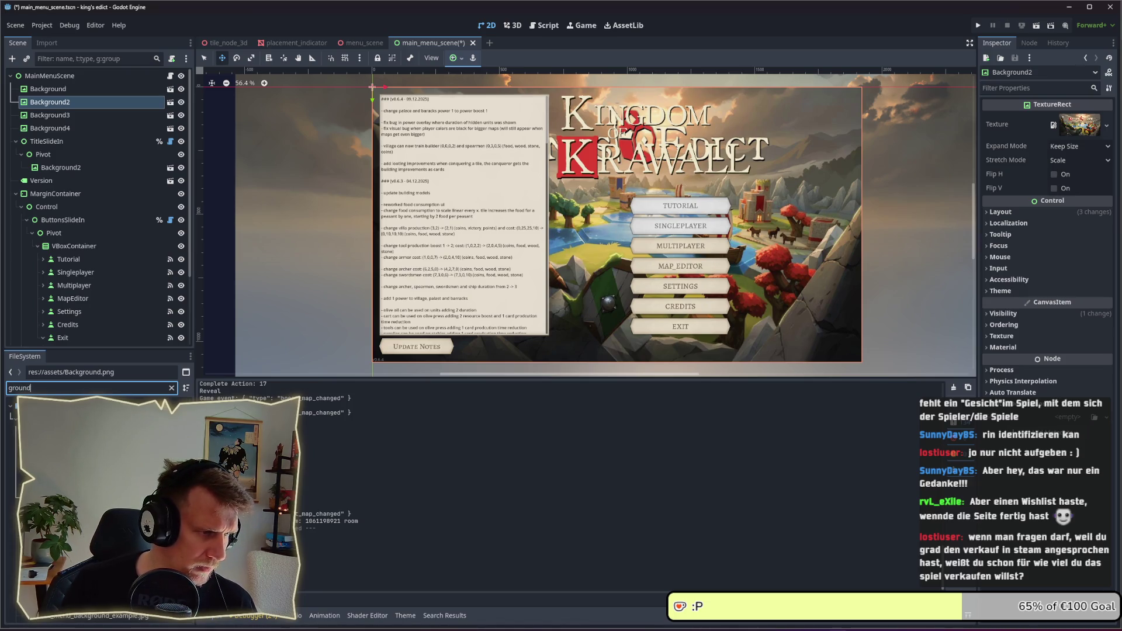
{"action": "key", "text": "Down"}
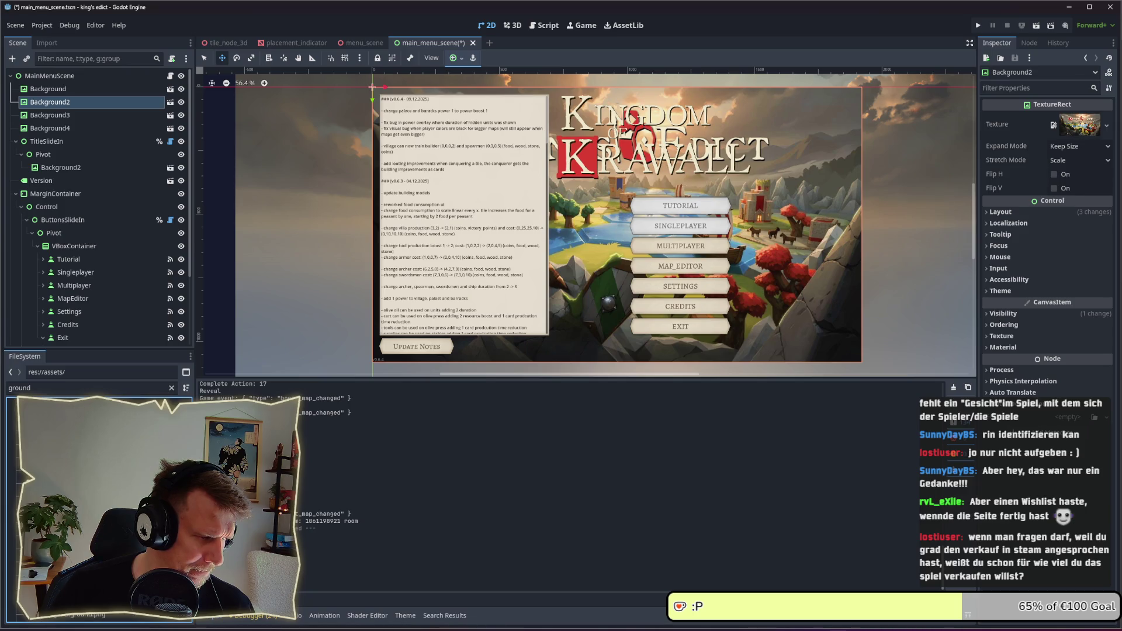
{"action": "left_click", "coordinate": [88, 614]}
{"action": "left_click_drag", "start_coordinate": [88, 614], "coordinate": [58, 102]}
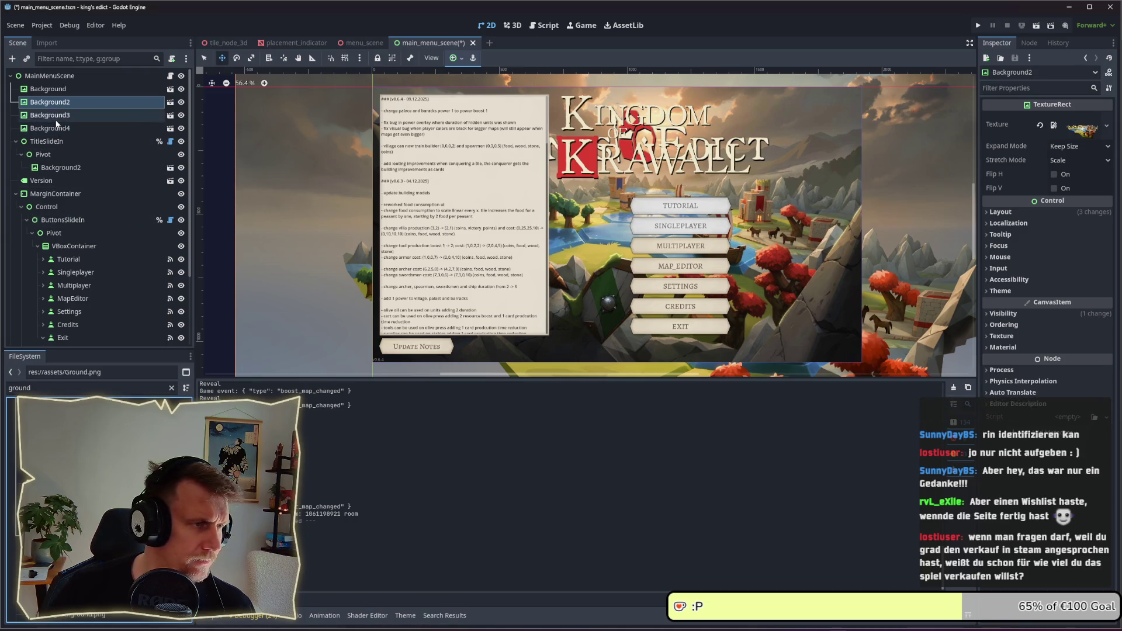
- Give Background3 the Left Foreground.png texture and pick Right Foreground.png
{"action": "left_click", "coordinate": [50, 115]}
{"action": "left_click_drag", "start_coordinate": [88, 602], "coordinate": [58, 120]}
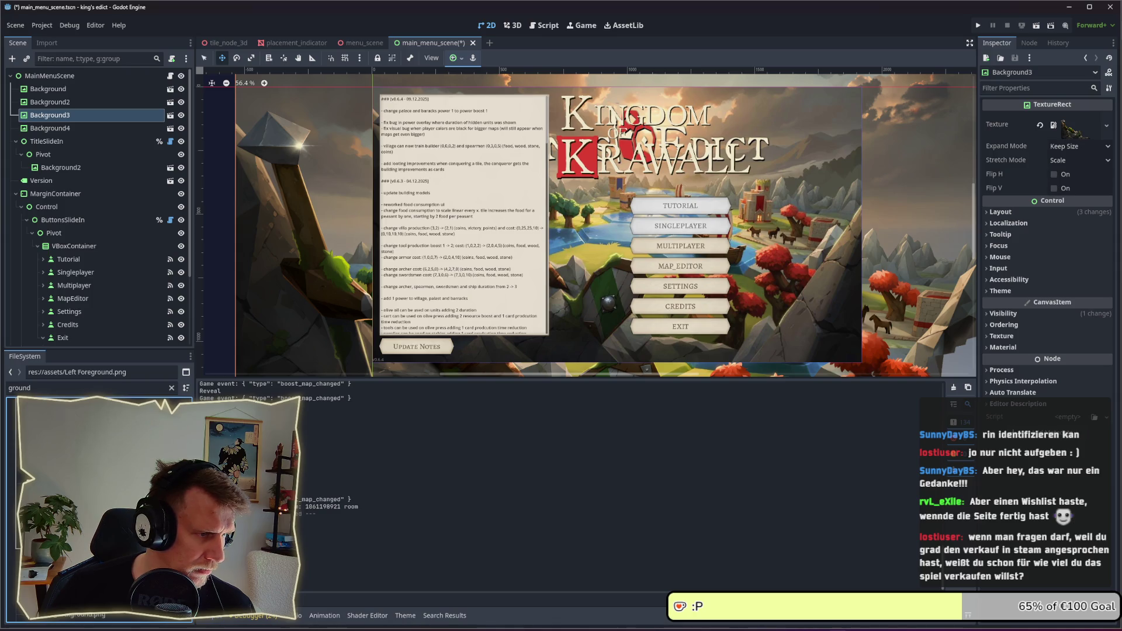
{"action": "scroll", "coordinate": [94, 508], "scroll_direction": "down", "scroll_amount": 3}
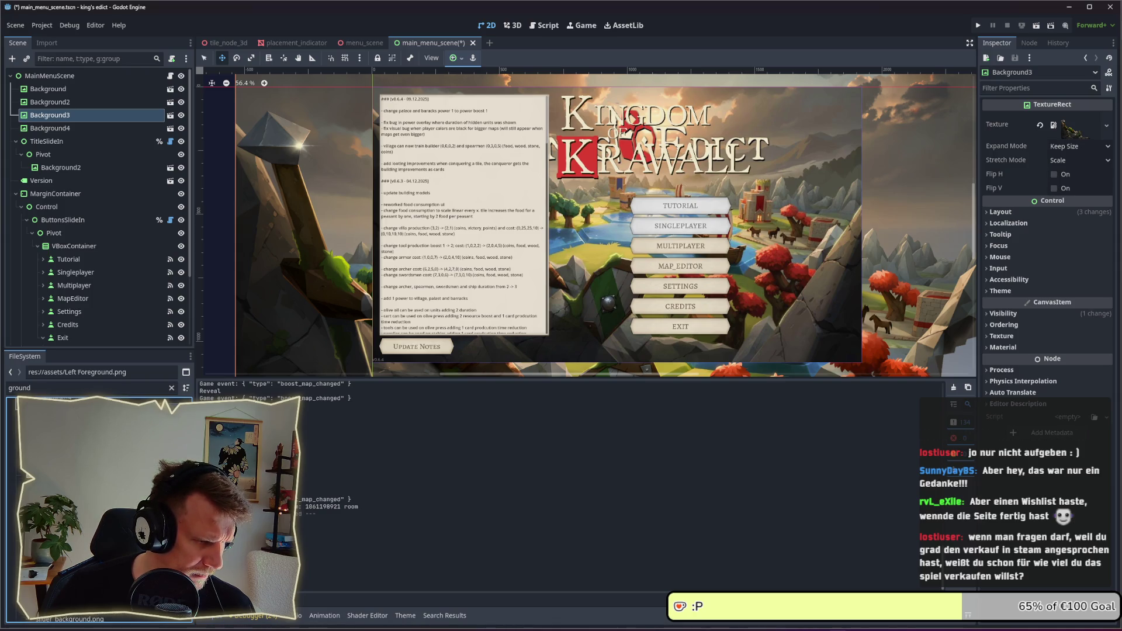
{"action": "left_click", "coordinate": [94, 508]}
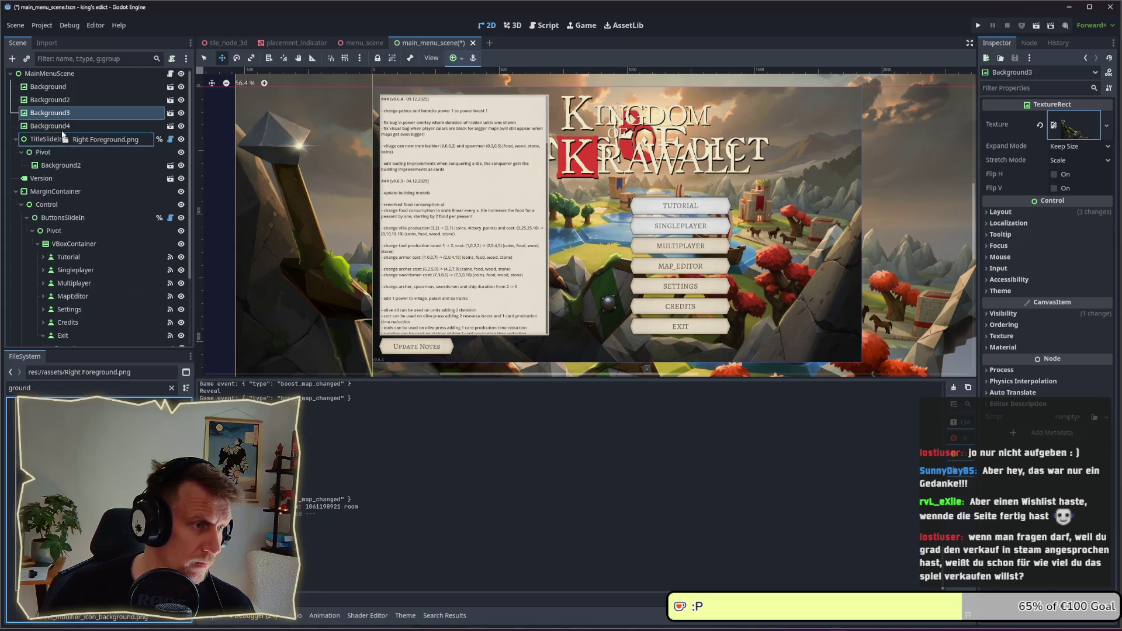
{"action": "scroll", "coordinate": [632, 249], "scroll_direction": "down", "scroll_amount": 5}
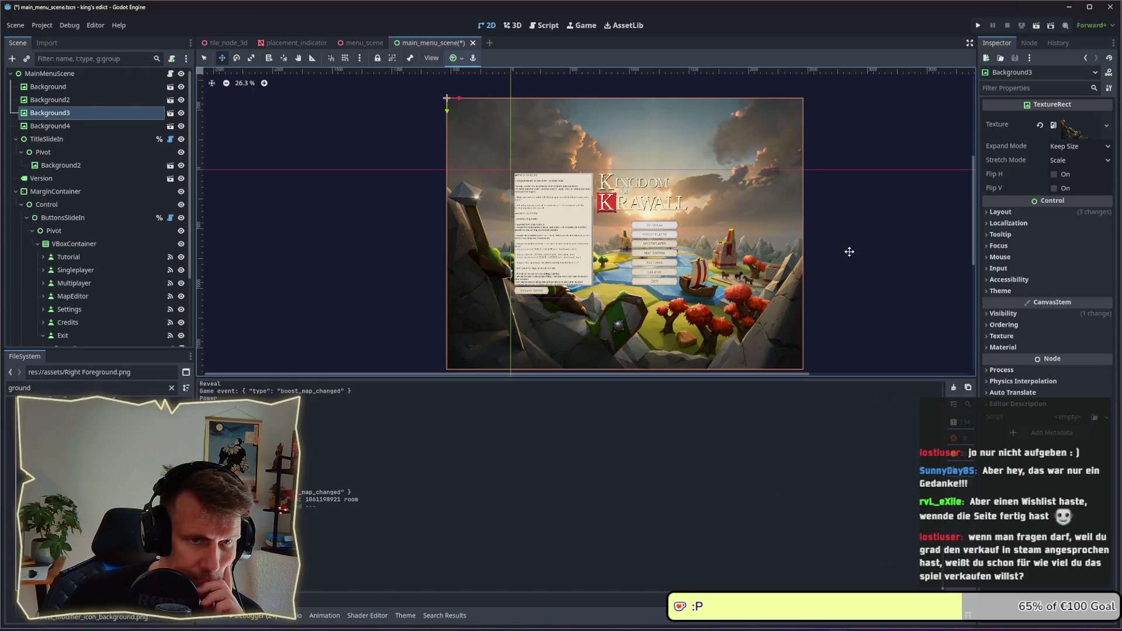
- Set the Background node's Expand Mode to Fit Width Proportional
{"action": "left_click", "coordinate": [58, 89]}
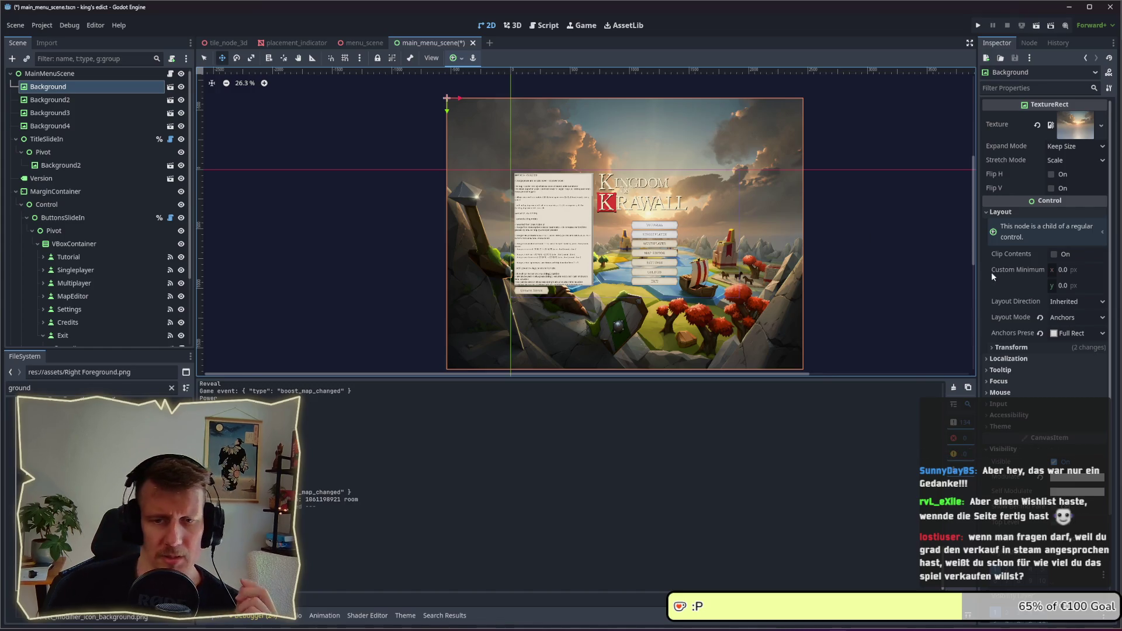
{"action": "left_click", "coordinate": [1062, 147]}
{"action": "left_click", "coordinate": [1062, 150]}
{"action": "left_click", "coordinate": [1062, 150]}
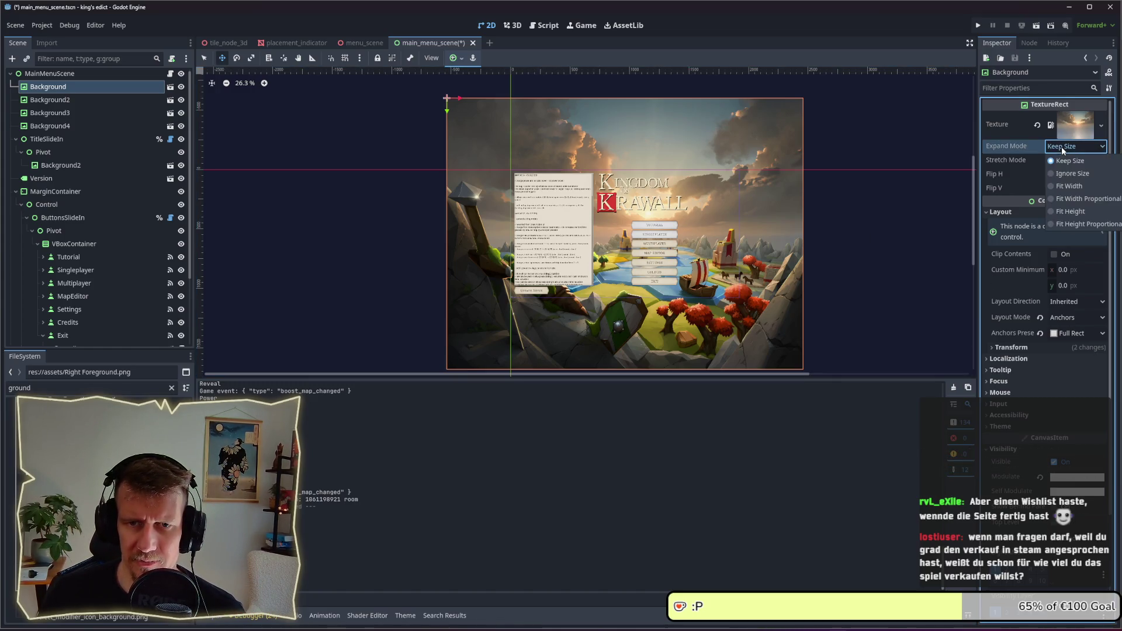
{"action": "left_click", "coordinate": [1073, 203]}
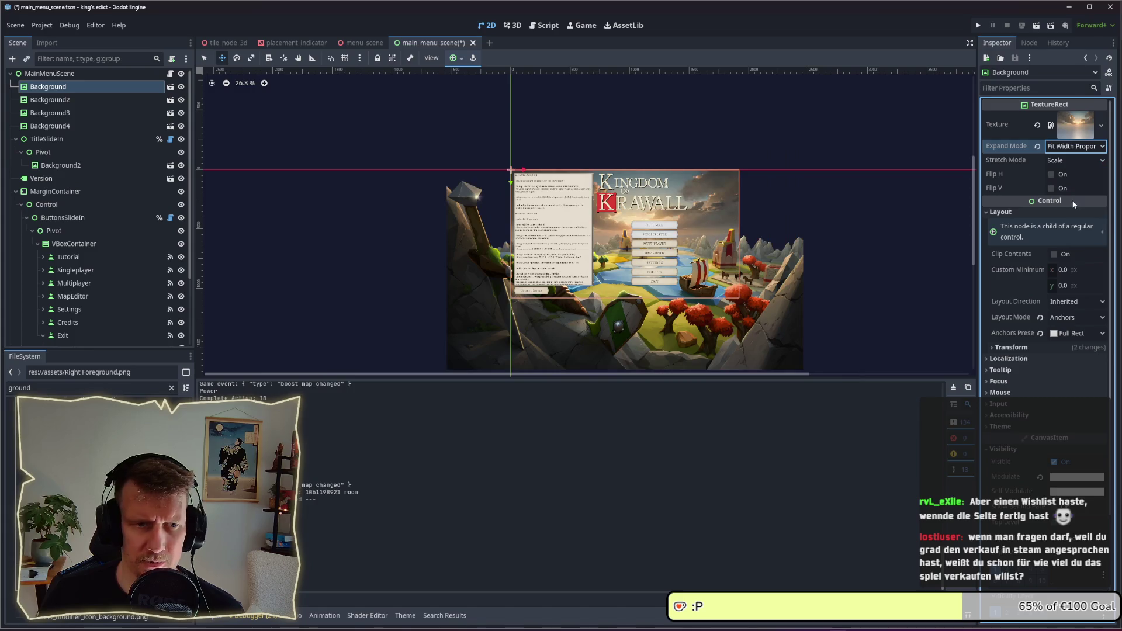
- Apply Fit Width Proportional to Background2–Background4, save the scene and run the project
{"action": "left_click", "coordinate": [91, 101]}
{"action": "left_click", "coordinate": [82, 124], "text": "shift"}
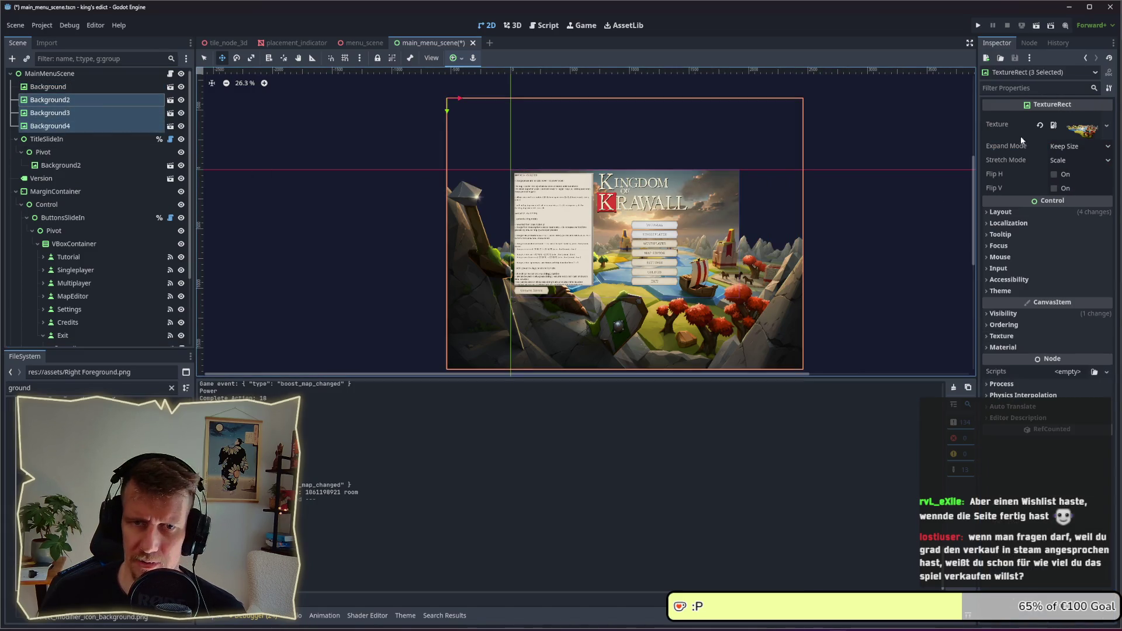
{"action": "left_click", "coordinate": [1063, 149]}
{"action": "left_click", "coordinate": [1070, 199]}
{"action": "key", "text": "ctrl+s"}
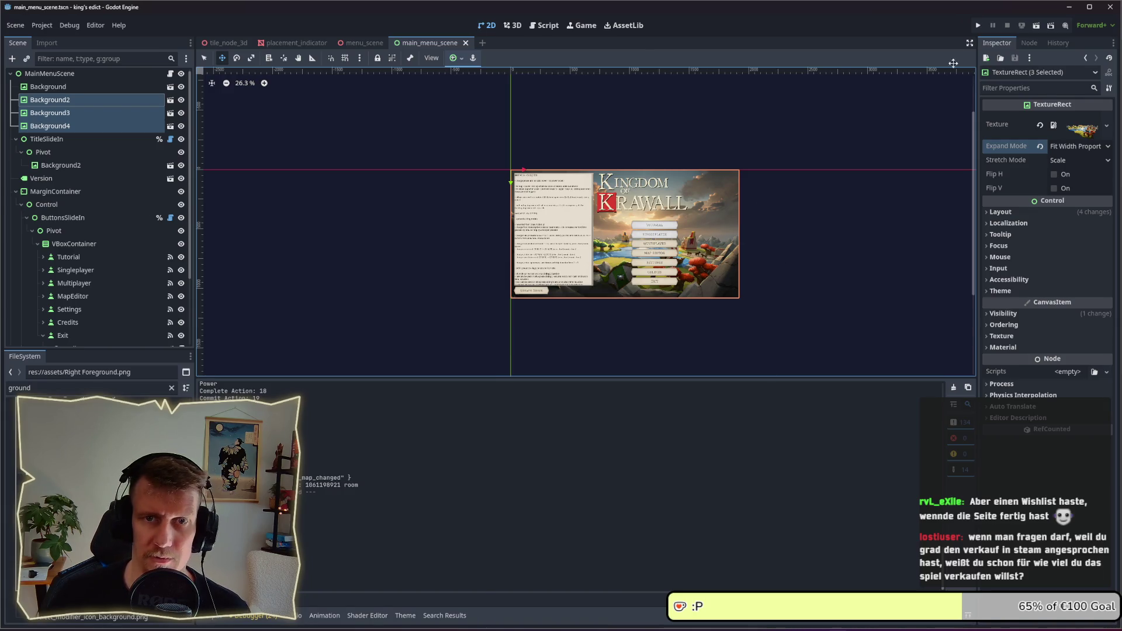
{"action": "left_click", "coordinate": [978, 25]}
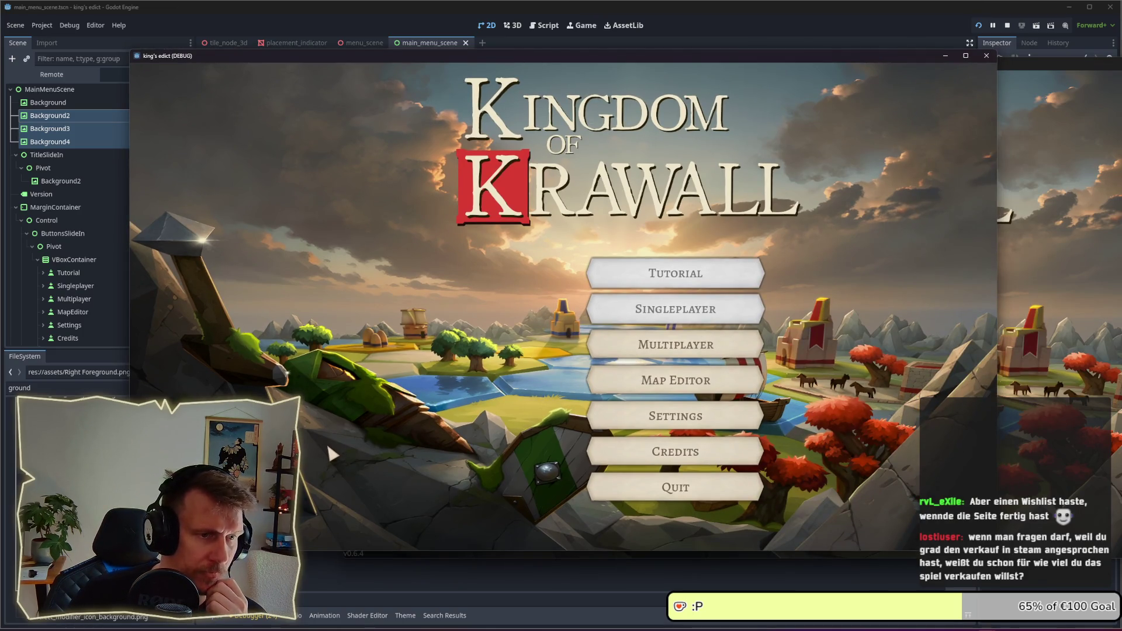
{"action": "left_click", "coordinate": [56, 117]}
{"action": "left_click", "coordinate": [56, 103]}
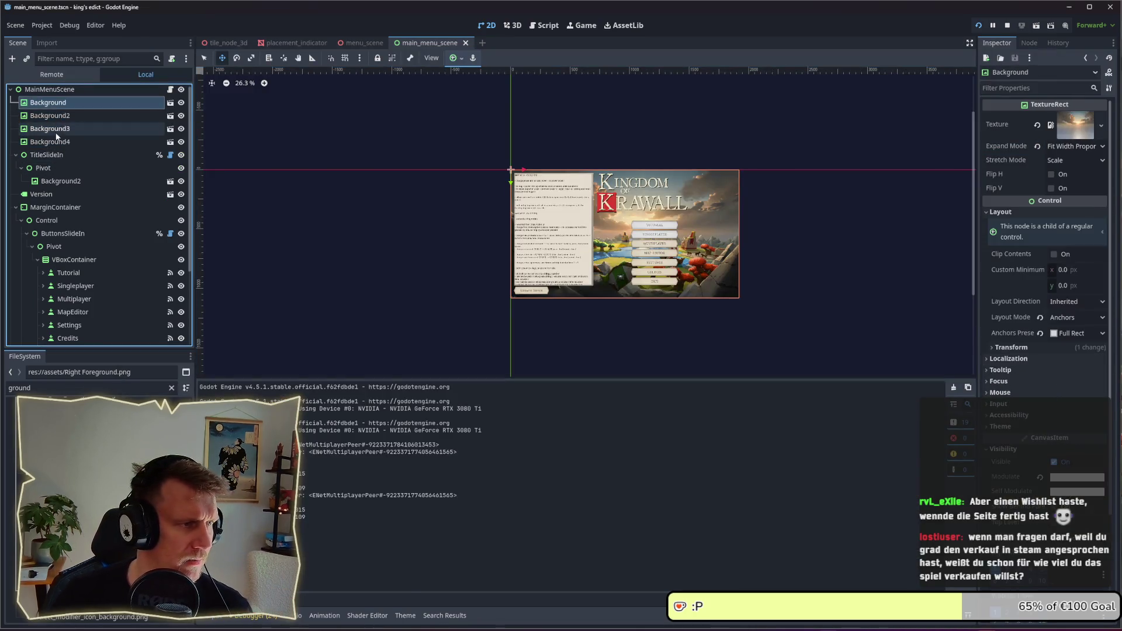
{"action": "left_click", "coordinate": [56, 141], "text": "shift"}
{"action": "left_click", "coordinate": [1097, 147]}
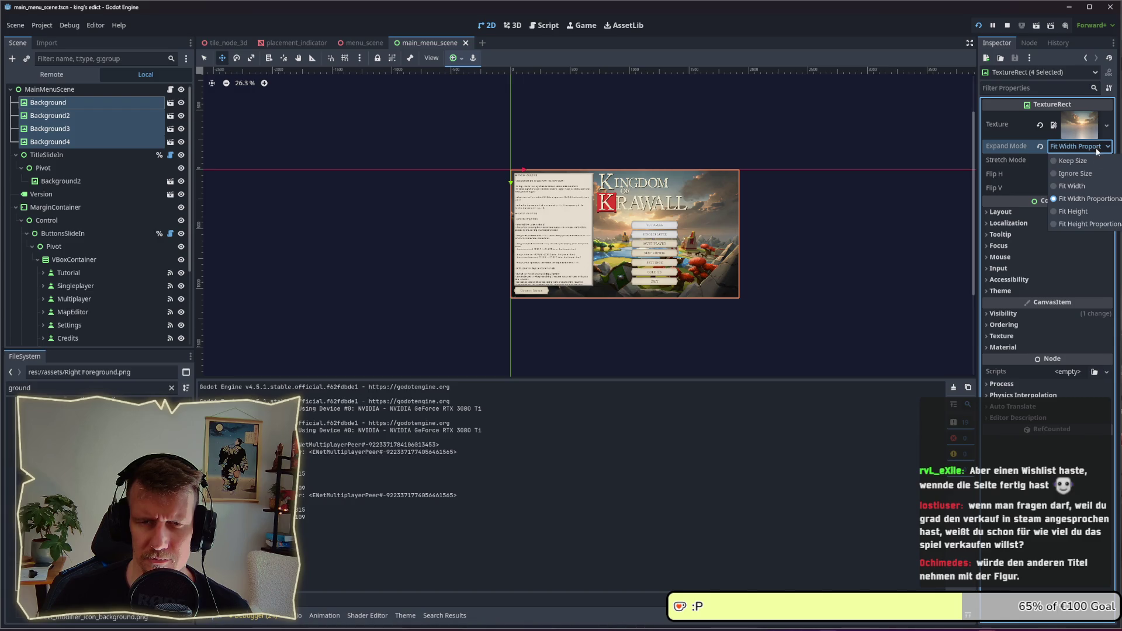
{"action": "left_click", "coordinate": [1088, 210]}
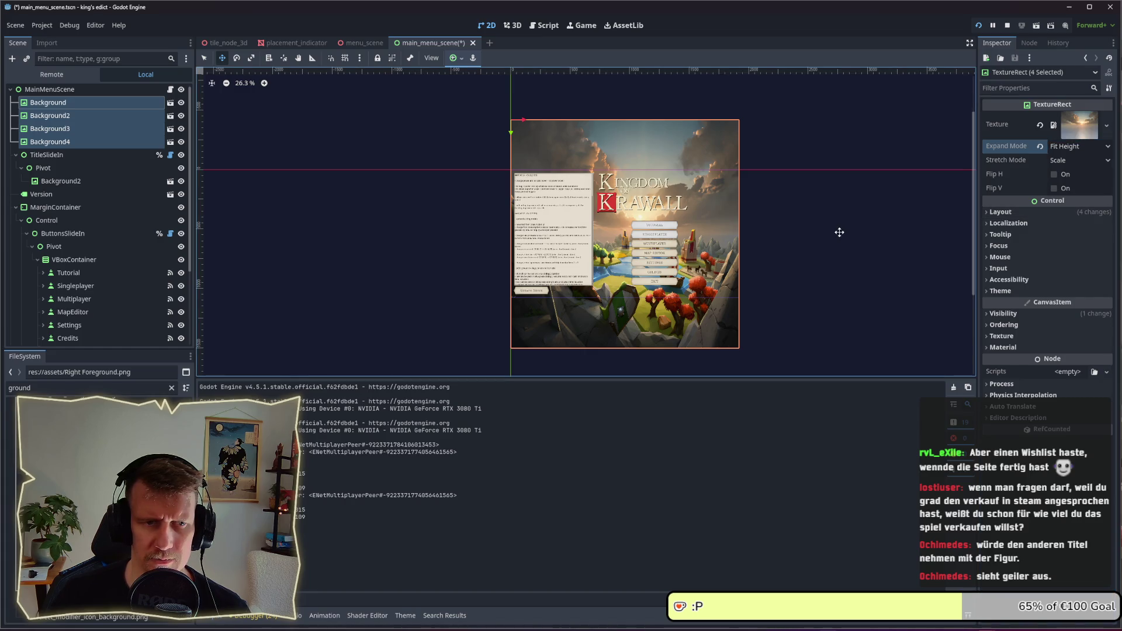
{"action": "left_click", "coordinate": [1065, 147]}
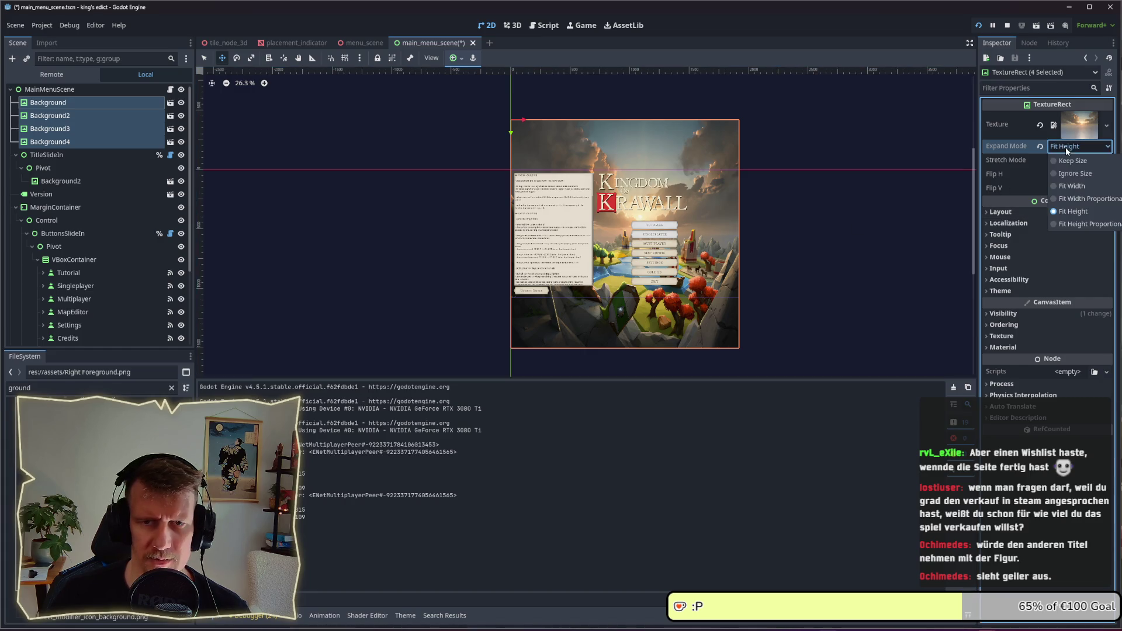
{"action": "left_click", "coordinate": [1073, 199]}
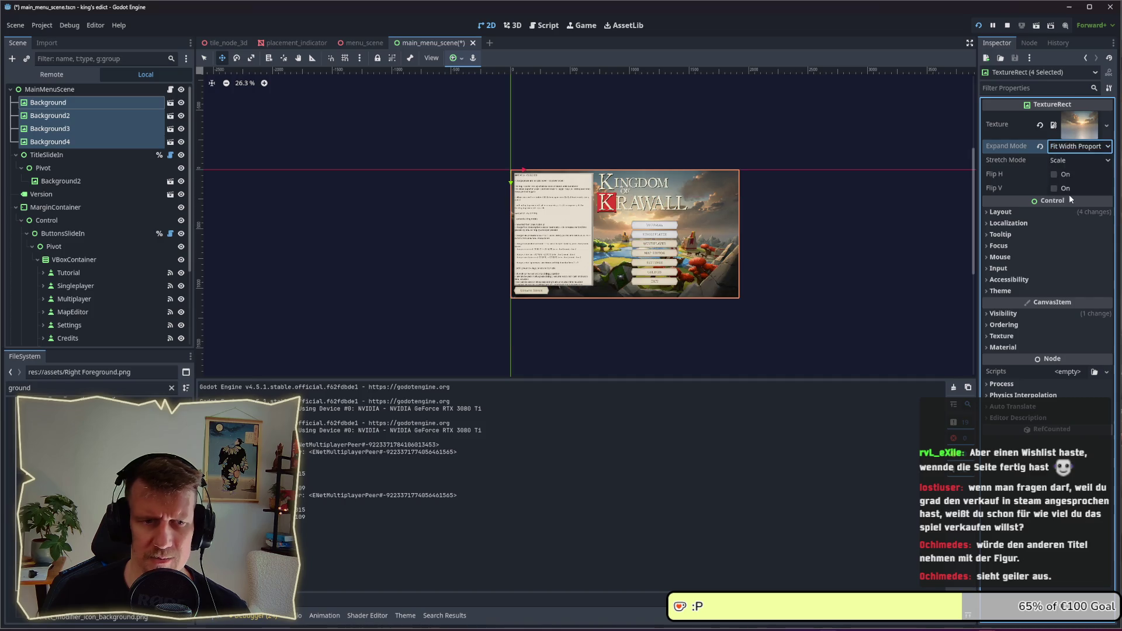
{"action": "key", "text": "ctrl+s"}
{"action": "key", "text": "alt+Tab"}
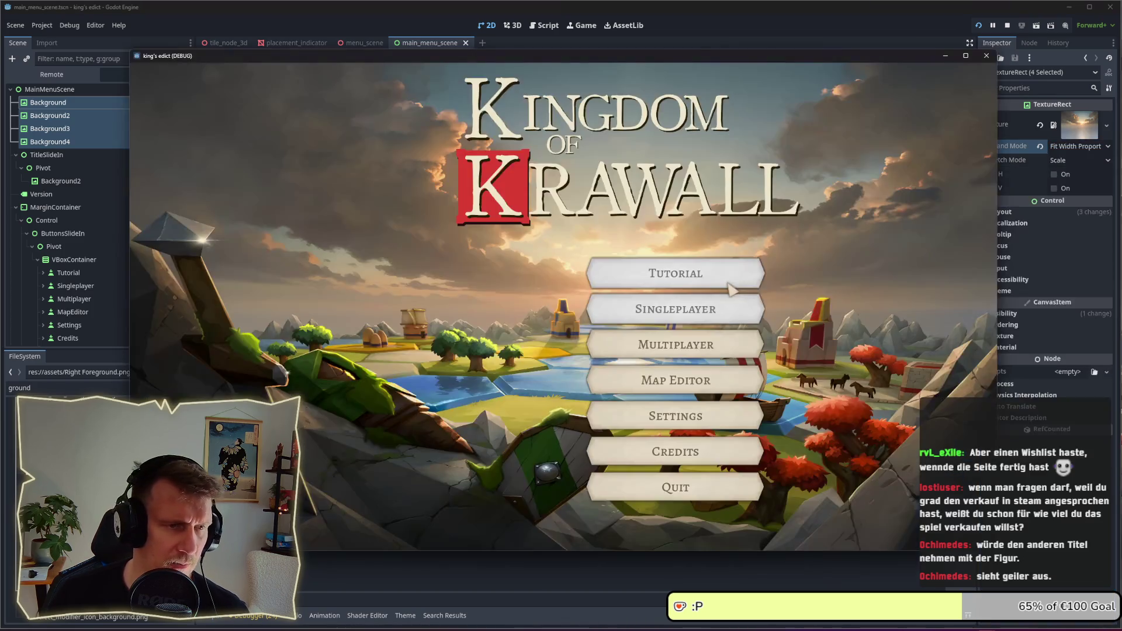
- Set the four backgrounds' Stretch Mode to Keep Centered, leaving Expand Mode at Fit Width Proportional
{"action": "key", "text": "alt+Tab"}
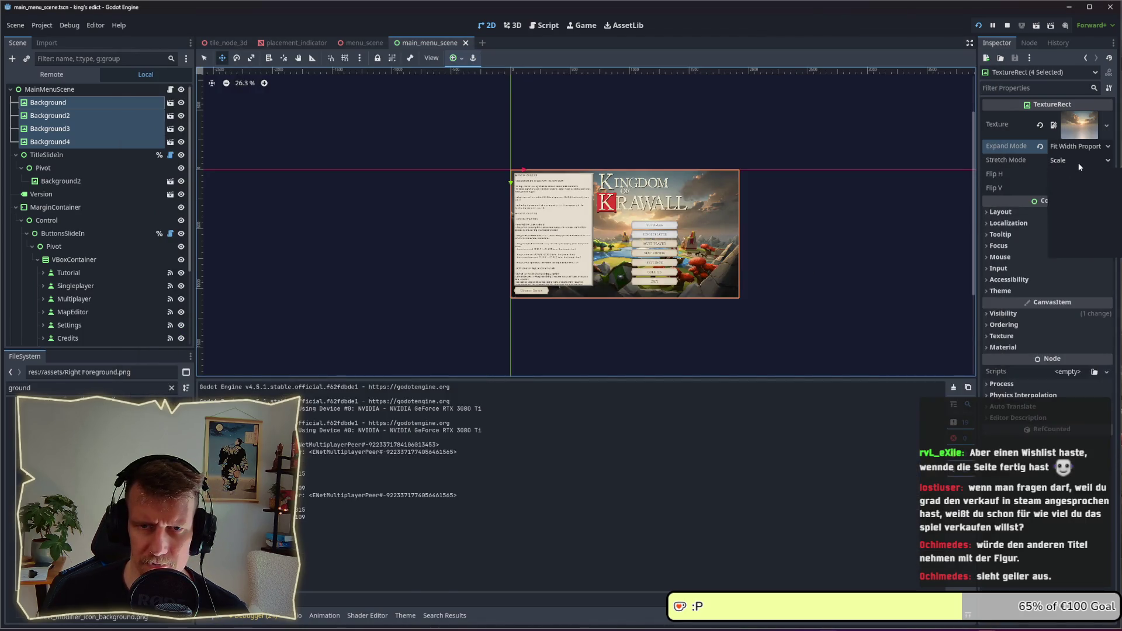
{"action": "left_click", "coordinate": [1078, 161]}
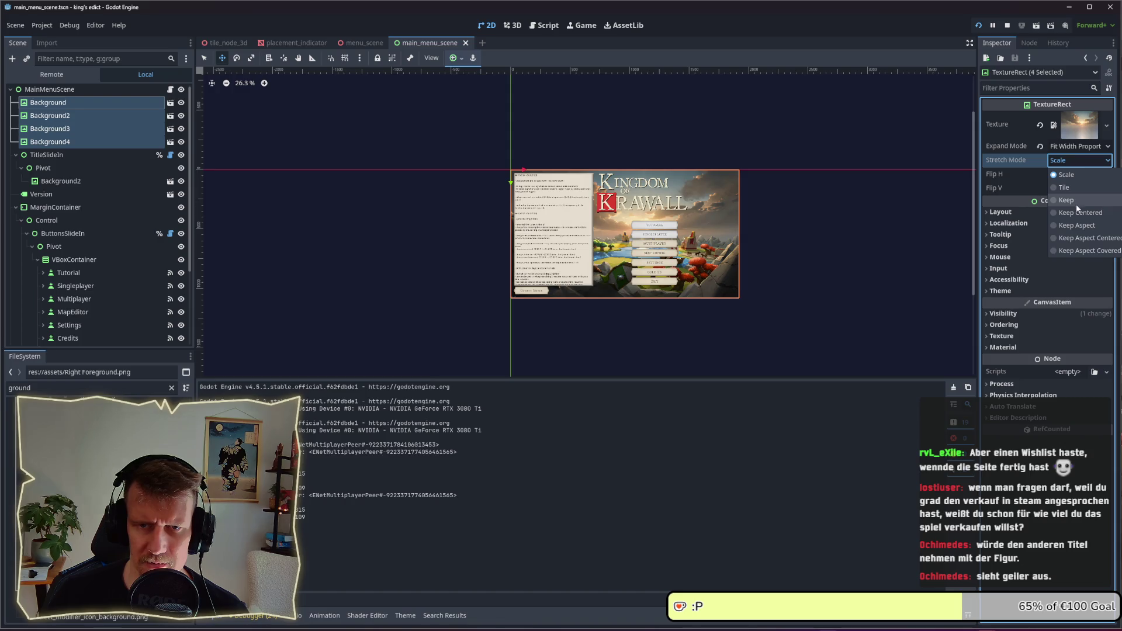
{"action": "left_click", "coordinate": [1076, 225]}
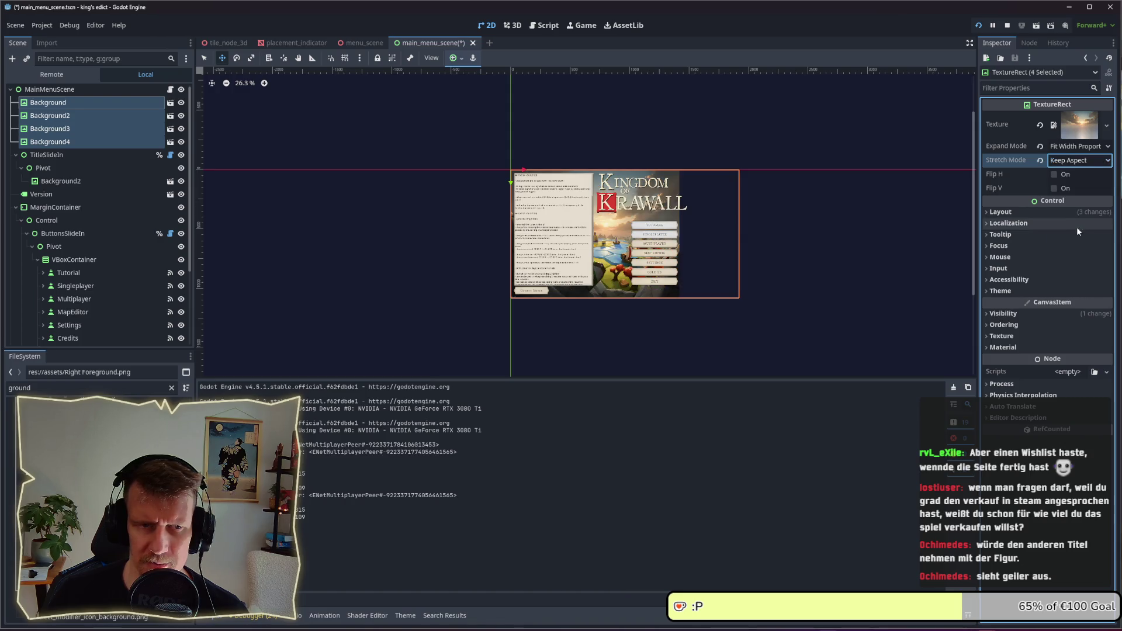
{"action": "left_click", "coordinate": [1078, 147]}
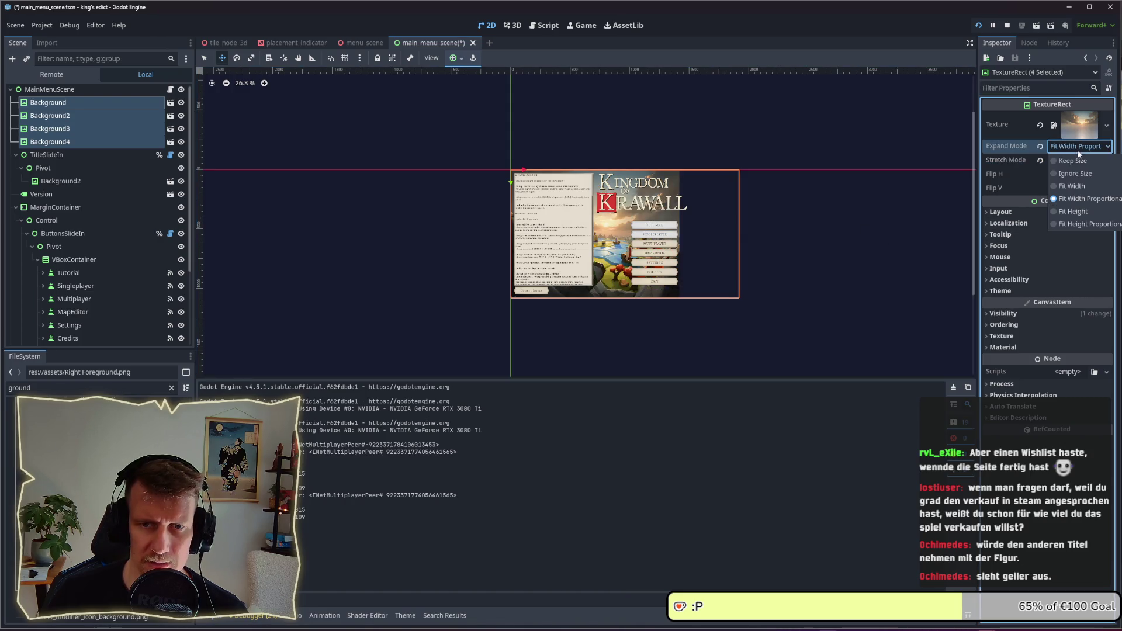
{"action": "left_click", "coordinate": [1077, 187]}
{"action": "left_click", "coordinate": [1079, 195]}
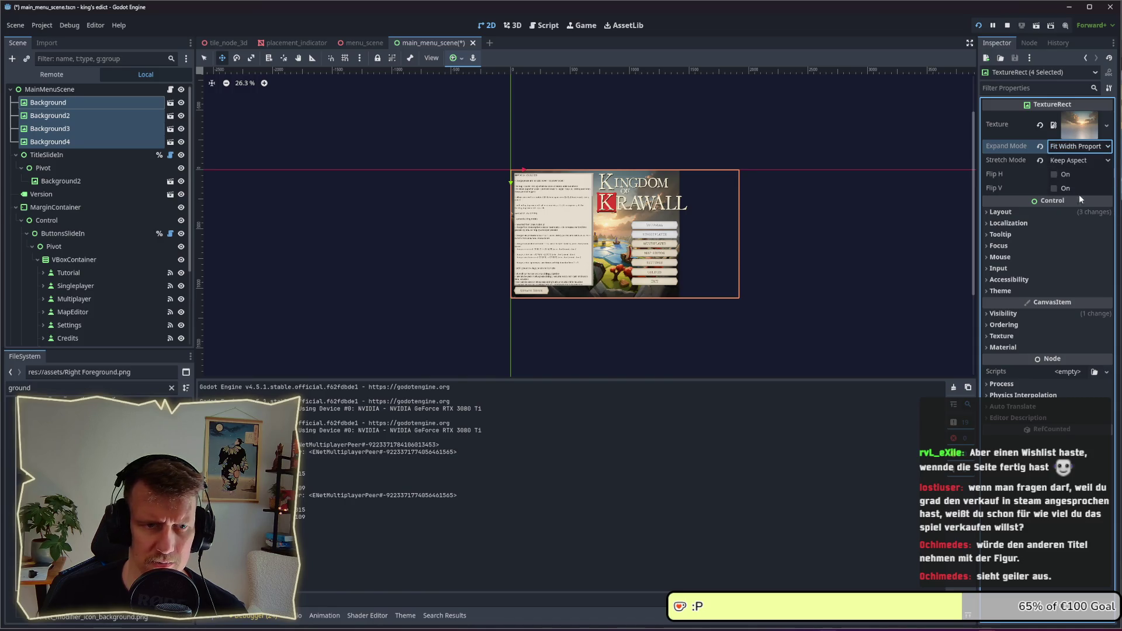
{"action": "left_click", "coordinate": [1072, 161]}
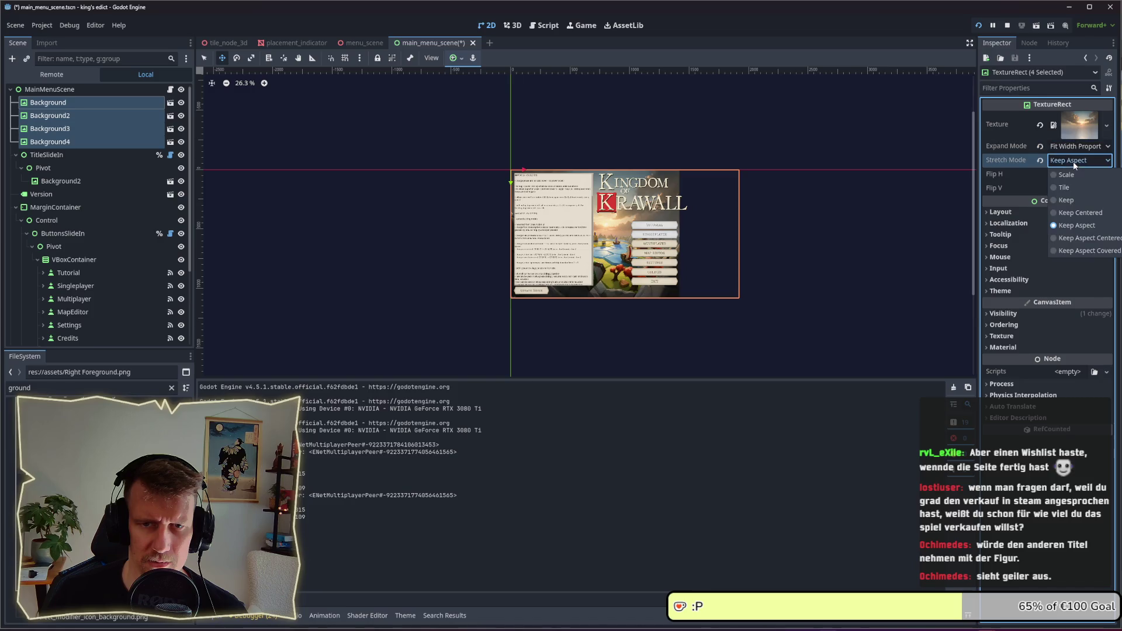
{"action": "left_click", "coordinate": [1078, 236]}
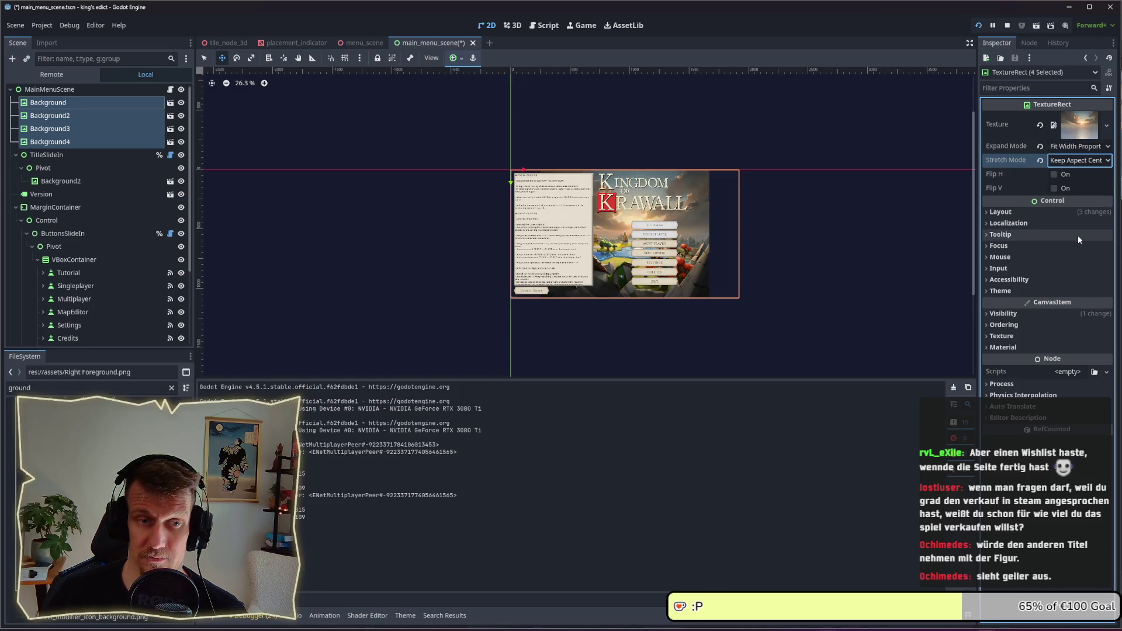
{"action": "left_click", "coordinate": [1075, 163]}
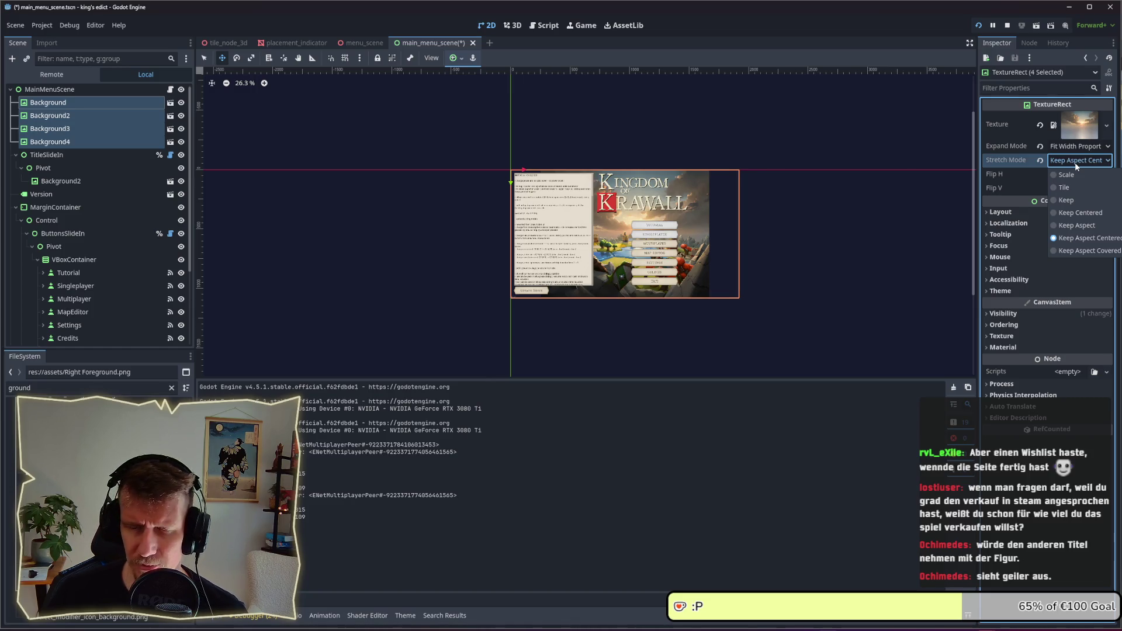
{"action": "left_click", "coordinate": [1080, 212]}
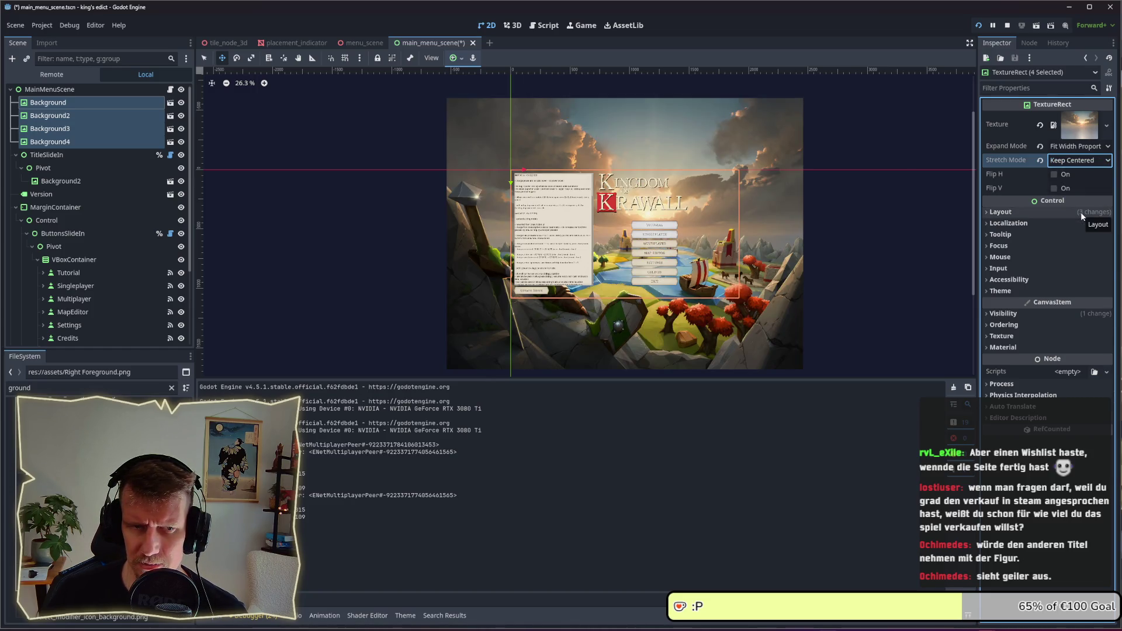
{"action": "key", "text": "alt+Tab"}
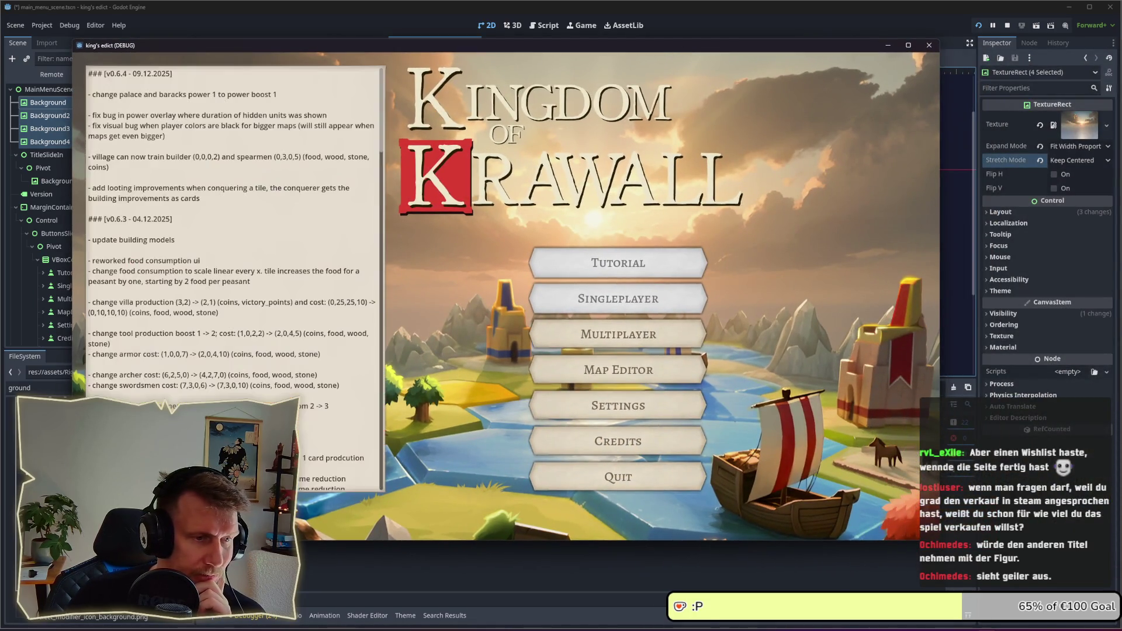
- Visit the multiplayer lobby, return to the main menu, and open the settings panel
{"action": "left_click", "coordinate": [571, 350]}
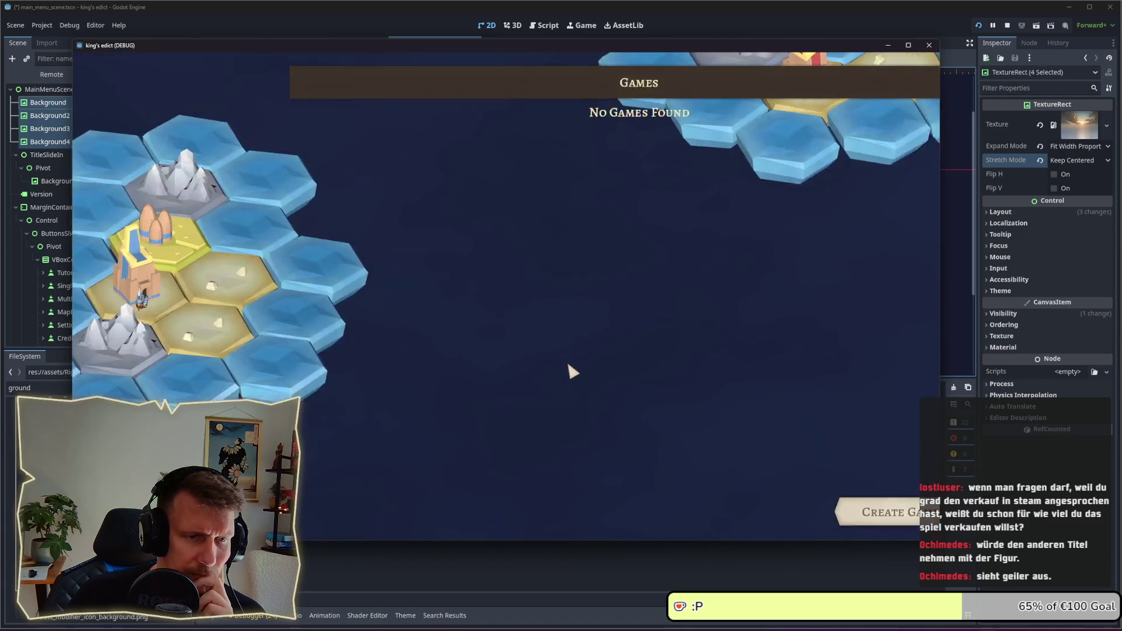
{"action": "key", "text": "Escape"}
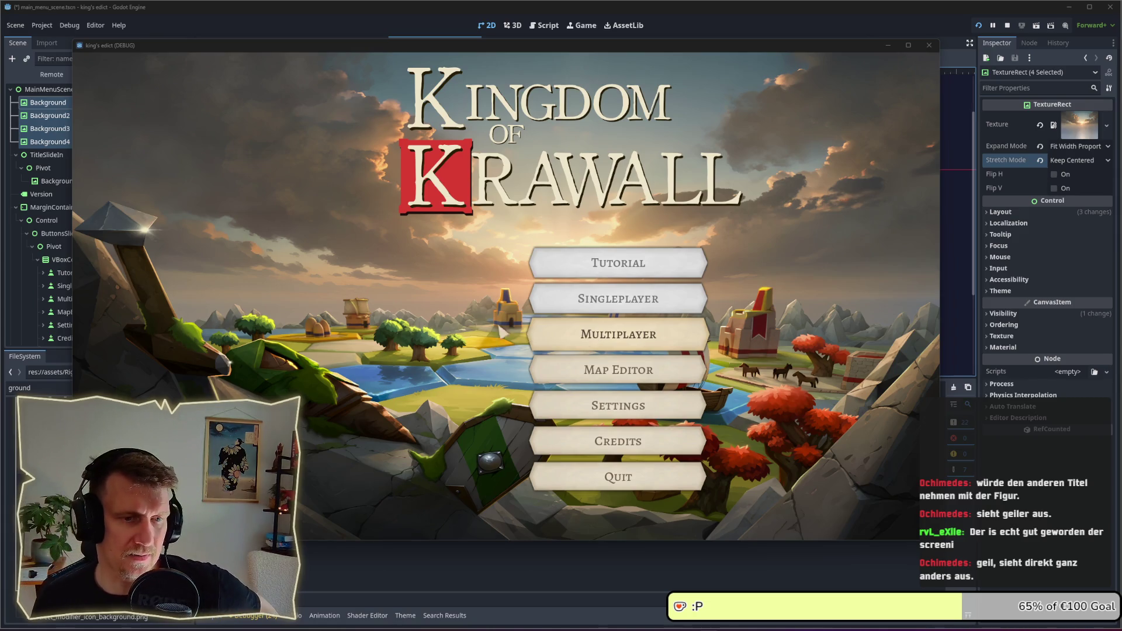
{"action": "left_click", "coordinate": [429, 338]}
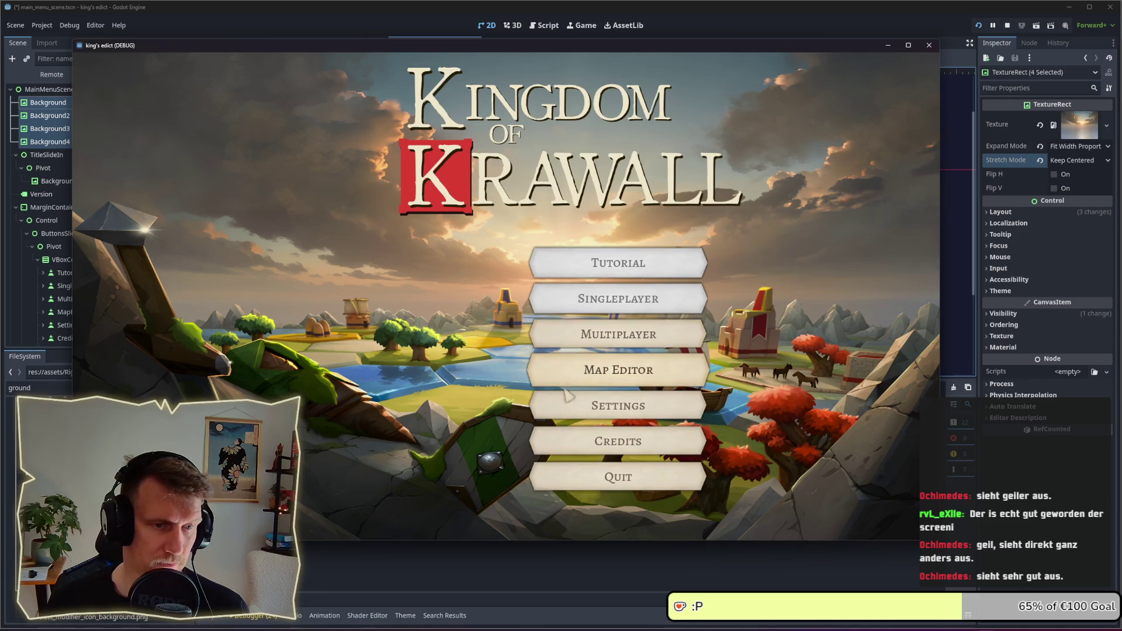
{"action": "left_click", "coordinate": [569, 411]}
- Close settings, switch between main menu and multiplayer lobby several times, then stop the game
{"action": "left_click", "coordinate": [638, 96]}
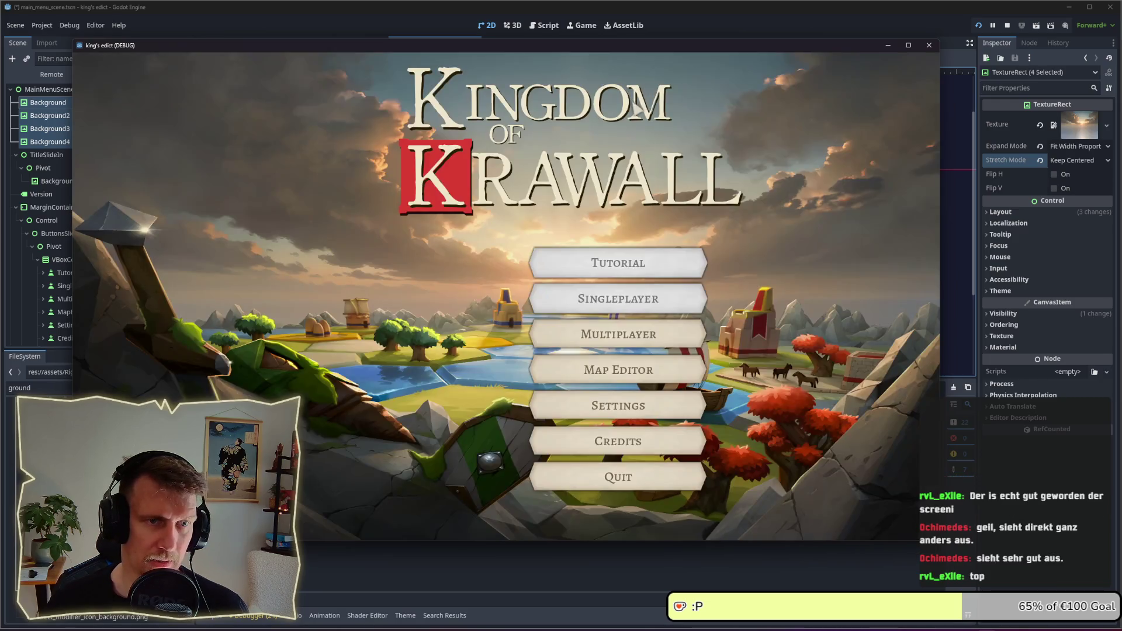
{"action": "key", "text": "Return"}
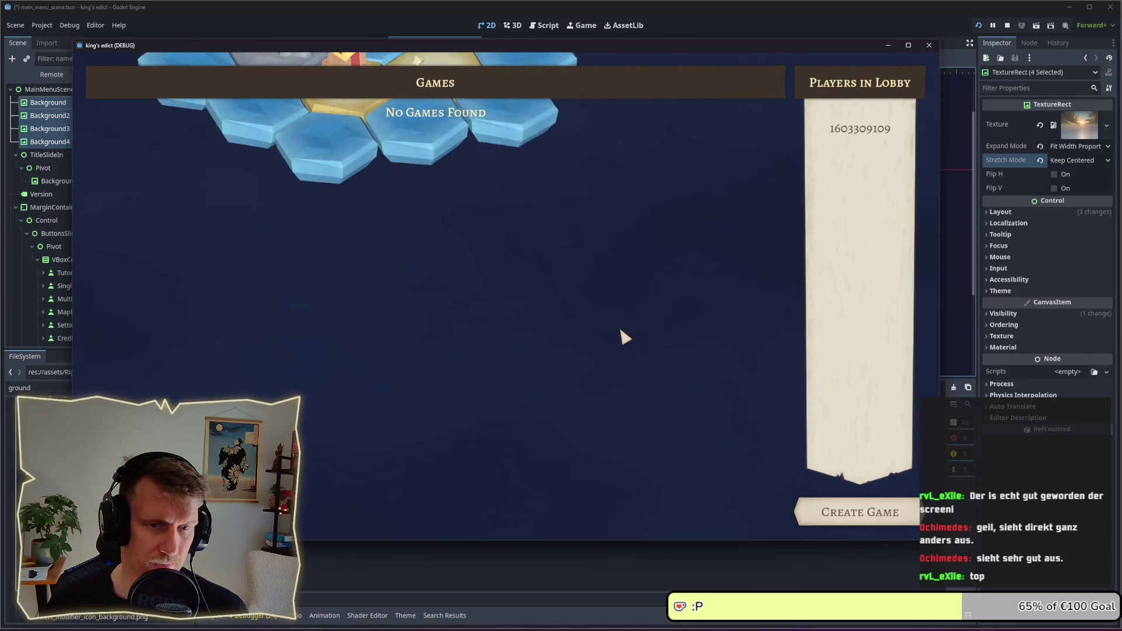
{"action": "key", "text": "Escape"}
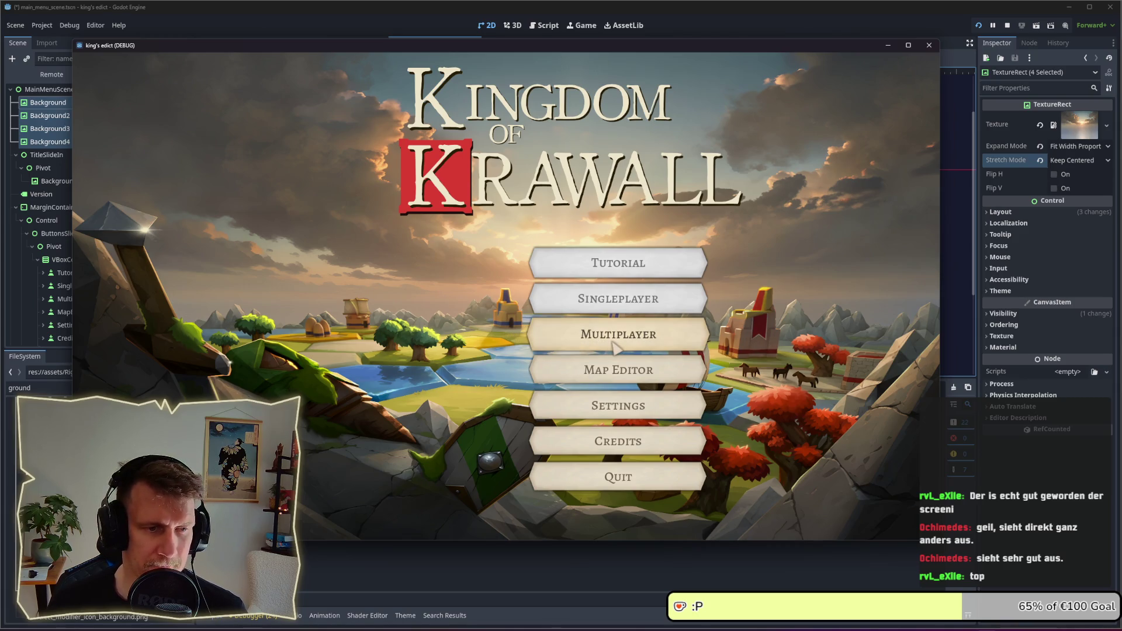
{"action": "left_click", "coordinate": [613, 347]}
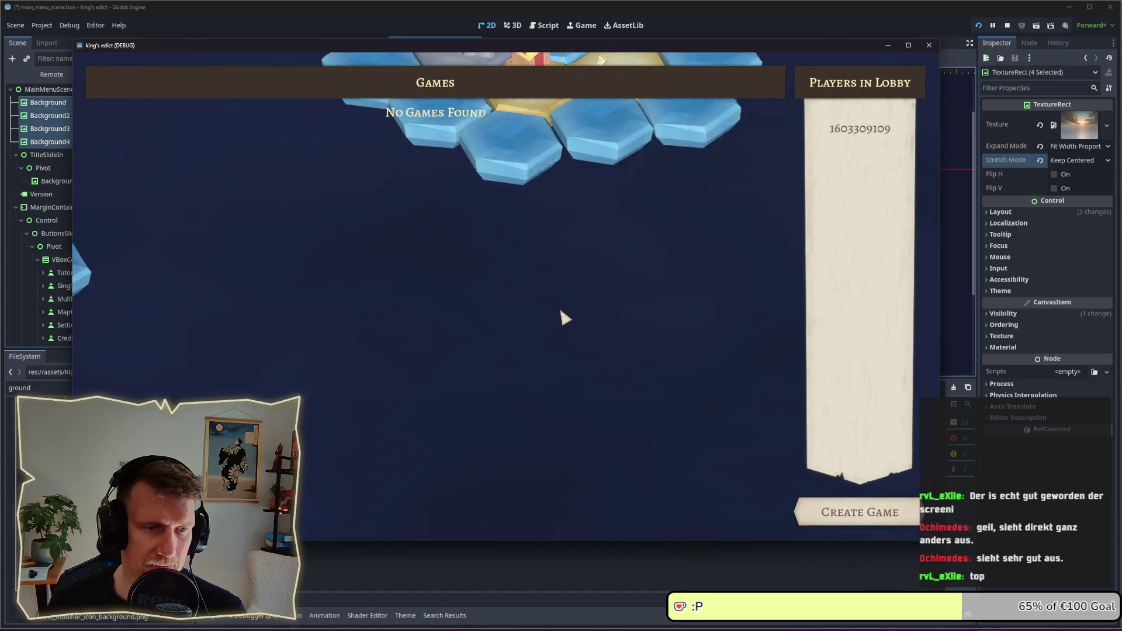
{"action": "key", "text": "Escape"}
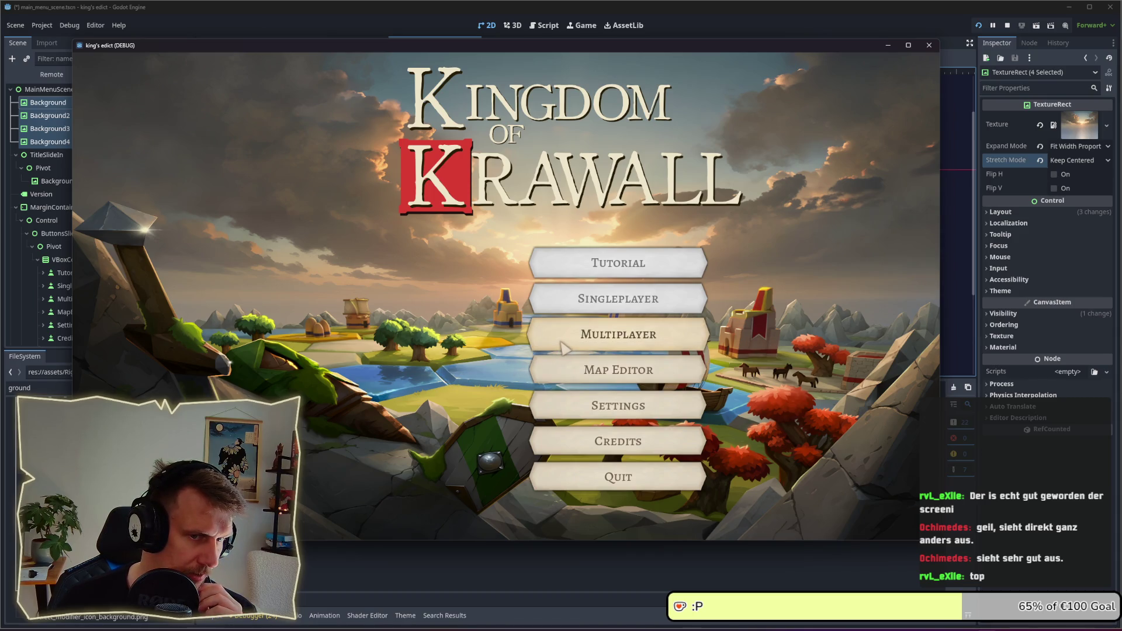
{"action": "left_click", "coordinate": [561, 345]}
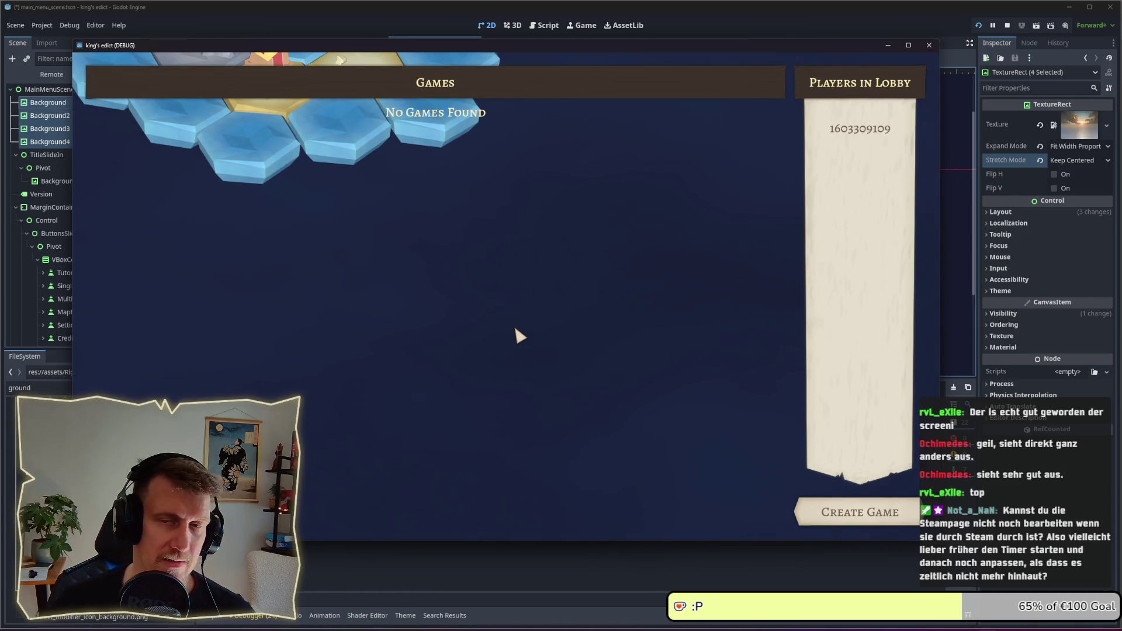
{"action": "left_click", "coordinate": [1007, 25]}
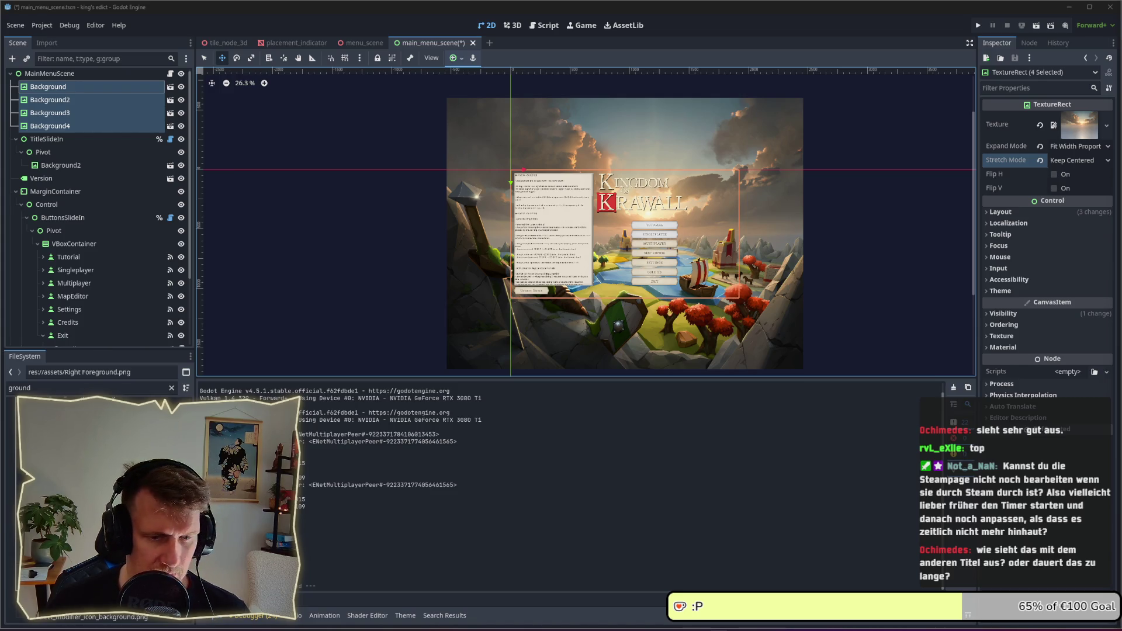
- Leave Export persona in Affinity Designer and open the recent promo.afdesign document
{"action": "key", "text": "alt+Tab"}
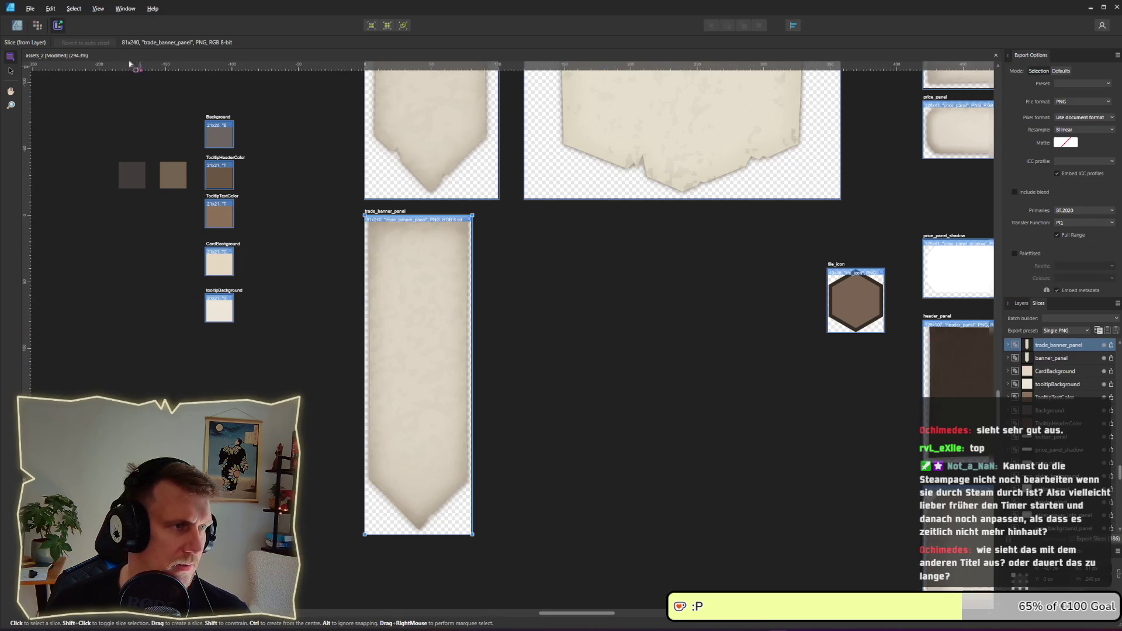
{"action": "scroll", "coordinate": [619, 330], "scroll_direction": "down", "scroll_amount": 8}
{"action": "scroll", "coordinate": [620, 330], "scroll_direction": "up", "scroll_amount": 5}
{"action": "scroll", "coordinate": [620, 330], "scroll_direction": "up", "scroll_amount": 1}
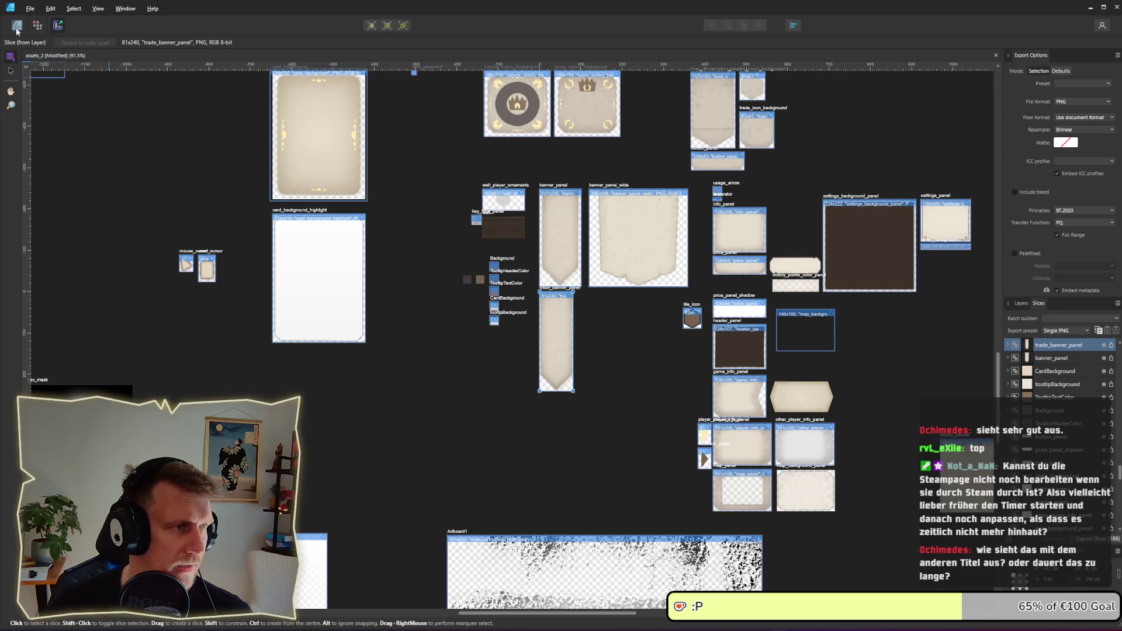
{"action": "left_click", "coordinate": [17, 25]}
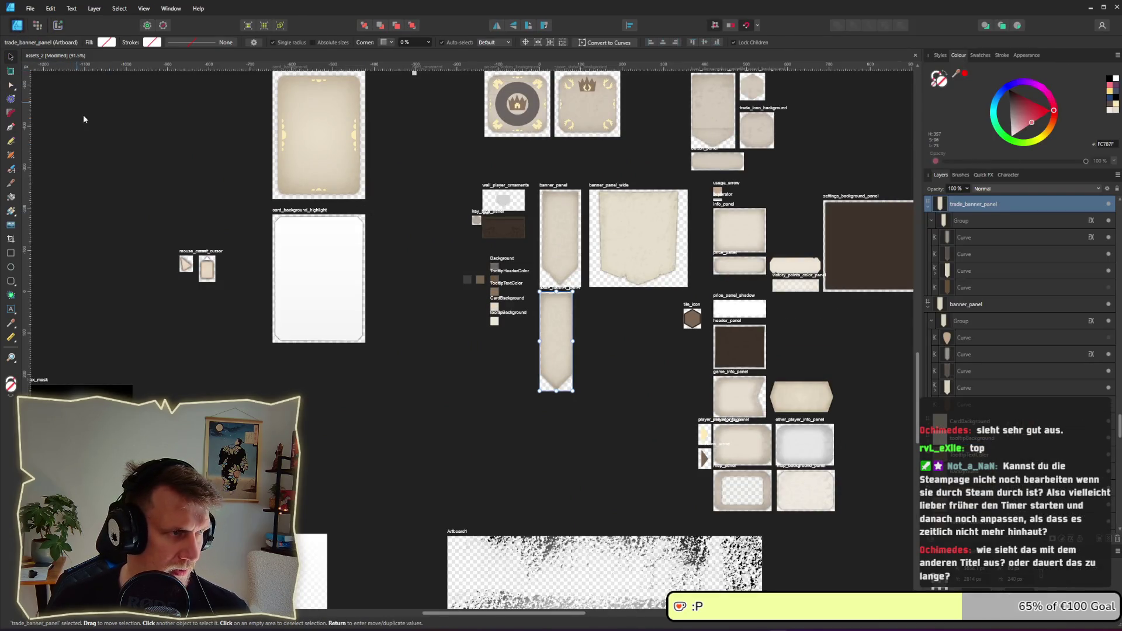
{"action": "left_click", "coordinate": [29, 8]}
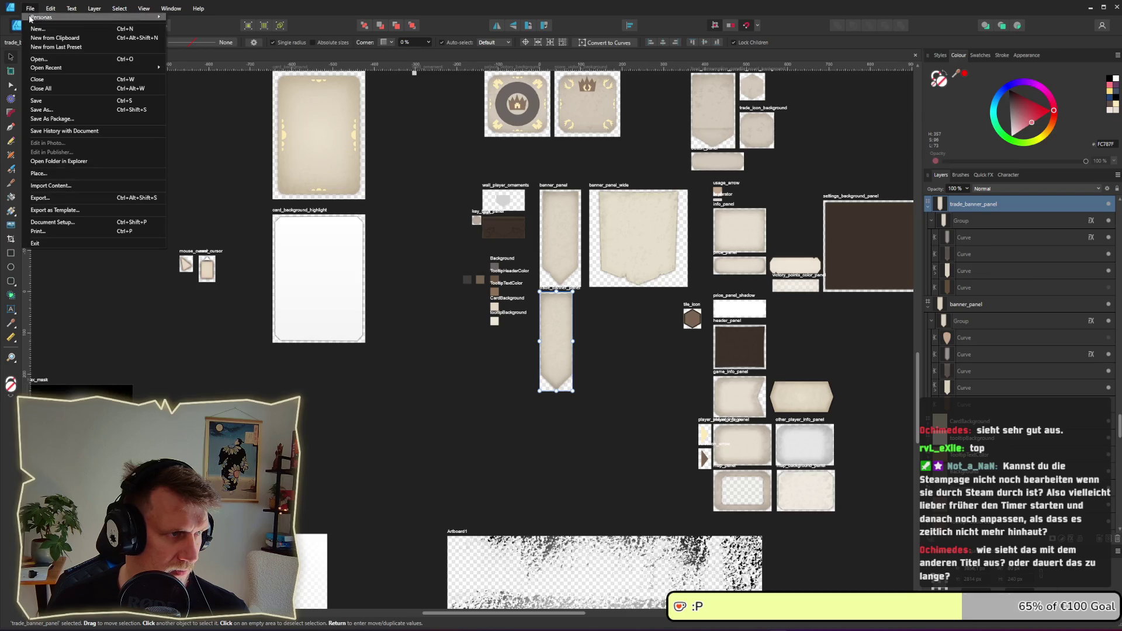
{"action": "mouse_move", "coordinate": [47, 68]}
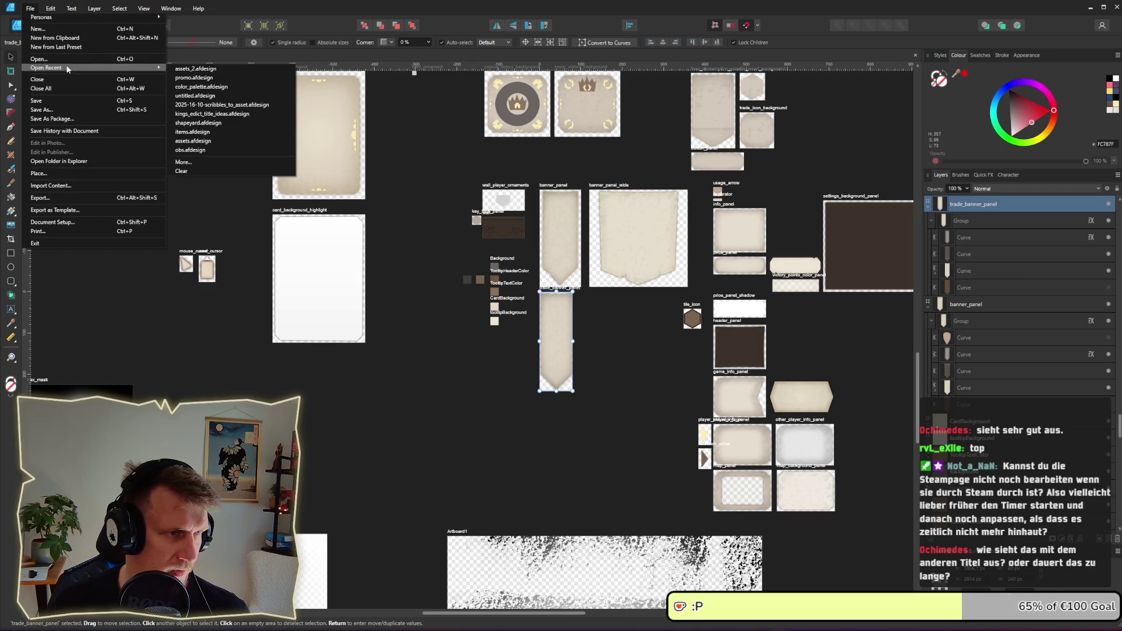
{"action": "left_click", "coordinate": [212, 82]}
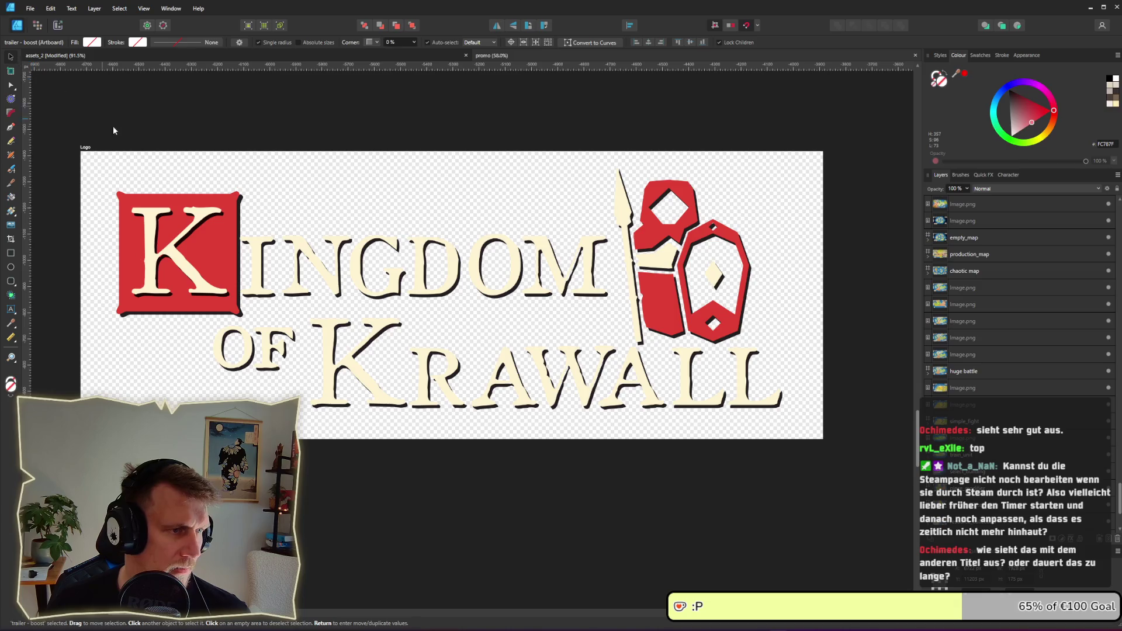
- Export the Logo artboard slice as a 2835×1100 Logo.png into the assets folder
{"action": "left_click", "coordinate": [83, 150]}
{"action": "left_click", "coordinate": [58, 25]}
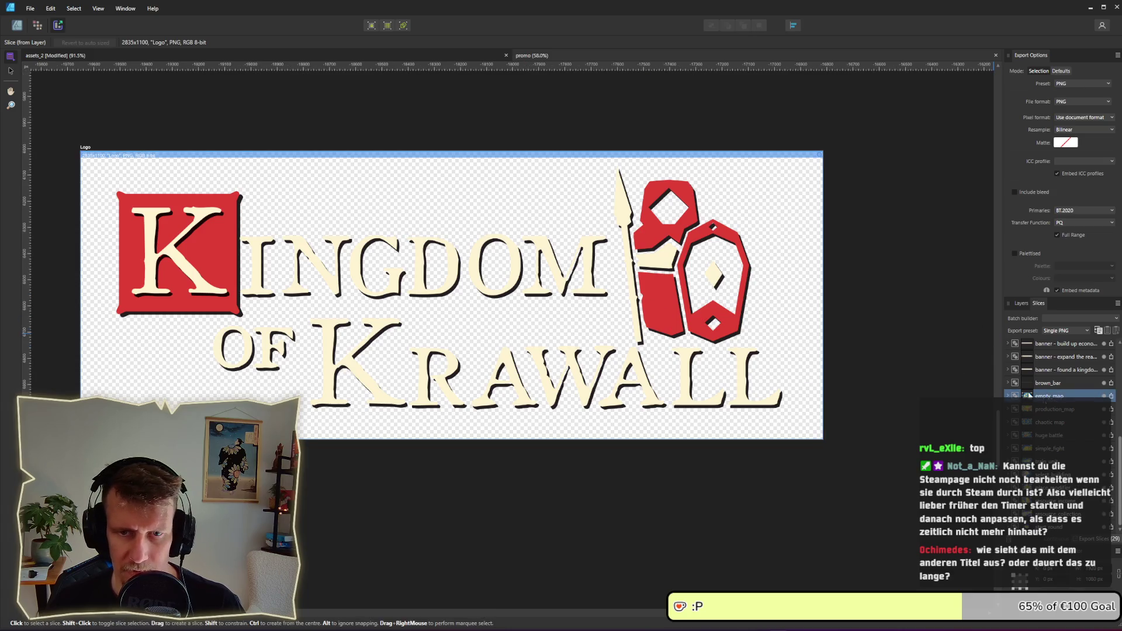
{"action": "left_click", "coordinate": [1110, 345]}
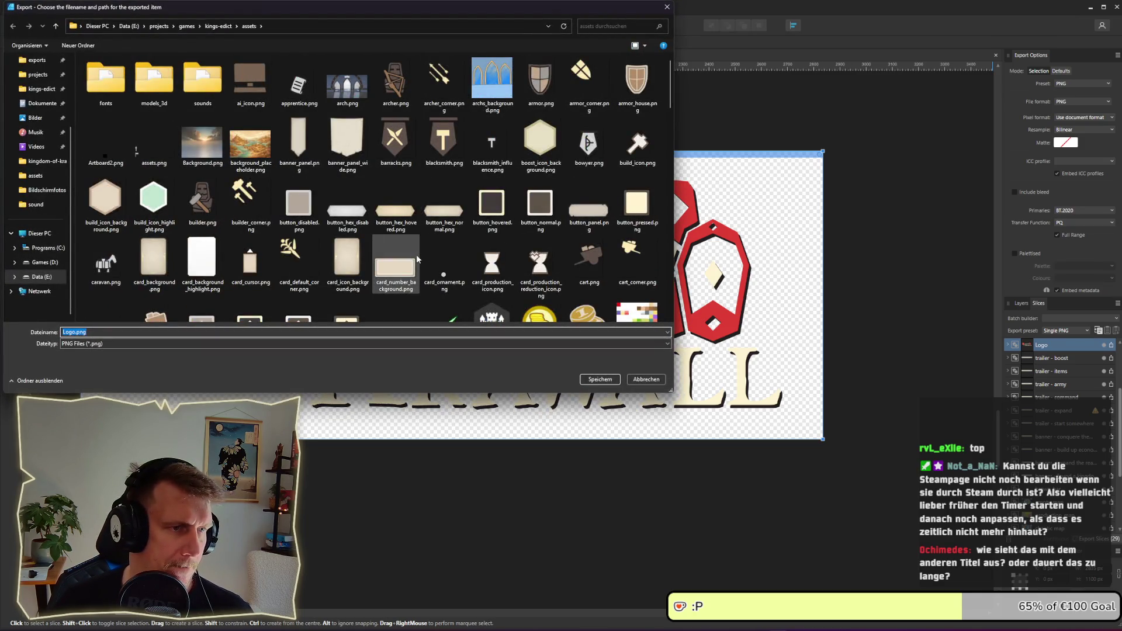
{"action": "left_click", "coordinate": [602, 379]}
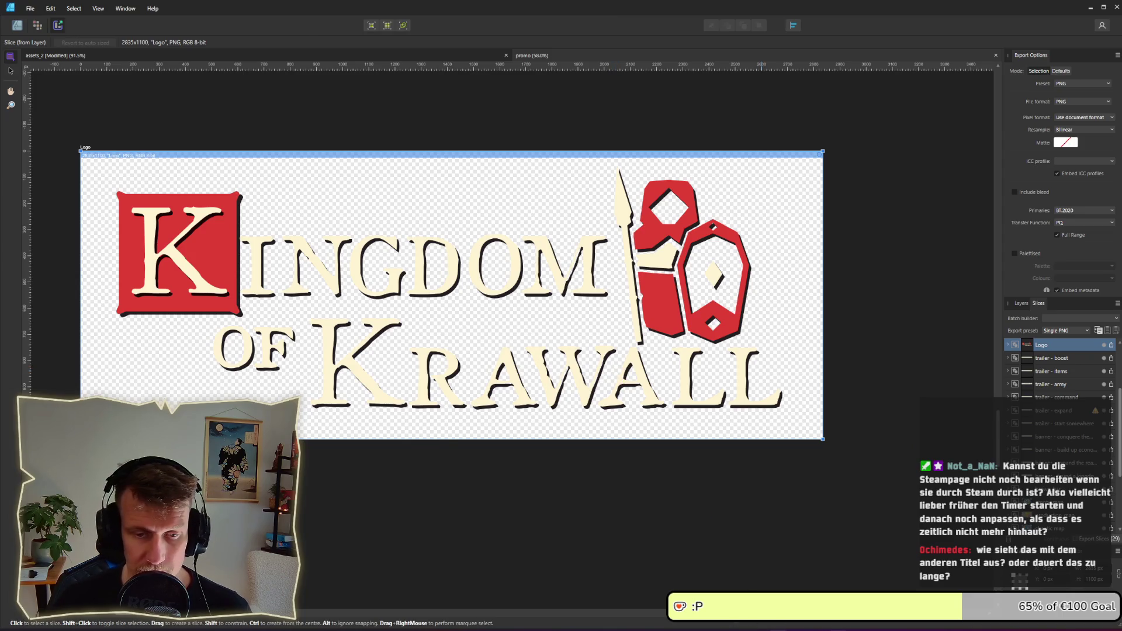
{"action": "key", "text": "alt+Tab"}
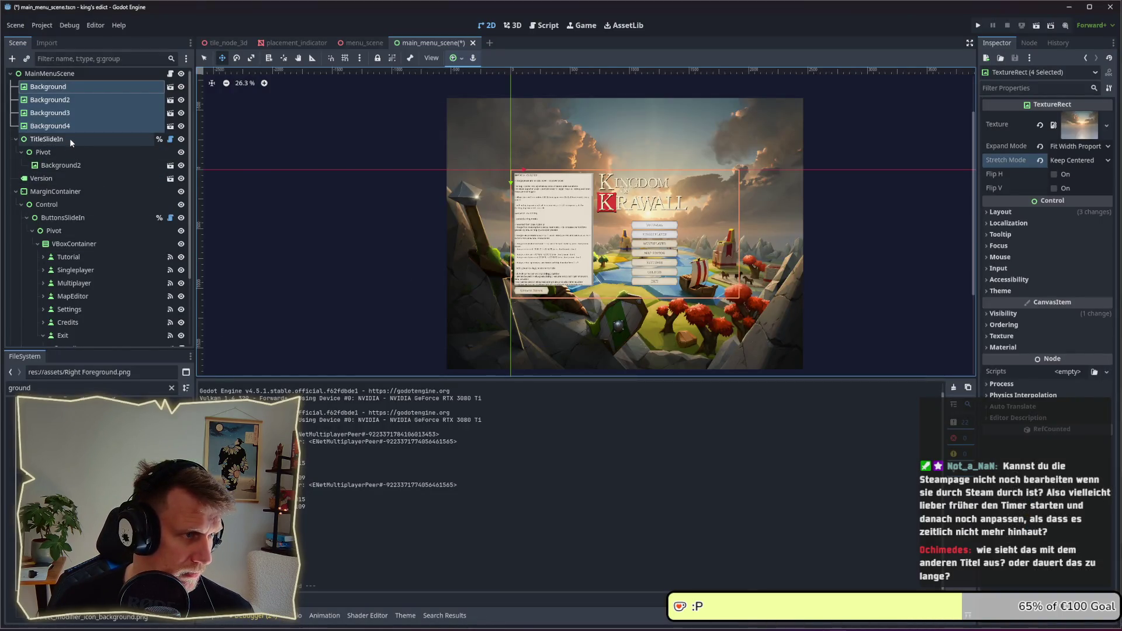
- Rename the Background2 node under Pivot to Logo and save the main menu scene
{"action": "left_click", "coordinate": [66, 165]}
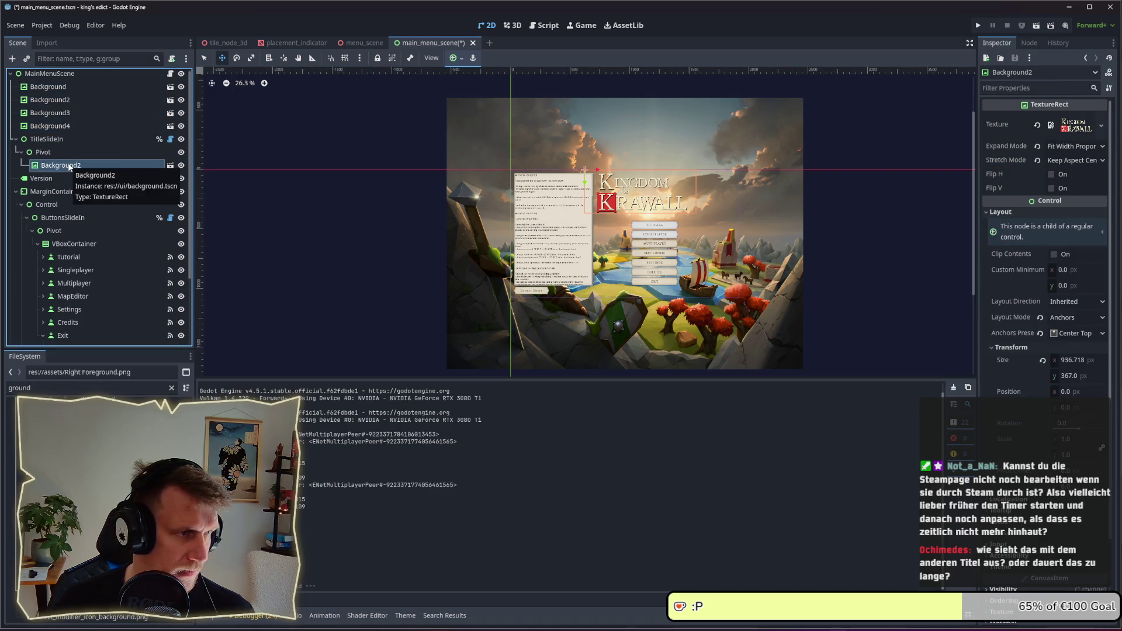
{"action": "left_click", "coordinate": [69, 166]}
{"action": "type", "text": "Logo"}
{"action": "key", "text": "Return"}
{"action": "key", "text": "ctrl+s"}
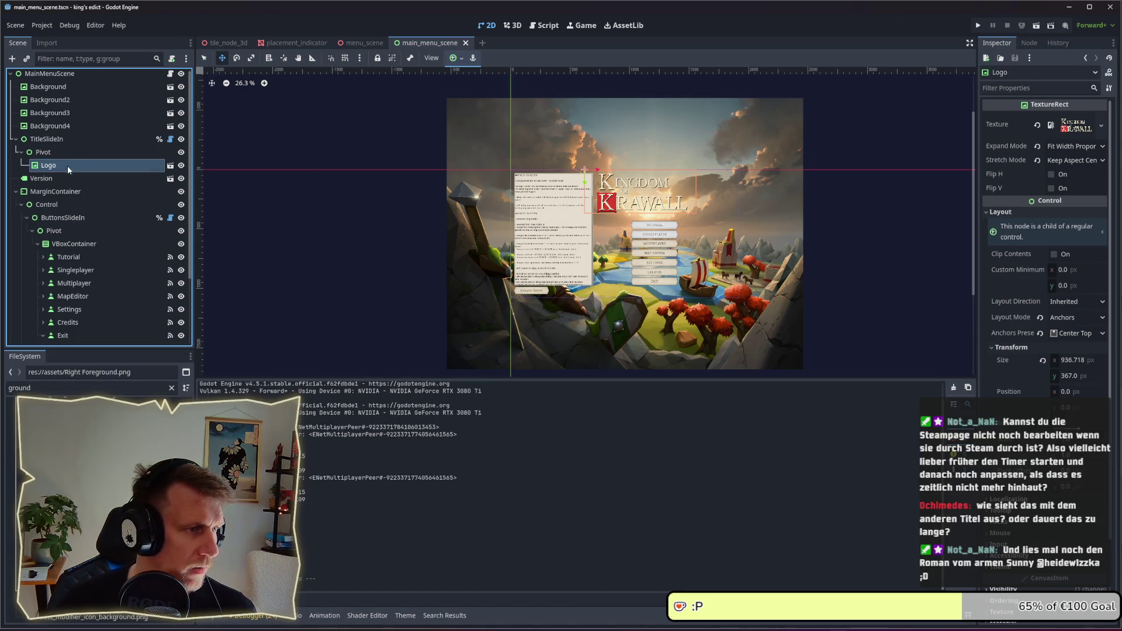
- Assign Logo.png as the Logo node's texture, save the scene, and run the game
{"action": "double_click", "coordinate": [61, 388]}
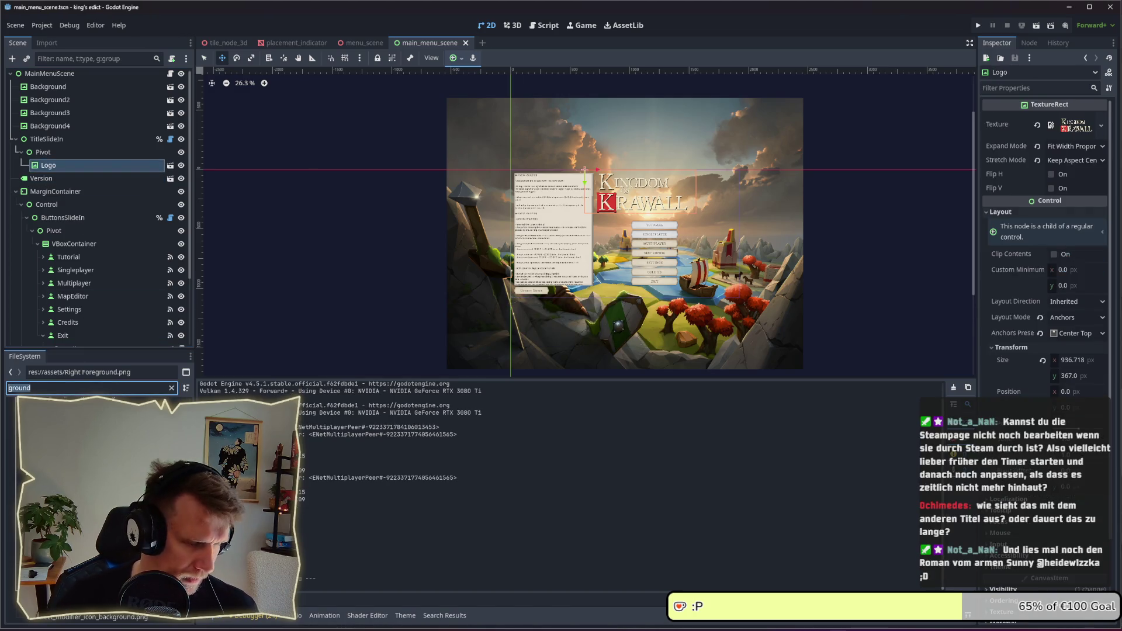
{"action": "type", "text": "Logo"}
{"action": "mouse_move", "coordinate": [35, 430]}
{"action": "left_mouse_down"}
{"action": "mouse_move", "coordinate": [468, 263]}
{"action": "mouse_move", "coordinate": [1075, 125]}
{"action": "left_mouse_up"}
{"action": "key", "text": "ctrl+s"}
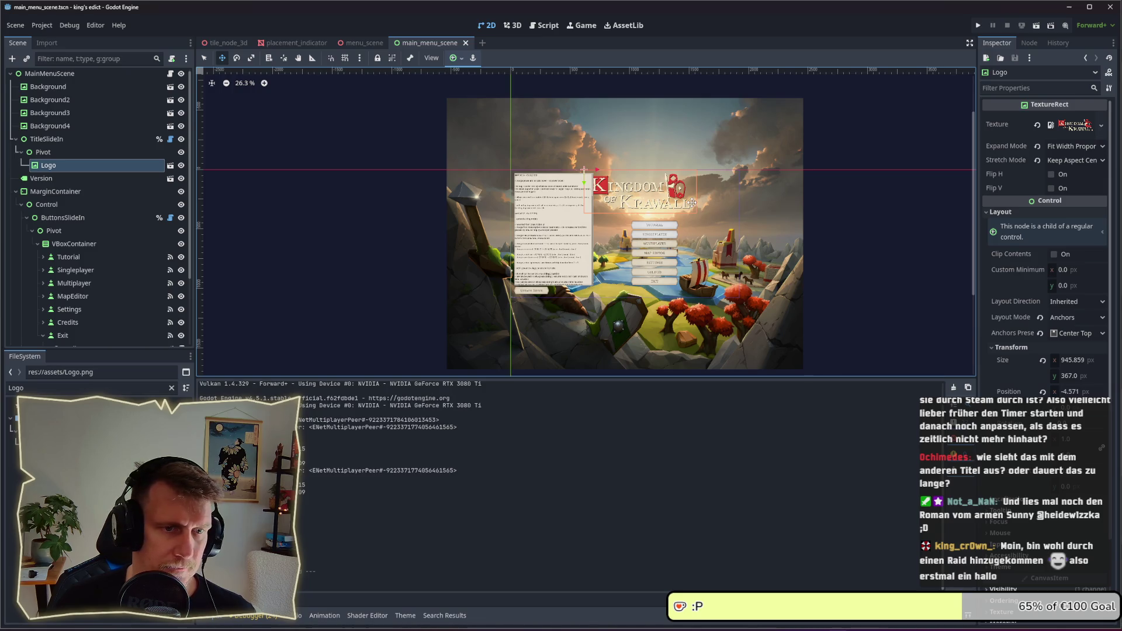
{"action": "key", "text": "F5"}
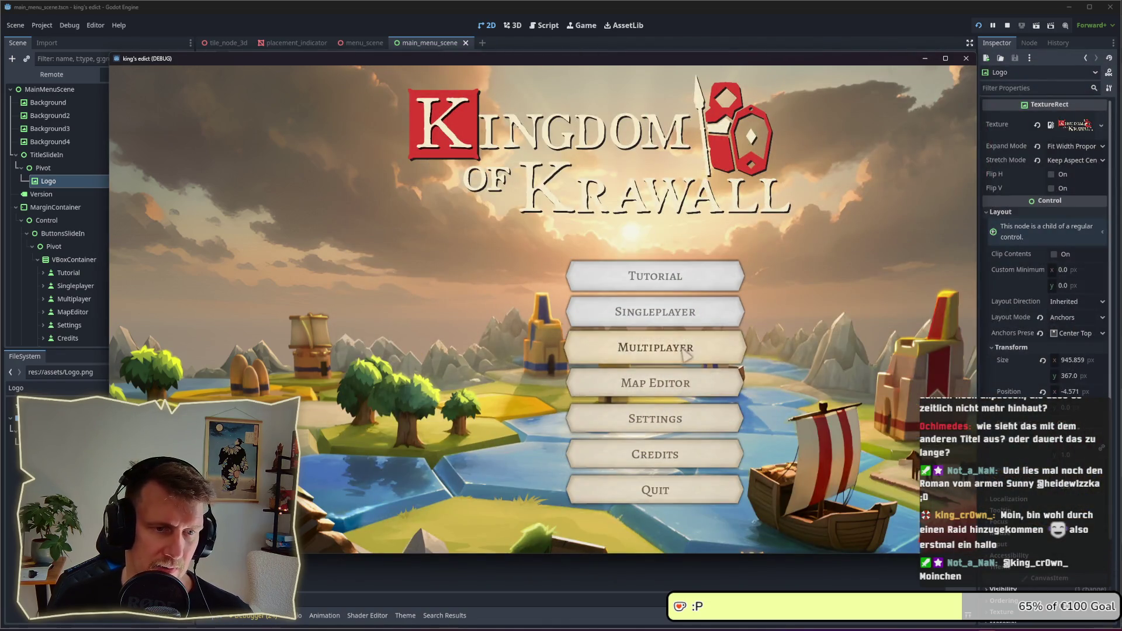
{"action": "left_click", "coordinate": [685, 351]}
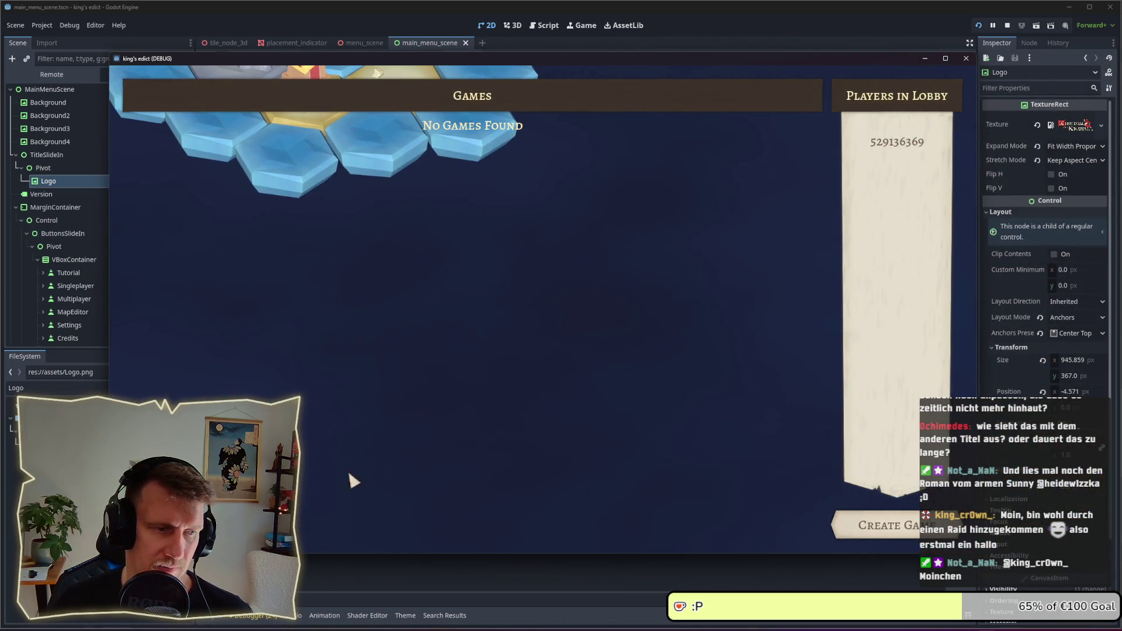
{"action": "key", "text": "Escape"}
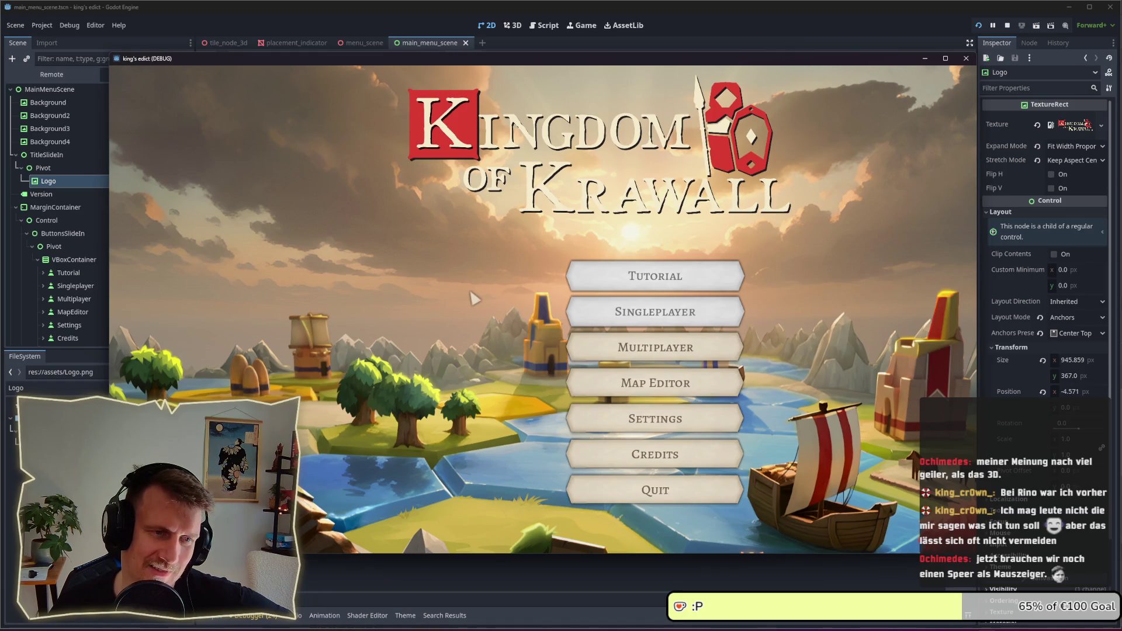
{"action": "left_click", "coordinate": [636, 347]}
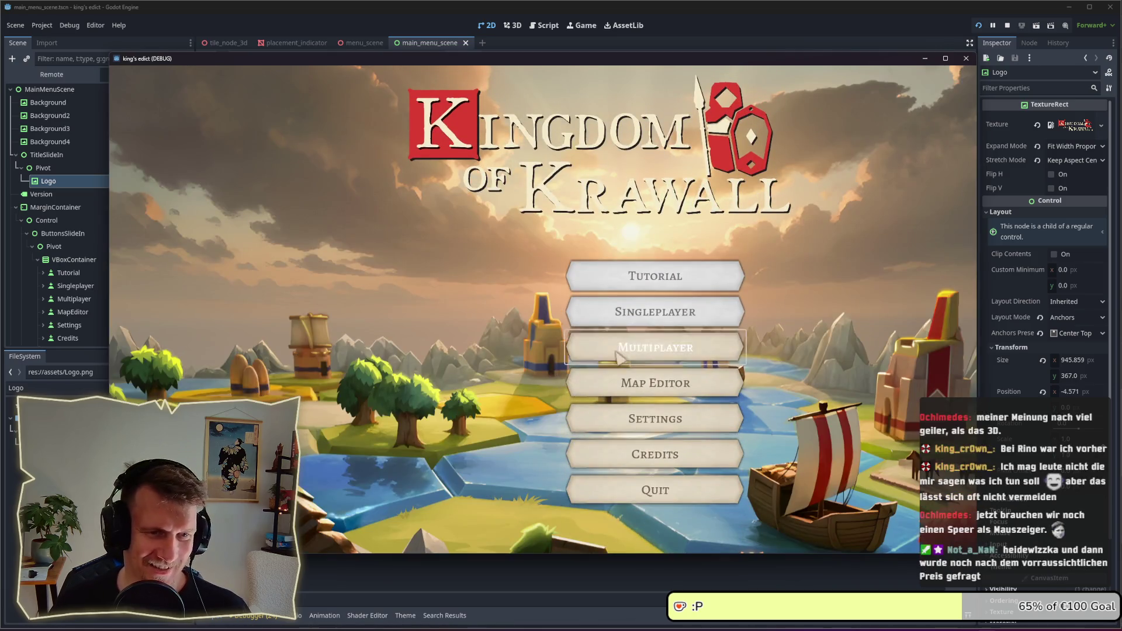
- Create a multiplayer game taking the purple region as start, then switch to Affinity Designer
{"action": "left_click", "coordinate": [620, 354]}
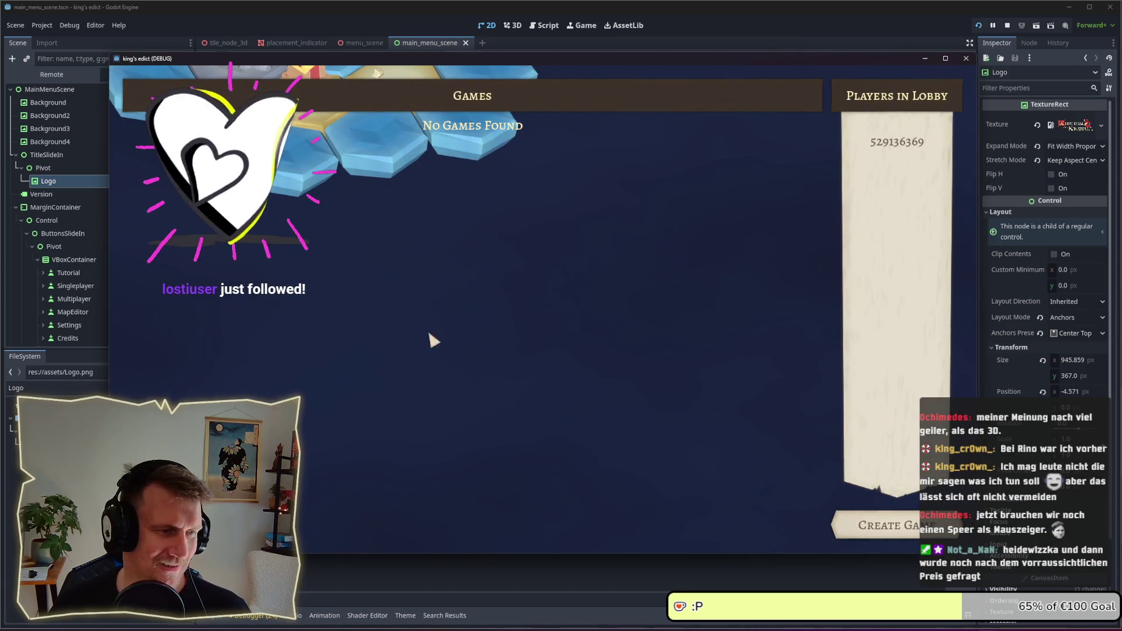
{"action": "left_click", "coordinate": [870, 536]}
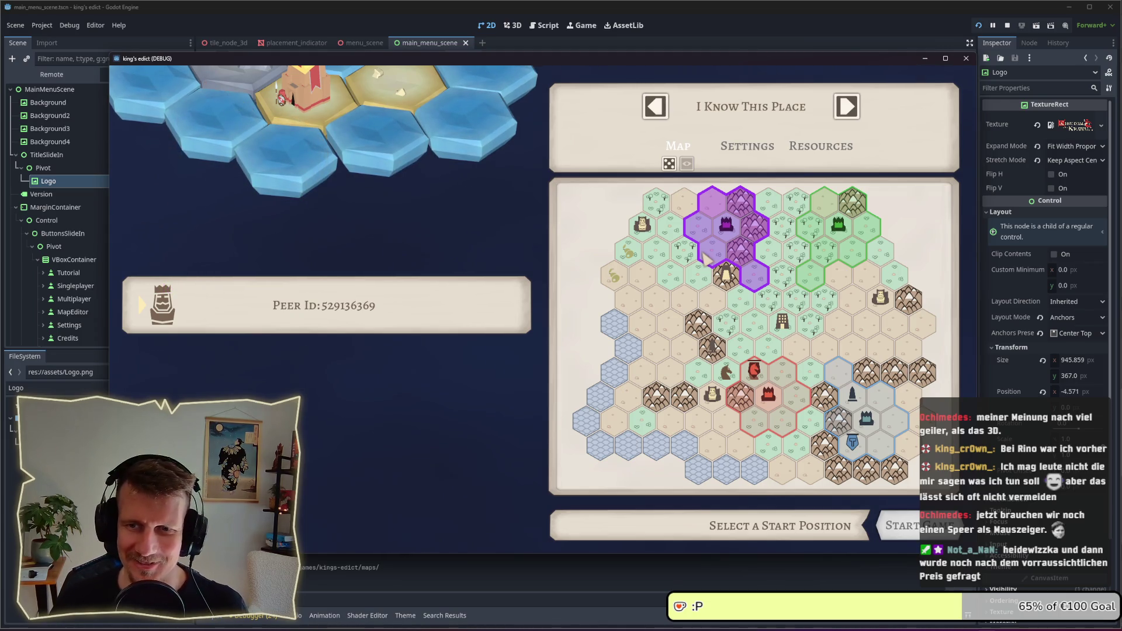
{"action": "left_click", "coordinate": [707, 257]}
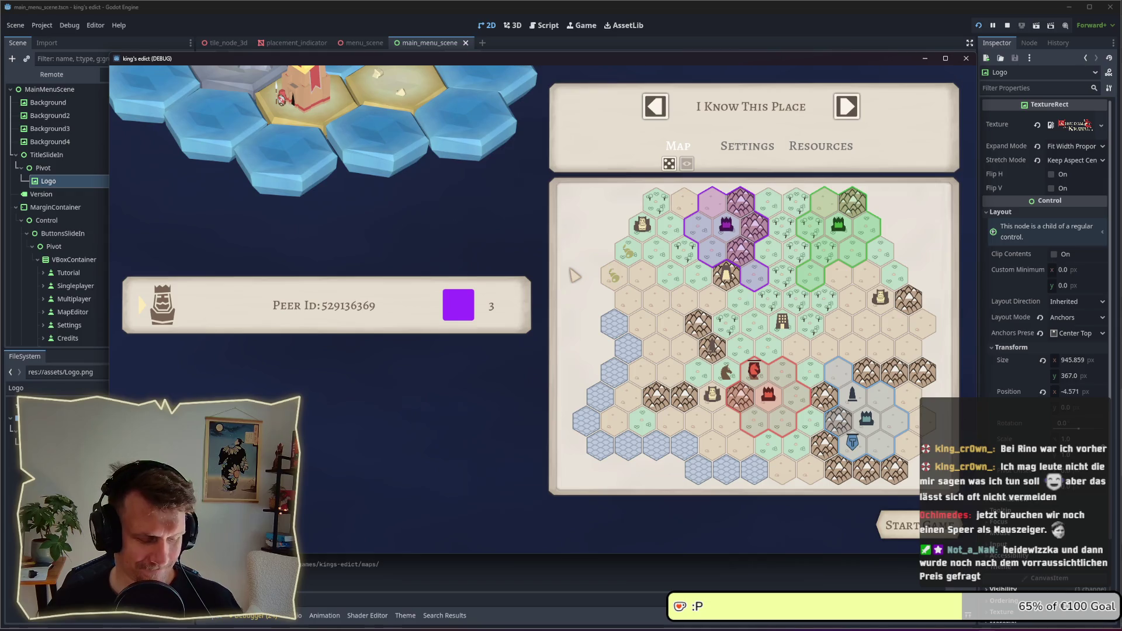
{"action": "key", "text": "alt+Tab"}
{"action": "left_click", "coordinate": [596, 201]}
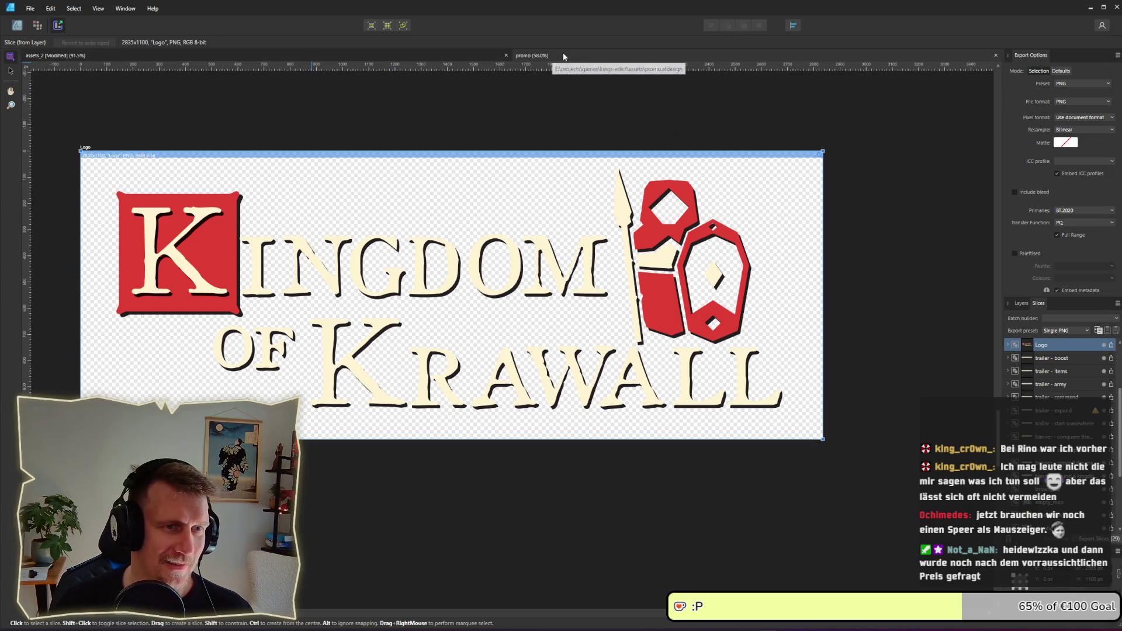
- Return to the Designer persona and zoom in on the mouse_cursor and card_cursor artboards
{"action": "key", "text": "ctrl+1"}
{"action": "scroll", "coordinate": [452, 344], "scroll_direction": "down", "scroll_amount": 3}
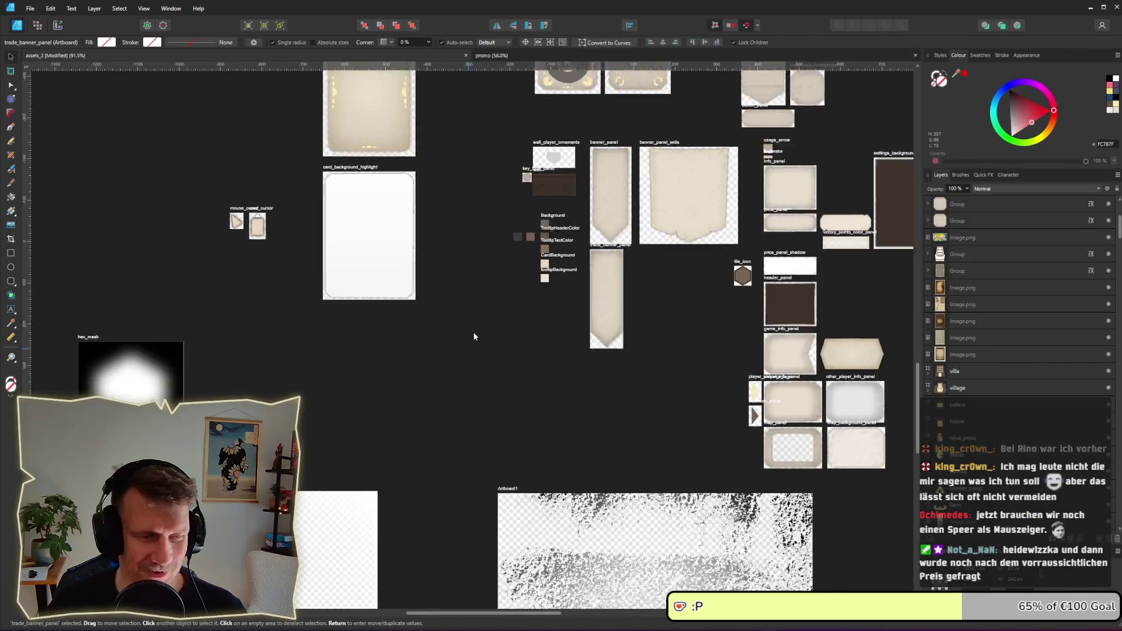
{"action": "scroll", "coordinate": [486, 287], "scroll_direction": "down", "scroll_amount": 3, "text": "ctrl"}
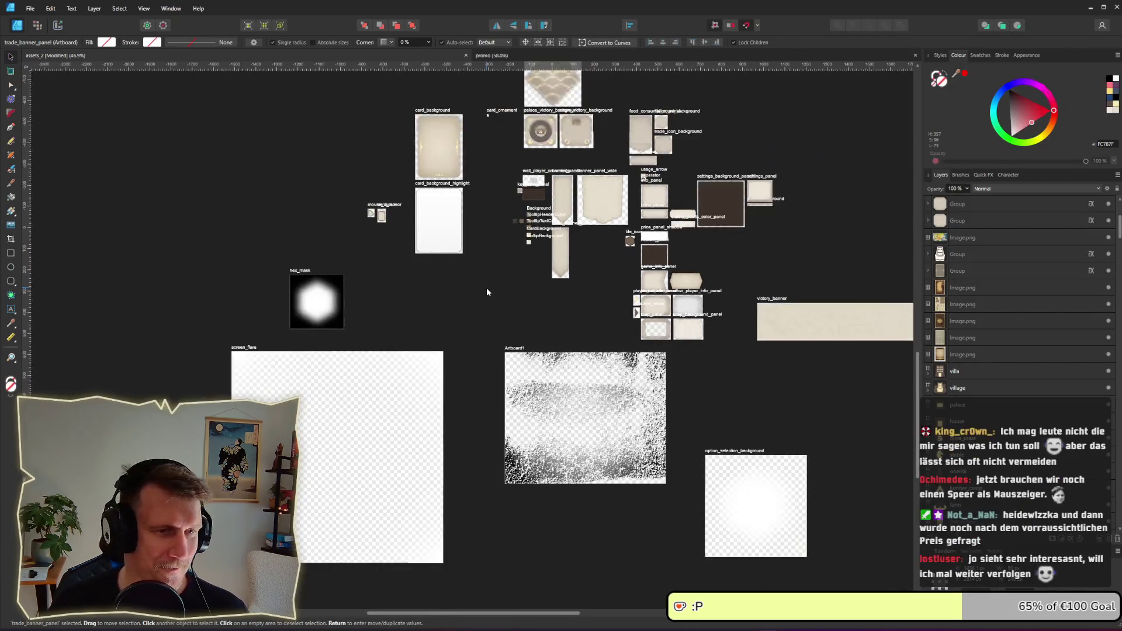
{"action": "scroll", "coordinate": [495, 311], "scroll_direction": "up", "scroll_amount": 3}
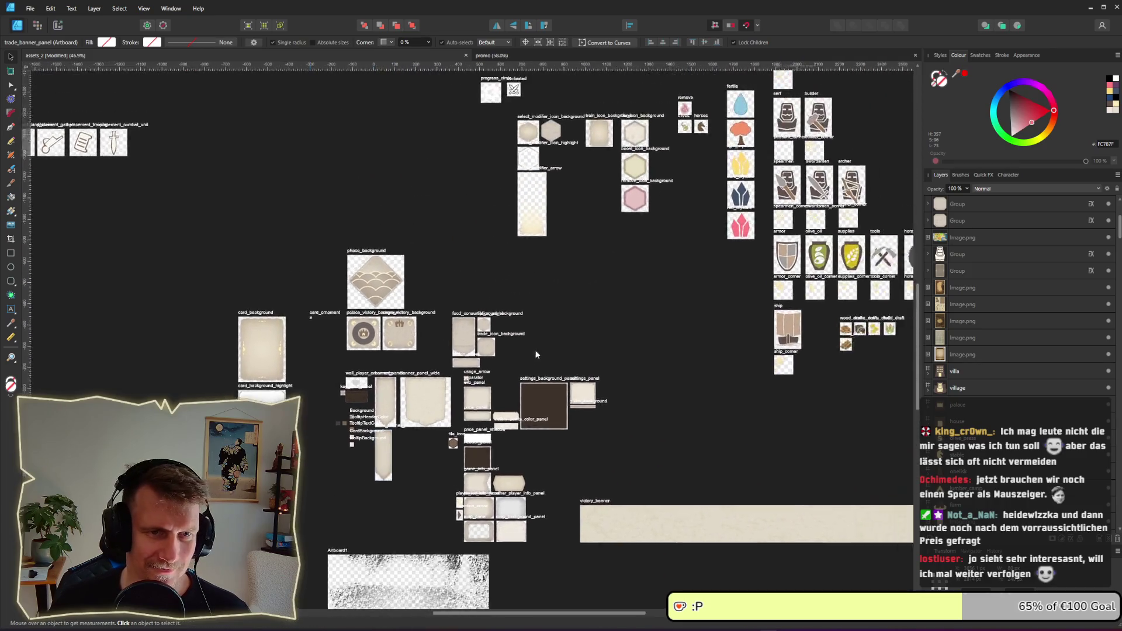
{"action": "scroll", "coordinate": [383, 481], "scroll_direction": "up", "scroll_amount": 3, "text": "ctrl"}
{"action": "scroll", "coordinate": [383, 476], "scroll_direction": "up", "scroll_amount": 10, "text": "ctrl"}
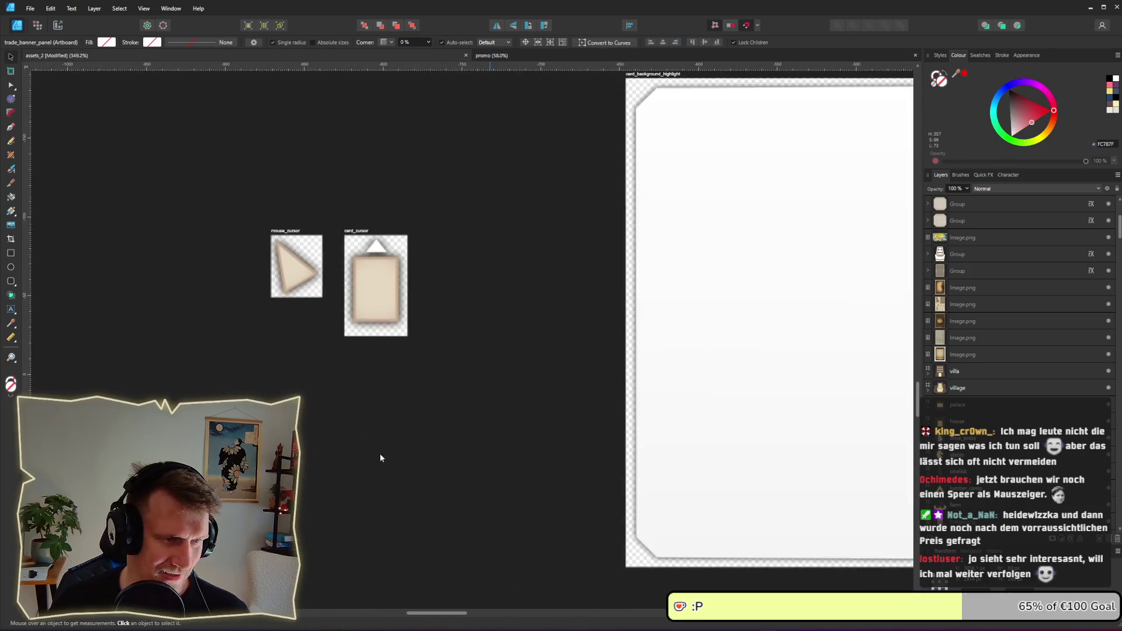
{"action": "left_click_drag", "start_coordinate": [292, 355], "coordinate": [424, 433]}
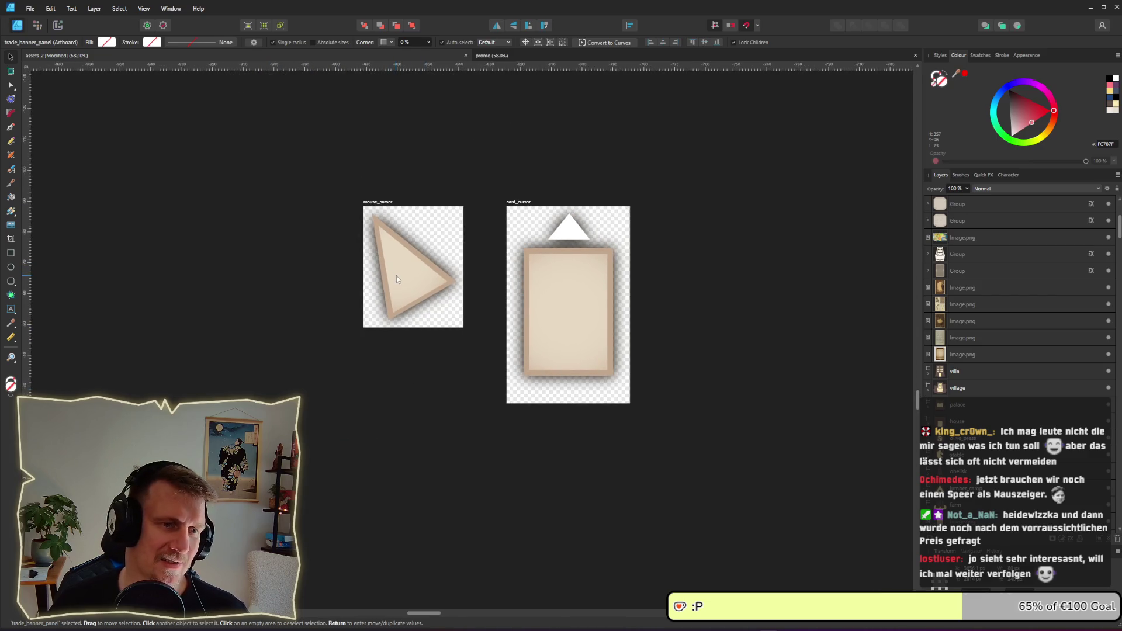
{"action": "scroll", "coordinate": [506, 295], "scroll_direction": "left", "scroll_amount": 4}
{"action": "scroll", "coordinate": [506, 295], "scroll_direction": "down", "scroll_amount": 1}
{"action": "scroll", "coordinate": [506, 295], "scroll_direction": "up", "scroll_amount": 1, "text": "ctrl"}
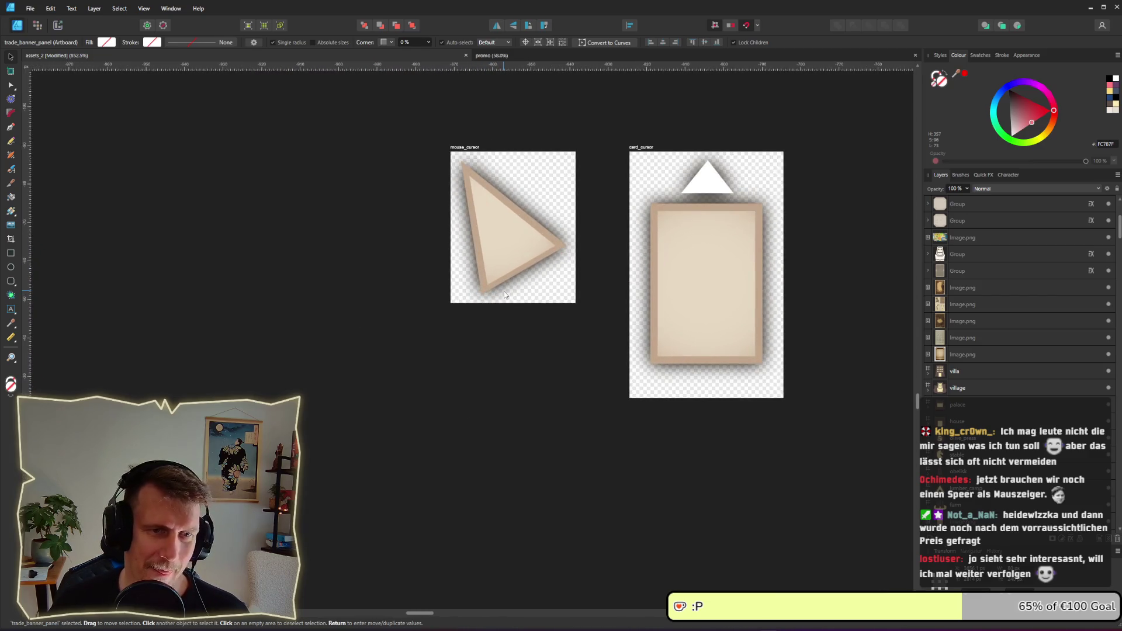
{"action": "key", "text": "alt+Tab"}
{"action": "key", "text": "alt+Tab"}
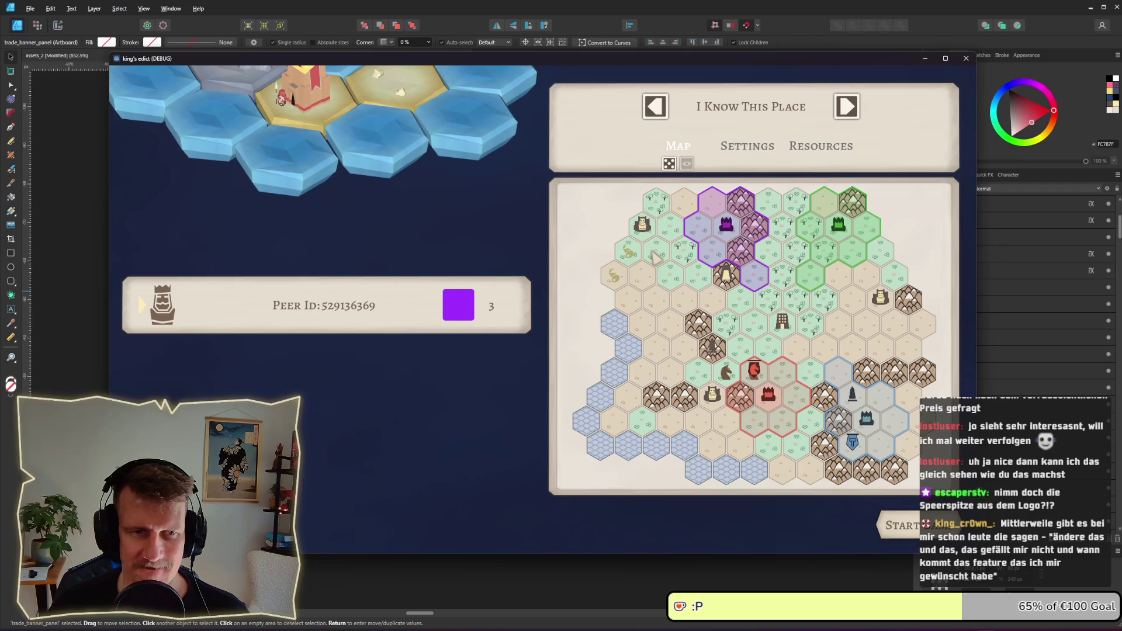
- Check the Logo node in Godot, then show the Logo slice's PNG export settings in Affinity
{"action": "key", "text": "alt+Tab"}
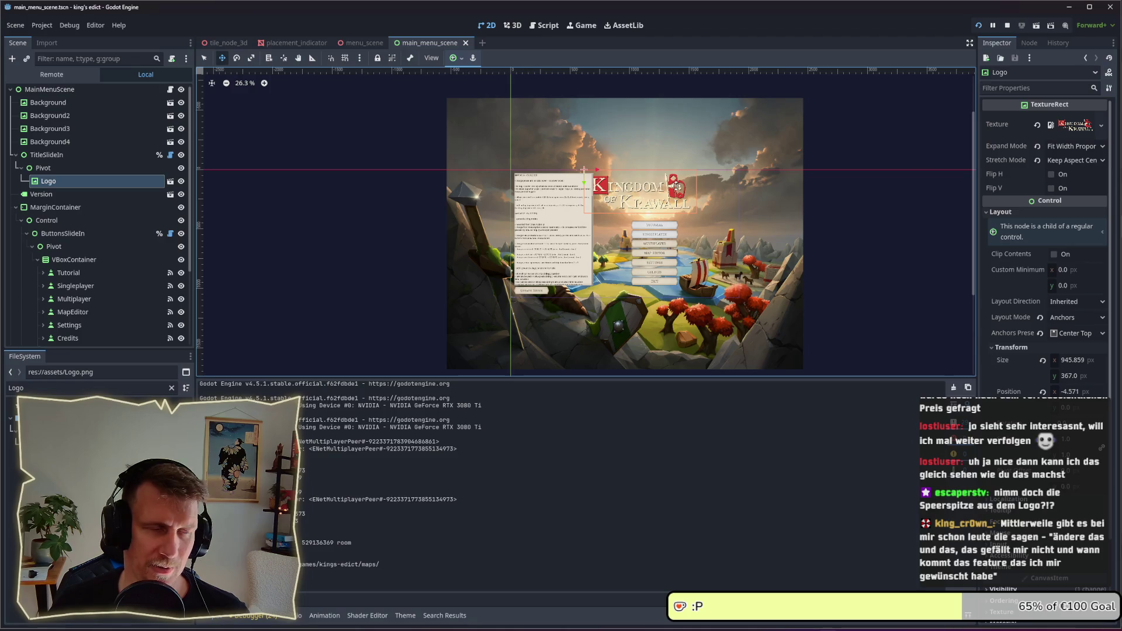
{"action": "key", "text": "alt+Tab"}
{"action": "key", "text": "Tab"}
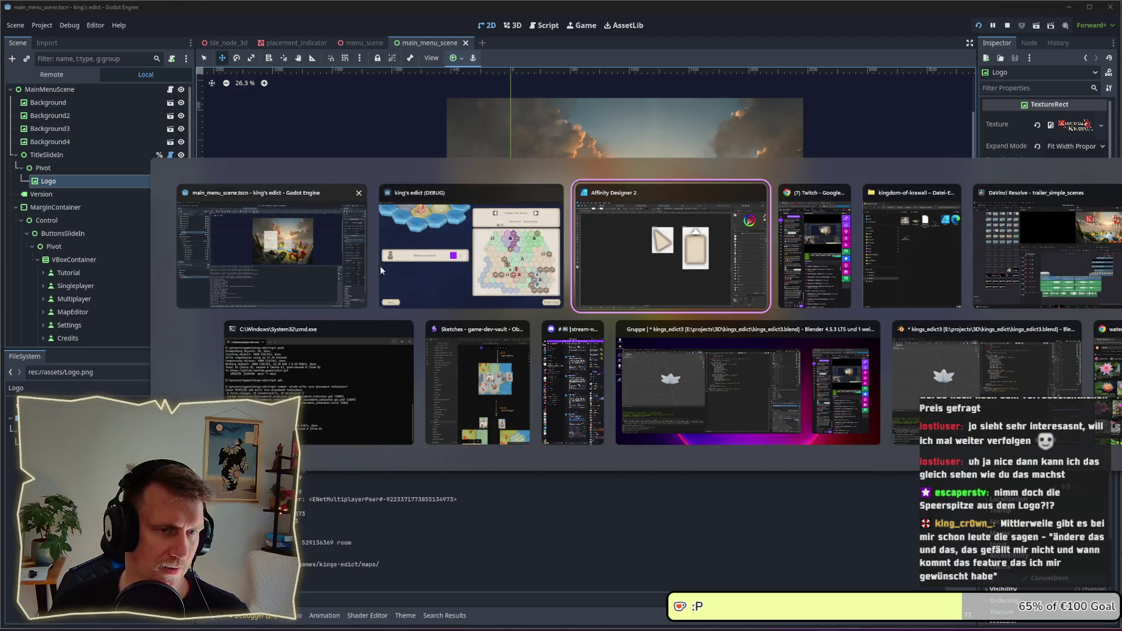
{"action": "key", "text": "ctrl+3"}
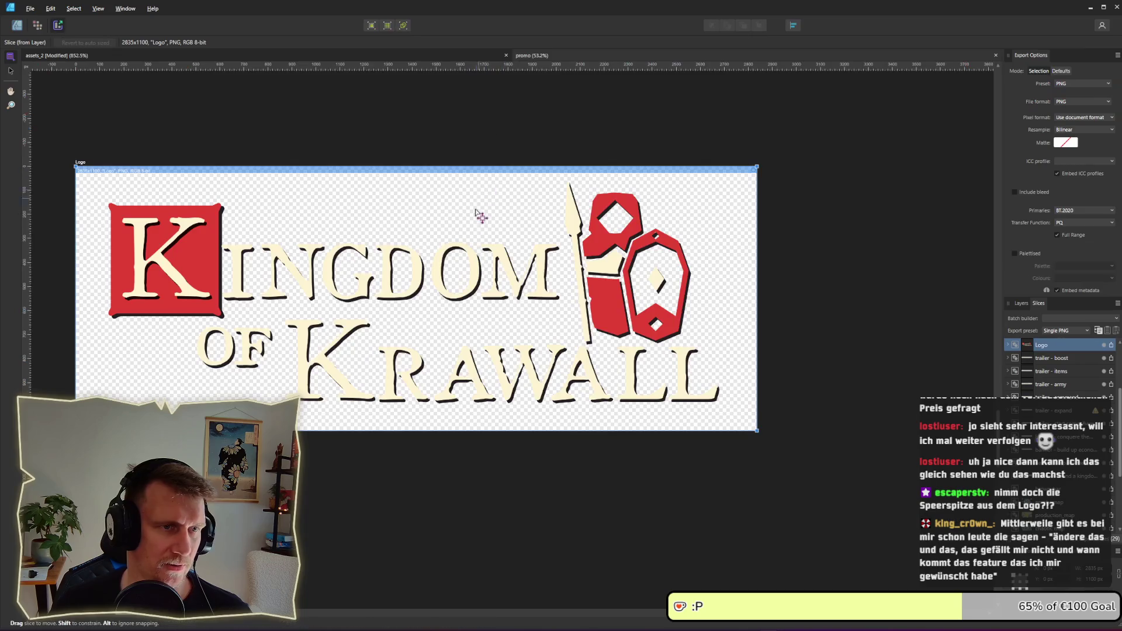
- Return to the Designer persona and take a screen snip of the logo's spear
{"action": "key", "text": "ctrl+1"}
{"action": "scroll", "coordinate": [562, 202], "scroll_direction": "up", "scroll_amount": 5}
{"action": "scroll", "coordinate": [561, 197], "scroll_direction": "up", "scroll_amount": 3}
{"action": "scroll", "coordinate": [561, 197], "scroll_direction": "left", "scroll_amount": 2}
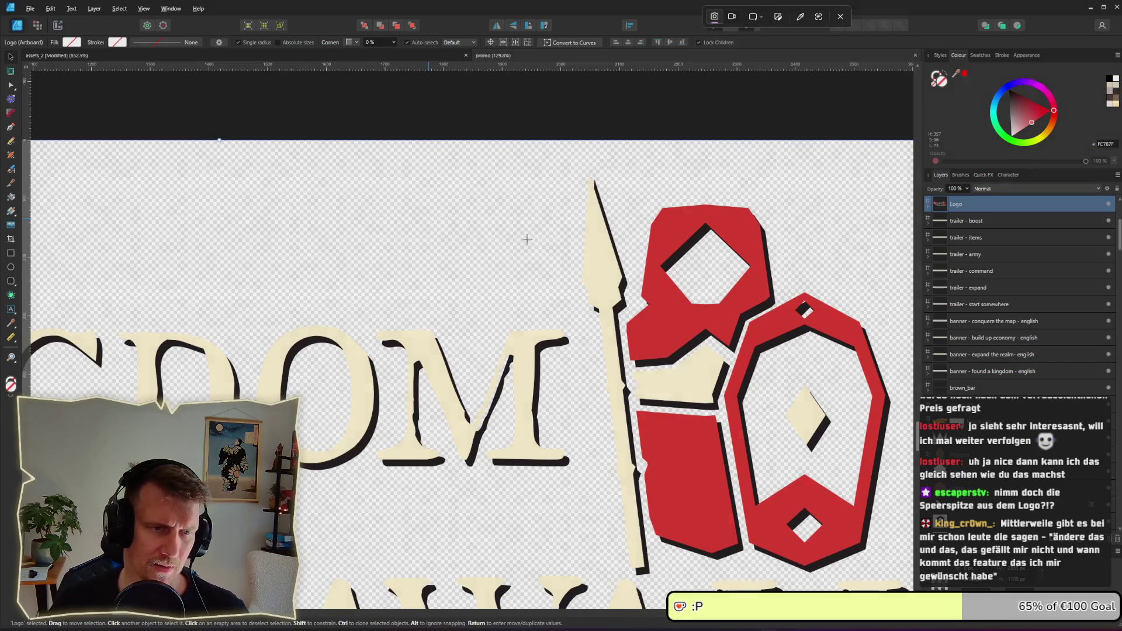
{"action": "key", "text": "super+shift+s"}
{"action": "left_click_drag", "start_coordinate": [555, 158], "coordinate": [650, 373]}
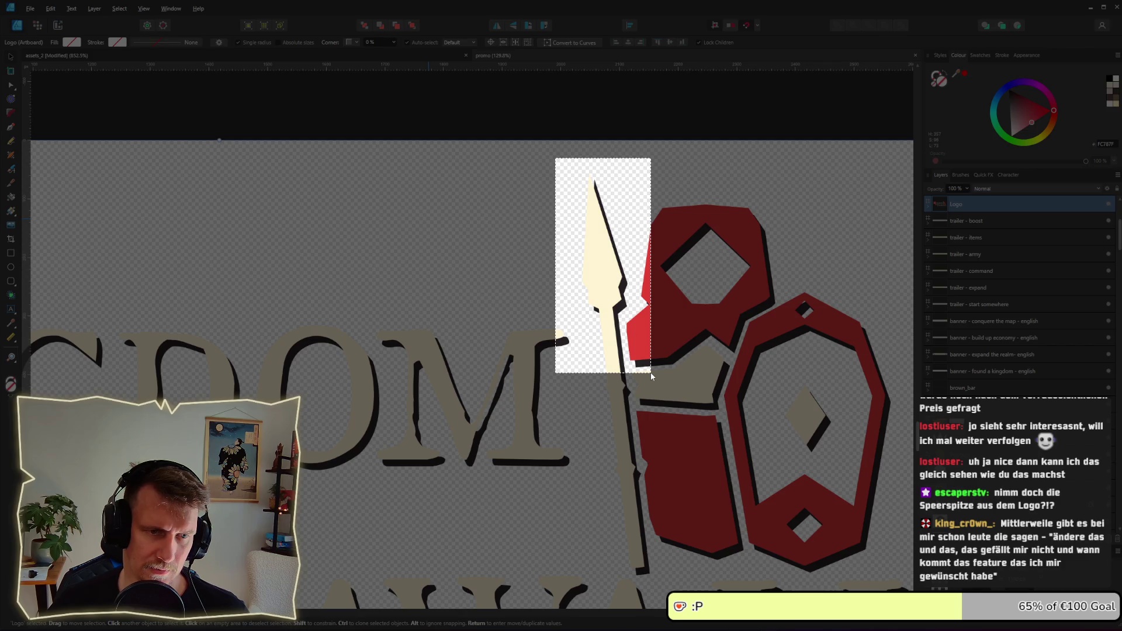
{"action": "left_click_drag", "start_coordinate": [650, 373], "coordinate": [650, 373]}
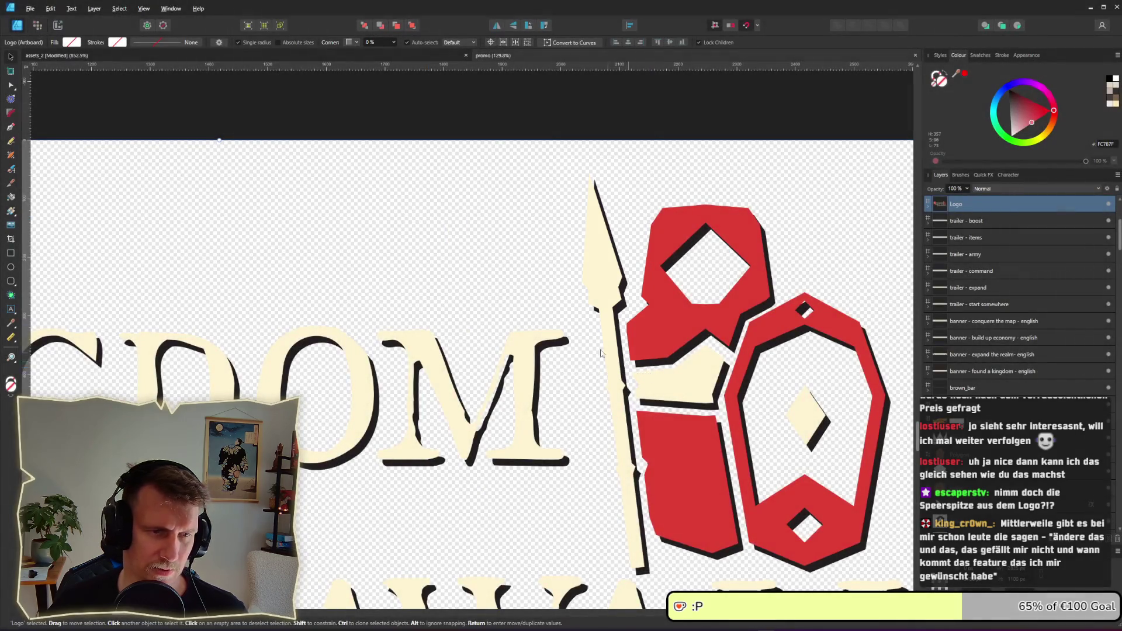
- Open the embedded Logo.ai, select its spear curve, and close the embedded document
{"action": "left_click", "coordinate": [10, 85]}
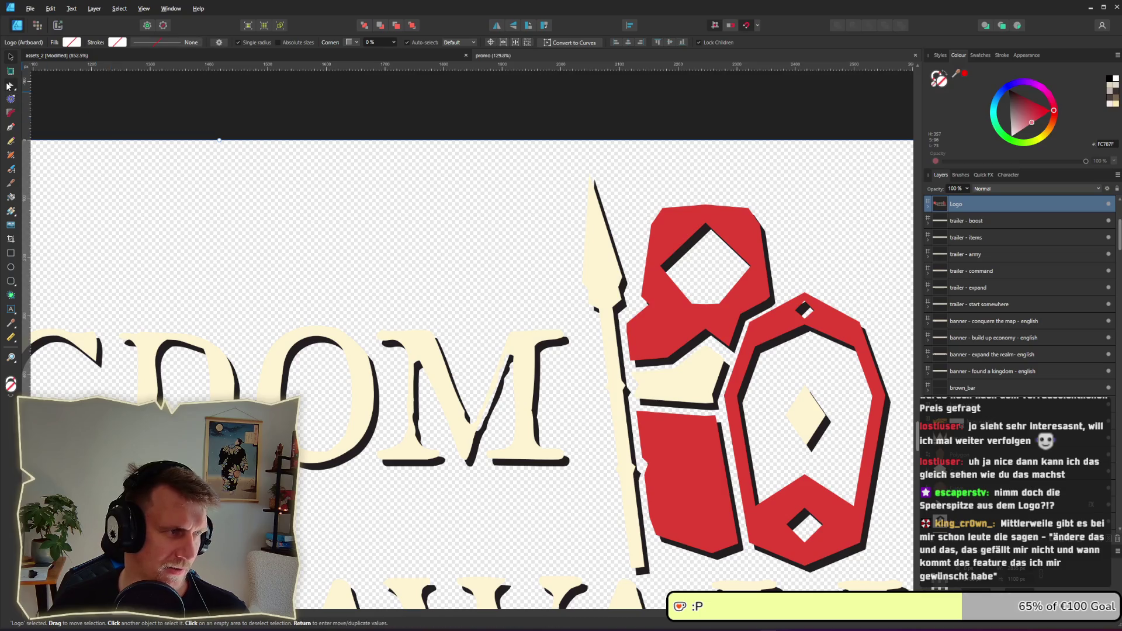
{"action": "double_click", "coordinate": [590, 279]}
{"action": "double_click", "coordinate": [604, 293]}
{"action": "left_click", "coordinate": [668, 247]}
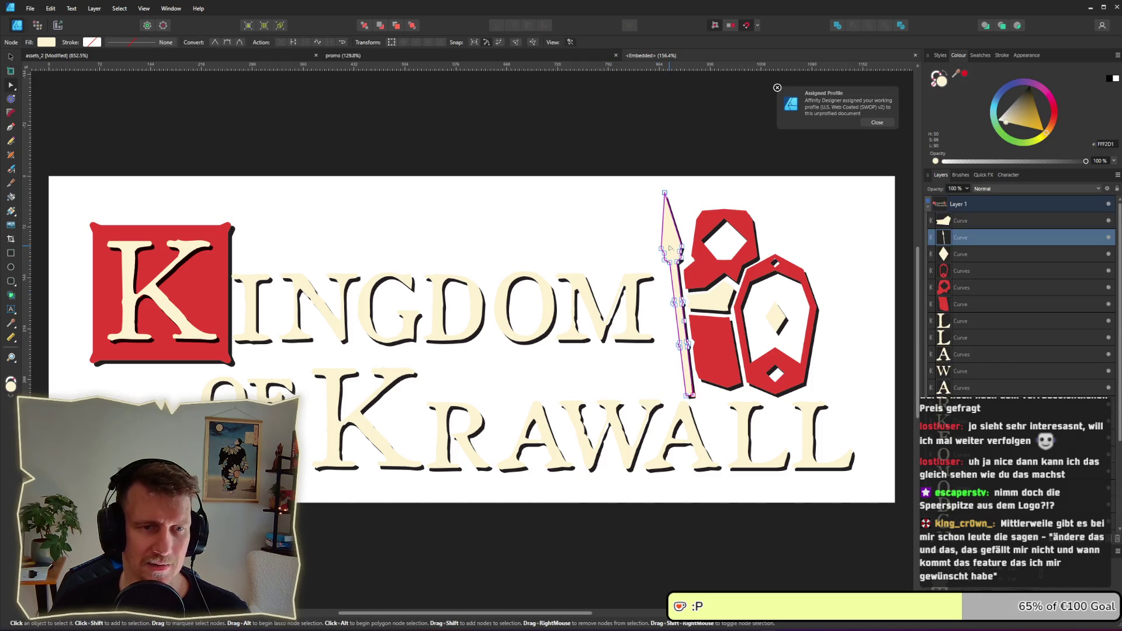
{"action": "scroll", "coordinate": [669, 247], "scroll_direction": "up", "scroll_amount": 2}
{"action": "left_click", "coordinate": [13, 56]}
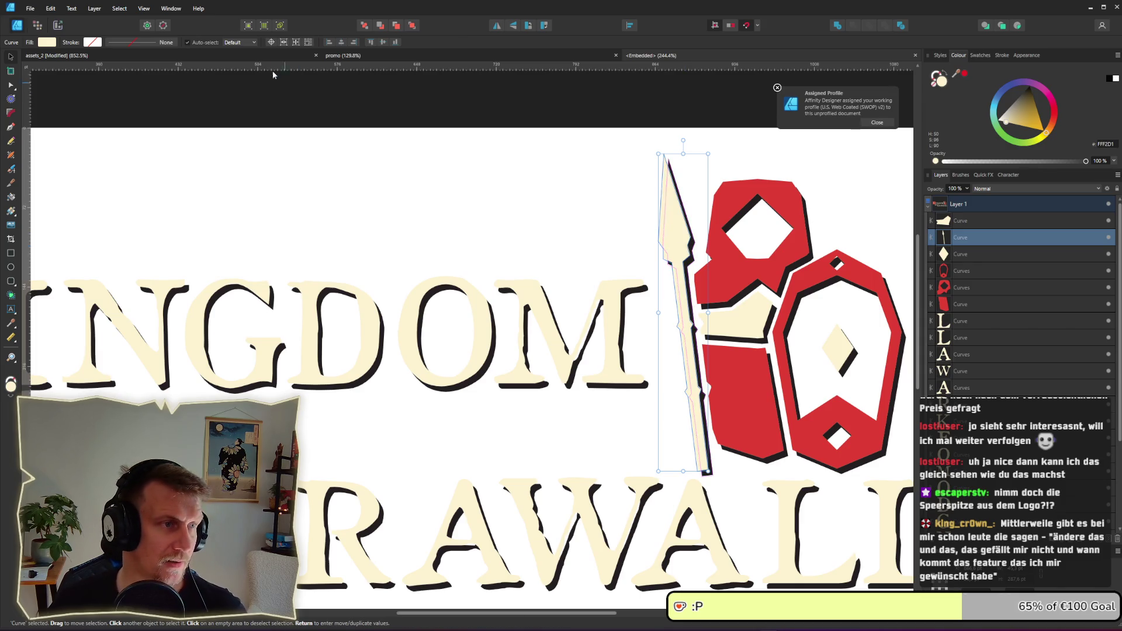
{"action": "left_click", "coordinate": [261, 58]}
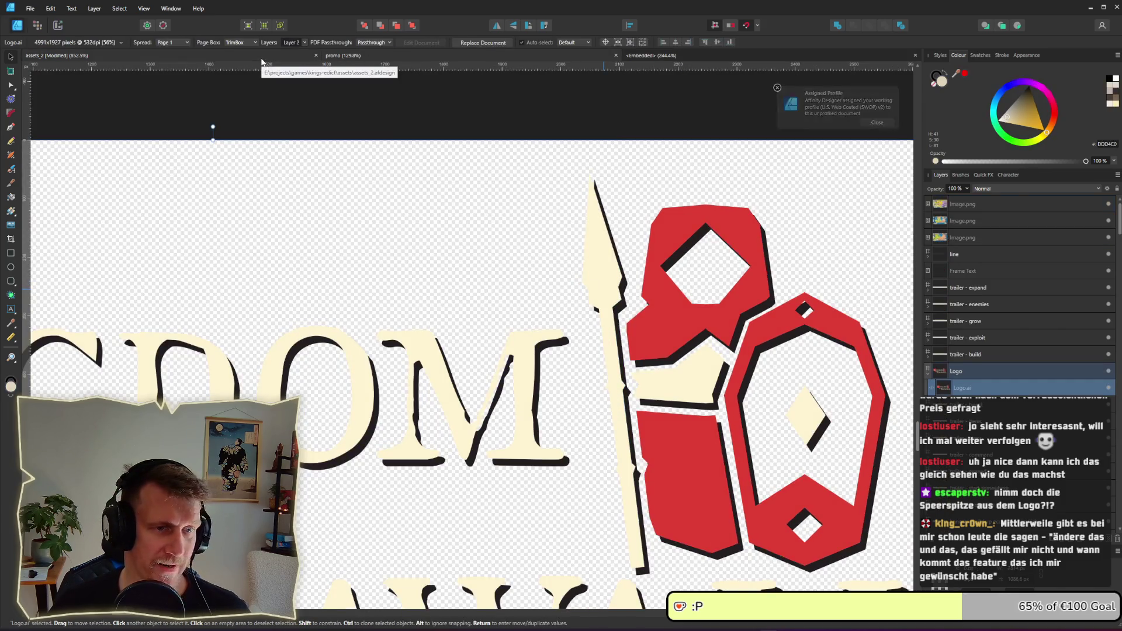
{"action": "left_click", "coordinate": [915, 57]}
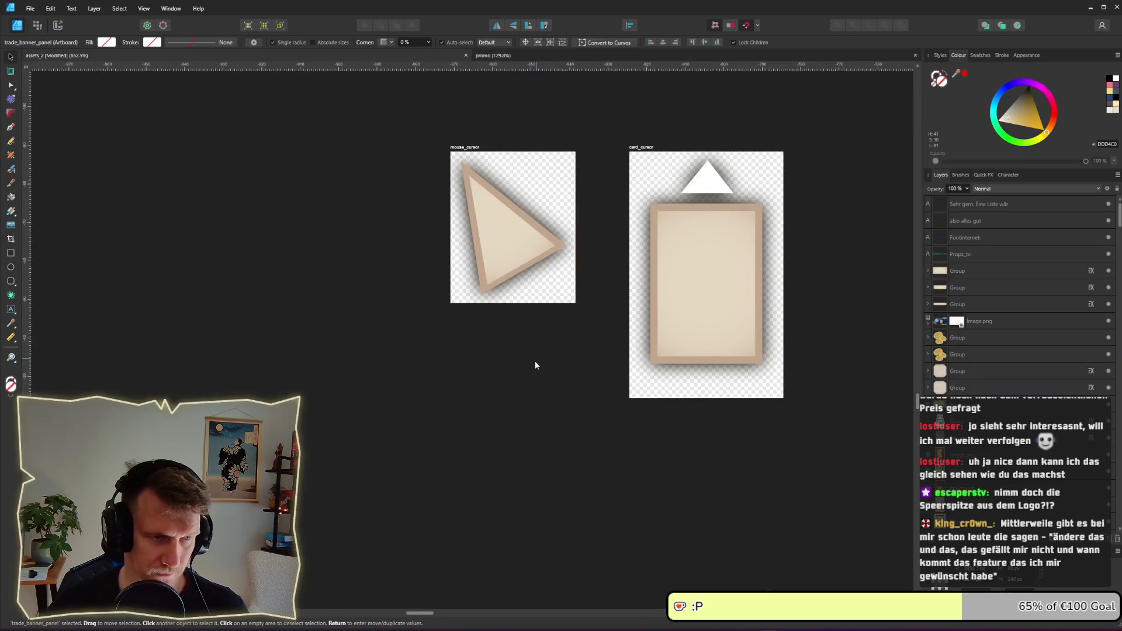
- Shrink the pasted spear to about 66×219 px and move it onto the cursor artboards
{"action": "left_click", "coordinate": [534, 362]}
{"action": "scroll", "coordinate": [538, 293], "scroll_direction": "down", "scroll_amount": 10}
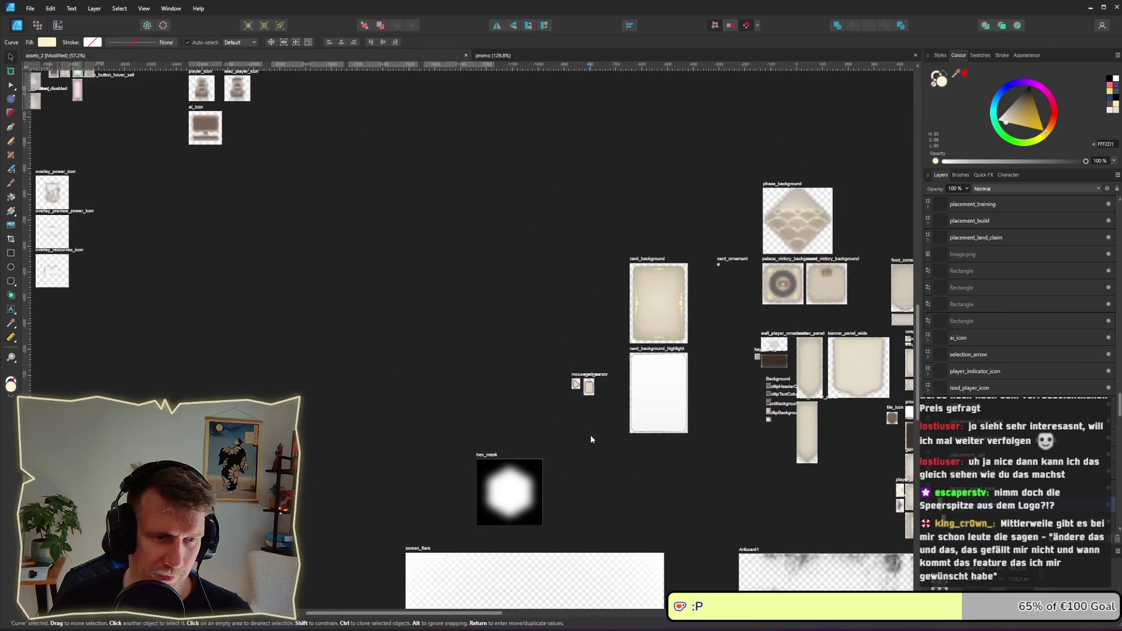
{"action": "left_click_drag", "start_coordinate": [601, 536], "coordinate": [561, 276]}
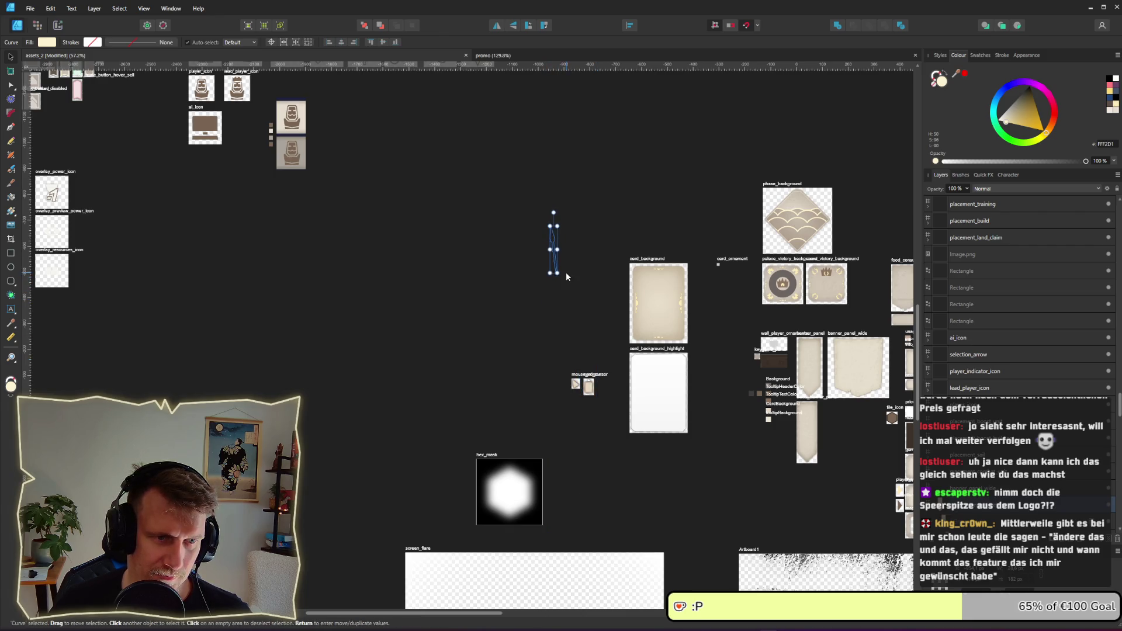
{"action": "scroll", "coordinate": [566, 276], "scroll_direction": "up", "scroll_amount": 4}
{"action": "left_click_drag", "start_coordinate": [516, 97], "coordinate": [603, 562]}
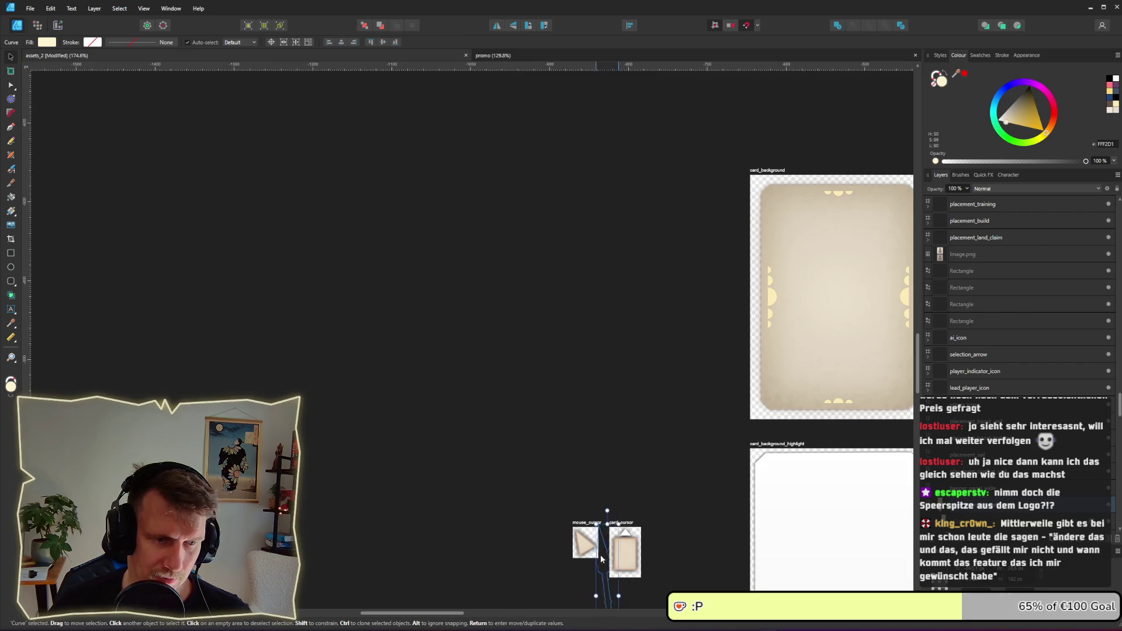
{"action": "left_click_drag", "start_coordinate": [611, 512], "coordinate": [608, 153]}
{"action": "scroll", "coordinate": [608, 153], "scroll_direction": "up", "scroll_amount": 3}
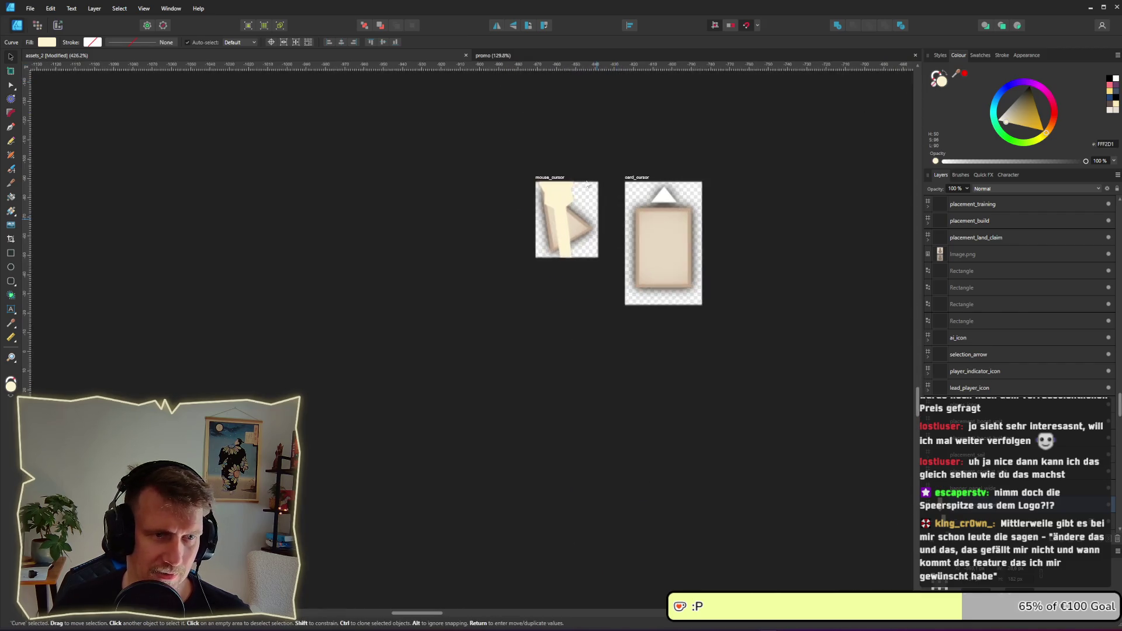
- Duplicate mouse_cursor below, delete the top copy's spear, and fit a 13×102 px spear angled over the lower arrow
{"action": "left_click", "coordinate": [549, 178]}
{"action": "left_click_drag", "start_coordinate": [549, 179], "coordinate": [547, 267]}
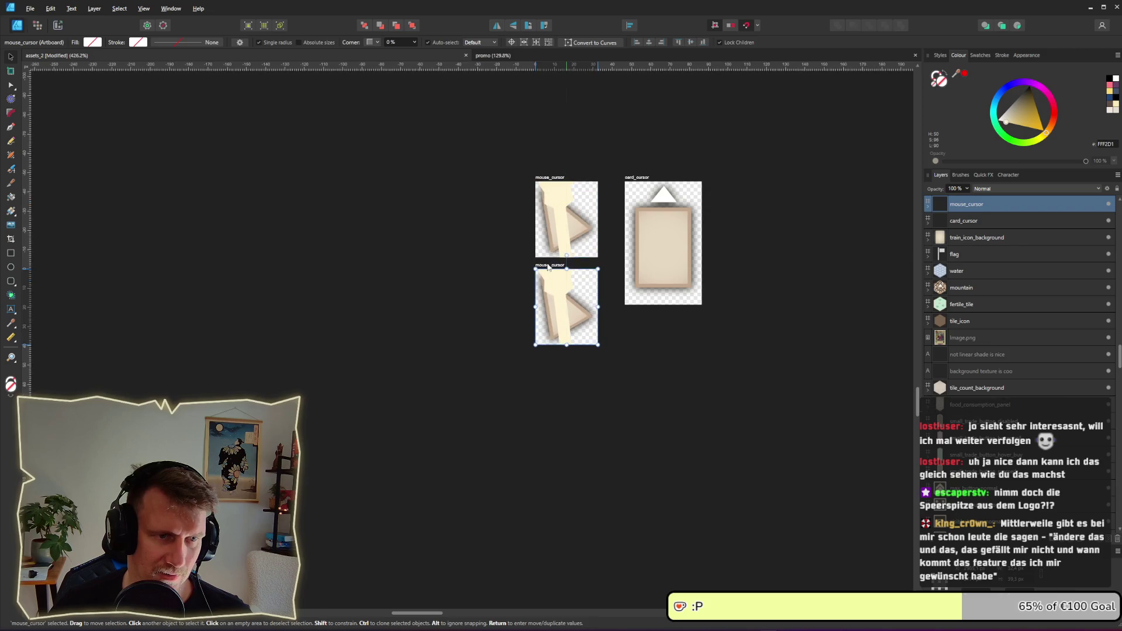
{"action": "left_click", "coordinate": [546, 292]}
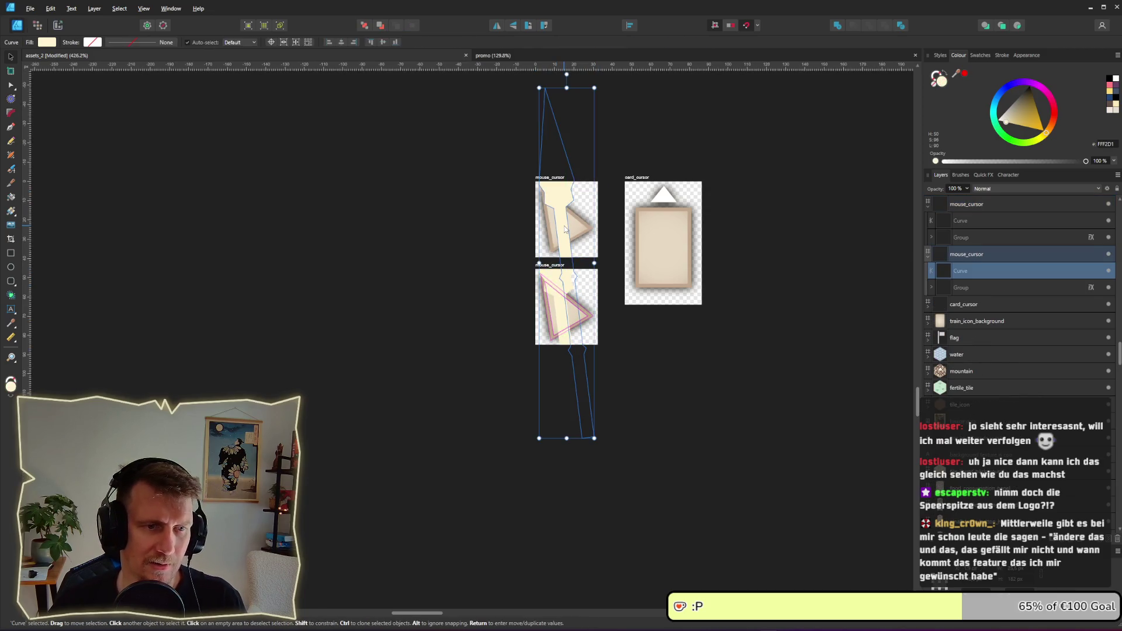
{"action": "key", "text": "Delete"}
{"action": "scroll", "coordinate": [563, 343], "scroll_direction": "up", "scroll_amount": 2}
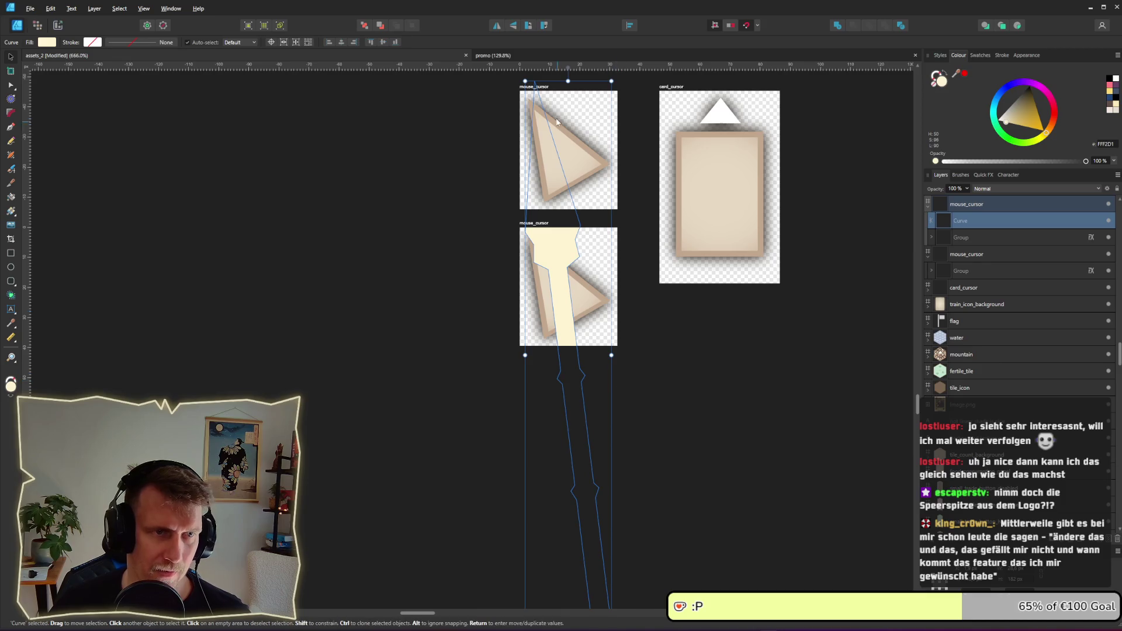
{"action": "mouse_move", "coordinate": [612, 81]}
{"action": "left_mouse_down"}
{"action": "mouse_move", "coordinate": [561, 329]}
{"action": "mouse_move", "coordinate": [567, 458]}
{"action": "mouse_move", "coordinate": [585, 266]}
{"action": "mouse_move", "coordinate": [534, 468]}
{"action": "mouse_move", "coordinate": [533, 561]}
{"action": "mouse_move", "coordinate": [573, 377]}
{"action": "mouse_move", "coordinate": [559, 242]}
{"action": "mouse_move", "coordinate": [534, 231]}
{"action": "left_mouse_up"}
{"action": "left_click_drag", "start_coordinate": [553, 280], "coordinate": [543, 264]}
{"action": "left_click_drag", "start_coordinate": [541, 262], "coordinate": [545, 266]}
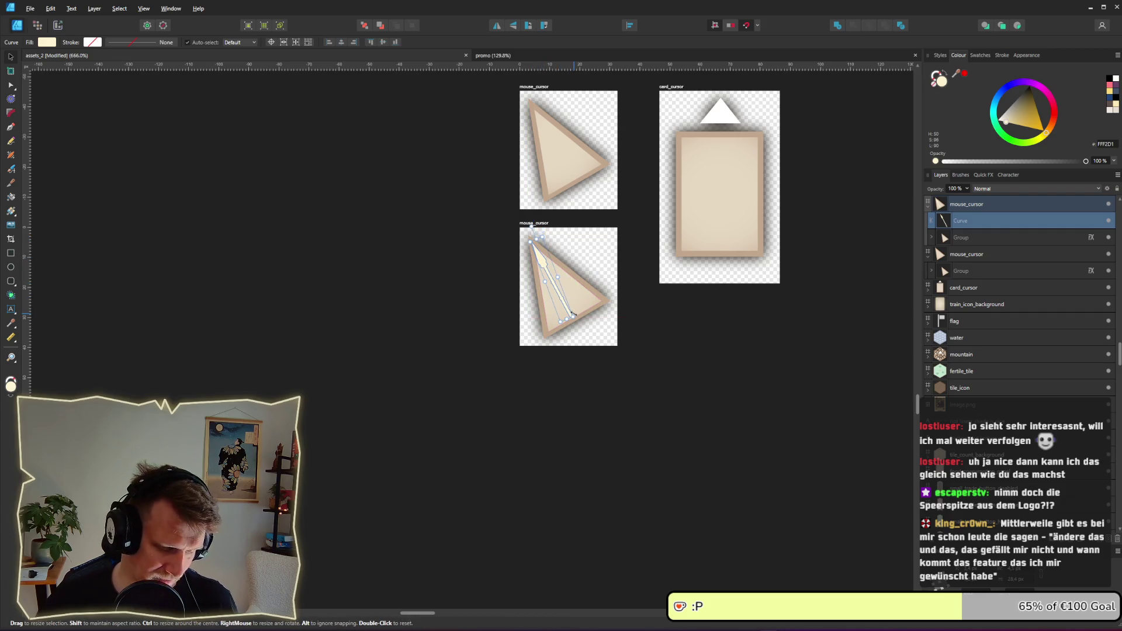
- Resize and tilt the spear so its tip meets the arrow's top-left corner and shaft reaches the lower right
{"action": "left_click_drag", "start_coordinate": [574, 314], "coordinate": [578, 372]}
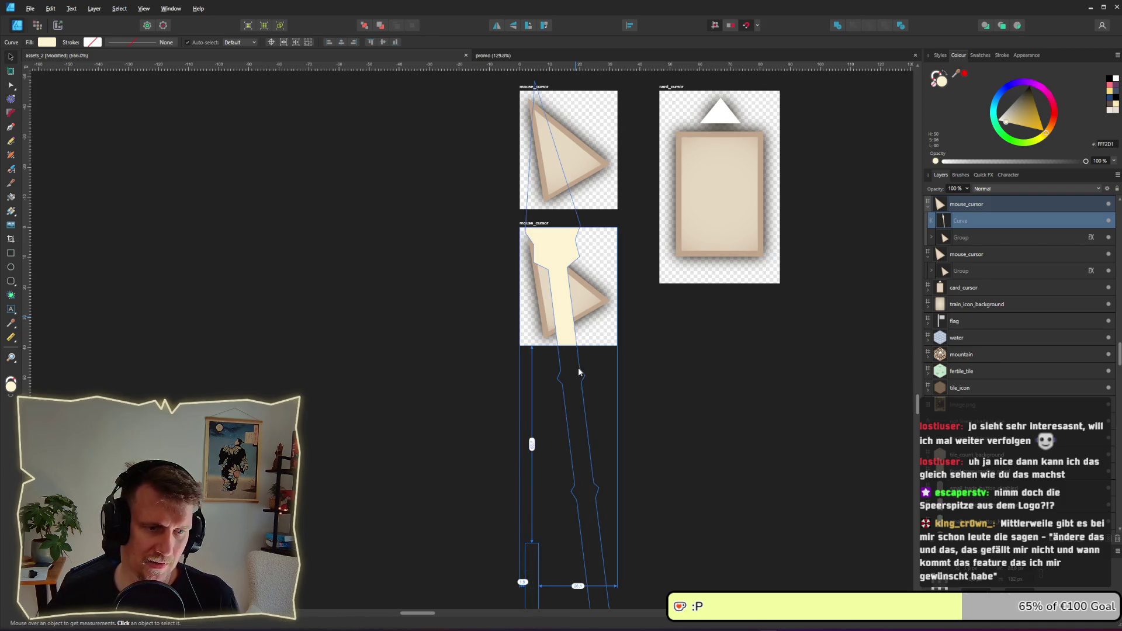
{"action": "key", "text": "v"}
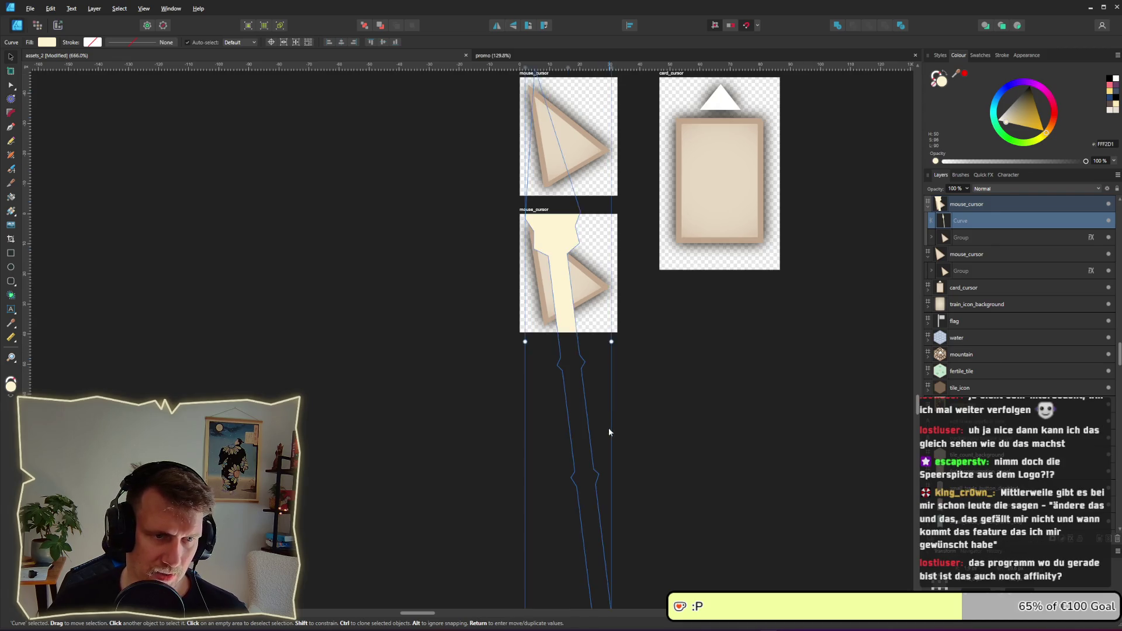
{"action": "left_click_drag", "start_coordinate": [608, 427], "coordinate": [624, 284]}
{"action": "mouse_move", "coordinate": [626, 486]}
{"action": "left_mouse_down"}
{"action": "mouse_move", "coordinate": [603, 145]}
{"action": "mouse_move", "coordinate": [622, 253]}
{"action": "mouse_move", "coordinate": [623, 451]}
{"action": "mouse_move", "coordinate": [609, 419]}
{"action": "left_mouse_up"}
{"action": "left_click_drag", "start_coordinate": [594, 287], "coordinate": [561, 295]}
{"action": "mouse_move", "coordinate": [631, 408]}
{"action": "left_mouse_down"}
{"action": "mouse_move", "coordinate": [618, 368]}
{"action": "mouse_move", "coordinate": [584, 357]}
{"action": "mouse_move", "coordinate": [585, 369]}
{"action": "left_mouse_up"}
{"action": "left_click_drag", "start_coordinate": [561, 320], "coordinate": [573, 316]}
{"action": "mouse_move", "coordinate": [583, 380]}
{"action": "left_mouse_down"}
{"action": "mouse_move", "coordinate": [578, 361]}
{"action": "mouse_move", "coordinate": [620, 413]}
{"action": "left_mouse_up"}
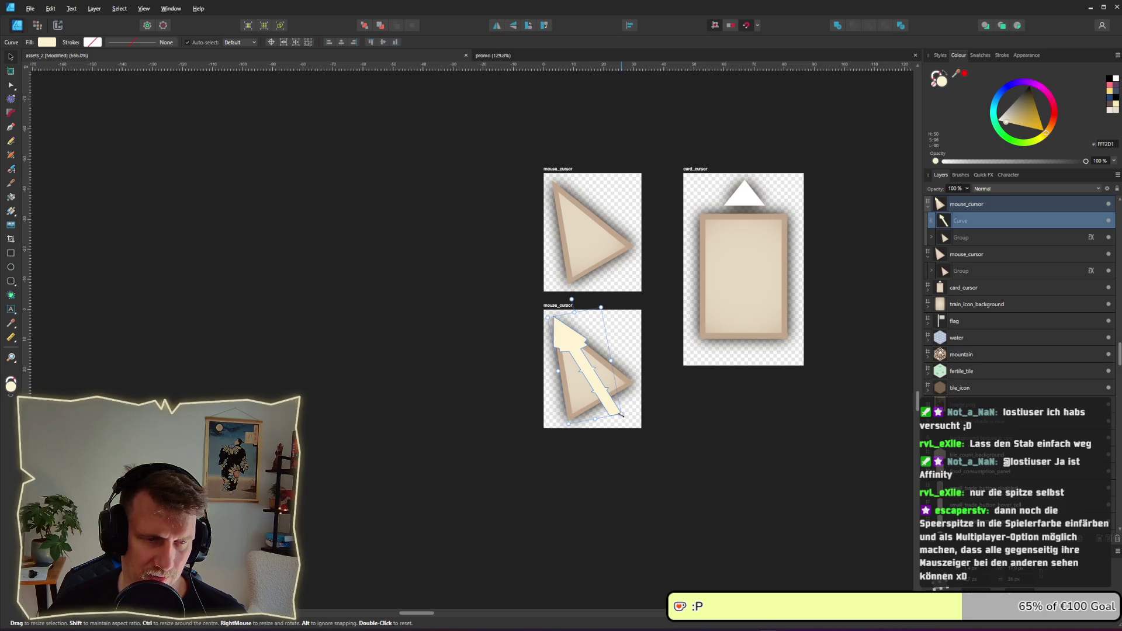
{"action": "scroll", "coordinate": [700, 407], "scroll_direction": "down", "scroll_amount": 10}
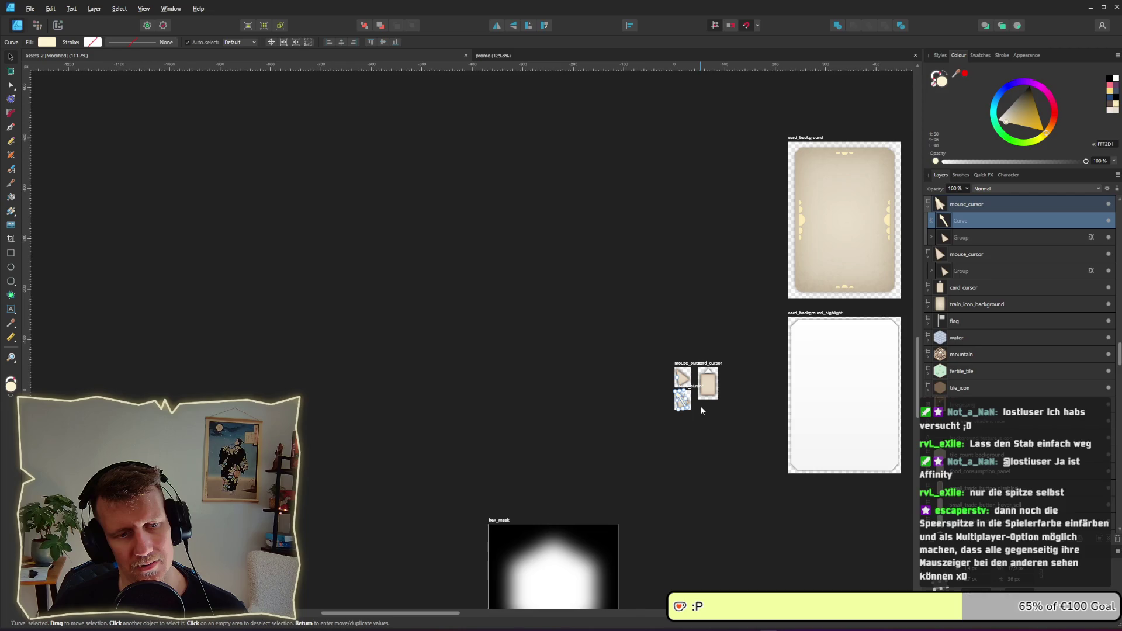
{"action": "scroll", "coordinate": [699, 405], "scroll_direction": "up", "scroll_amount": 10}
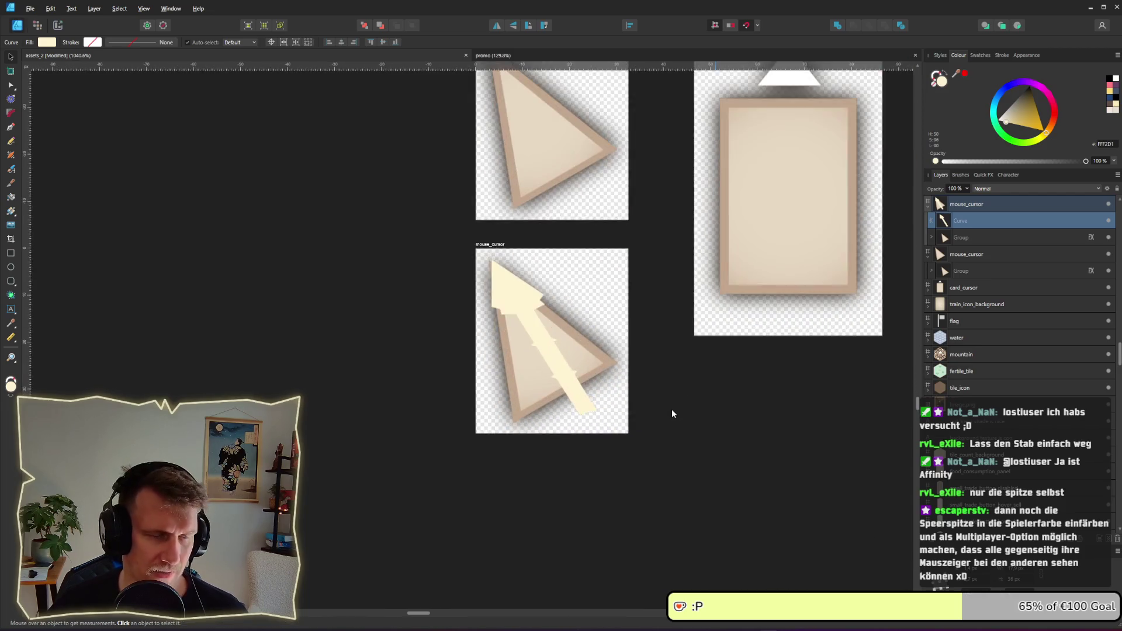
{"action": "double_click", "coordinate": [544, 342]}
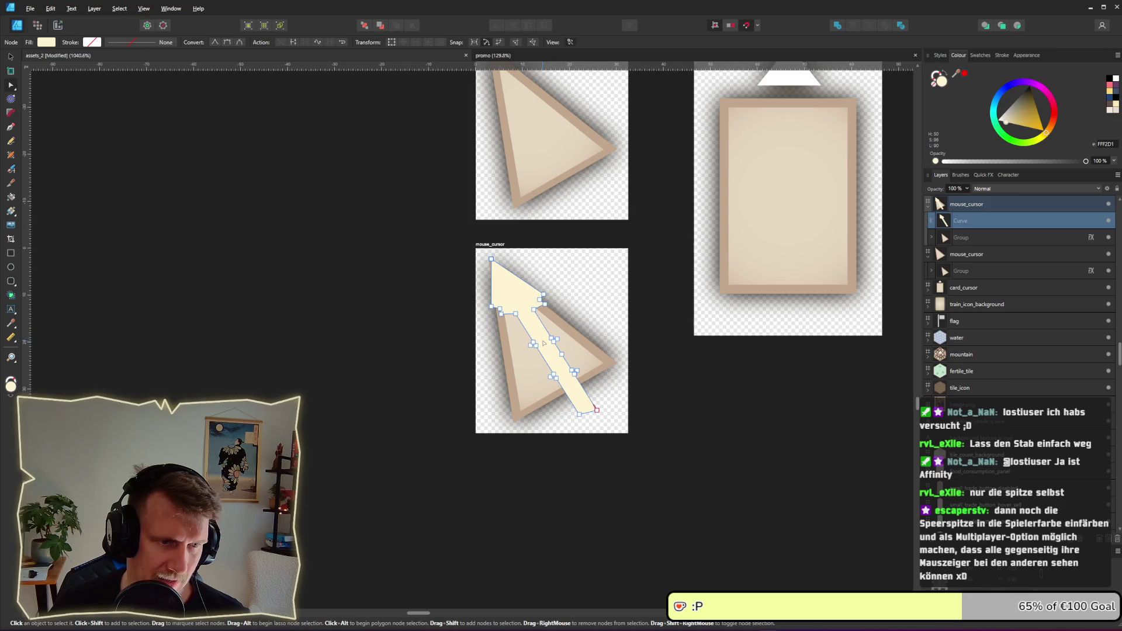
- Delete the long shaft's nodes and the two leftover tip nodes, leaving a short arrow
{"action": "left_click_drag", "start_coordinate": [521, 346], "coordinate": [615, 438]}
{"action": "key", "text": "Delete"}
{"action": "scroll", "coordinate": [559, 394], "scroll_direction": "up", "scroll_amount": 1}
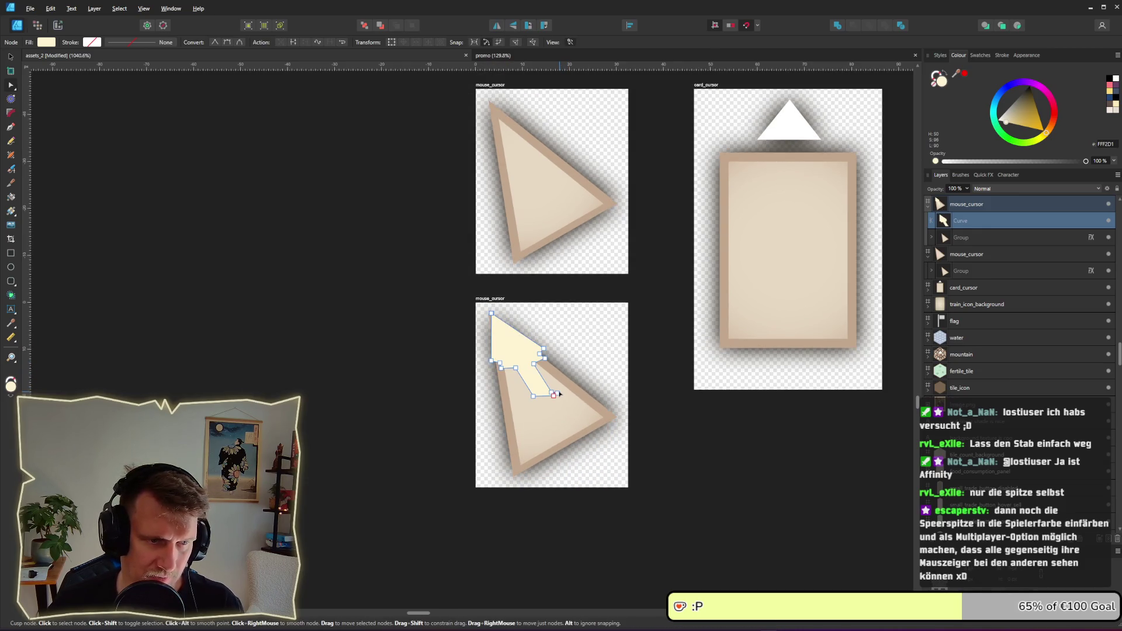
{"action": "scroll", "coordinate": [558, 393], "scroll_direction": "up", "scroll_amount": 7}
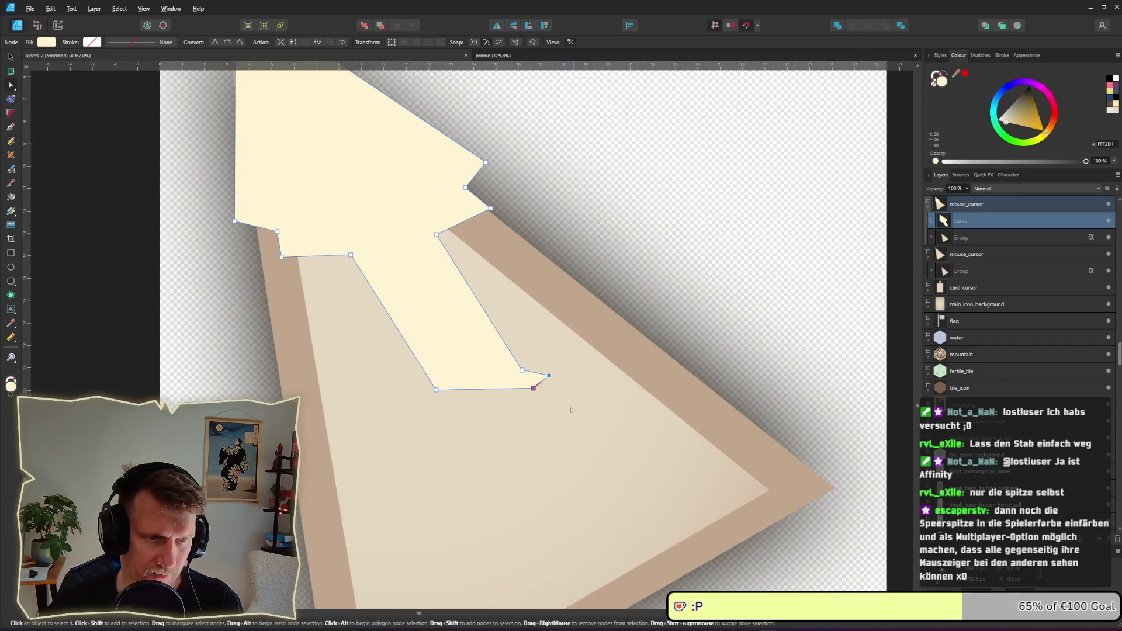
{"action": "key", "text": "Delete"}
{"action": "scroll", "coordinate": [508, 369], "scroll_direction": "down", "scroll_amount": 7}
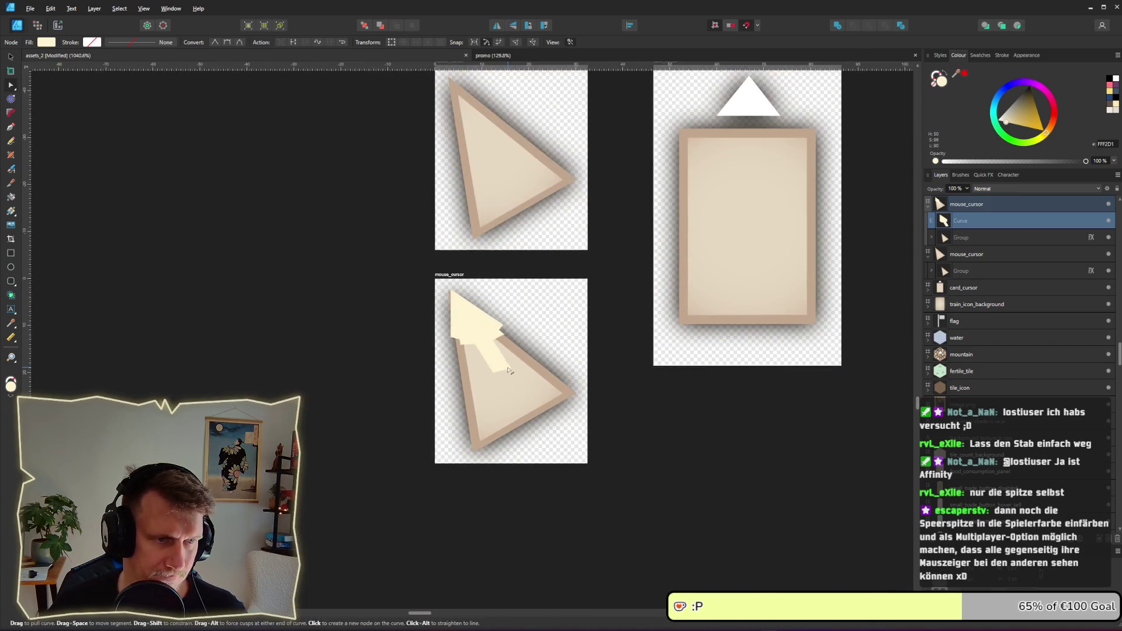
- Resize the arrow, rotate it about 16.6 degrees, and nudge and scale it into place
{"action": "key", "text": "v"}
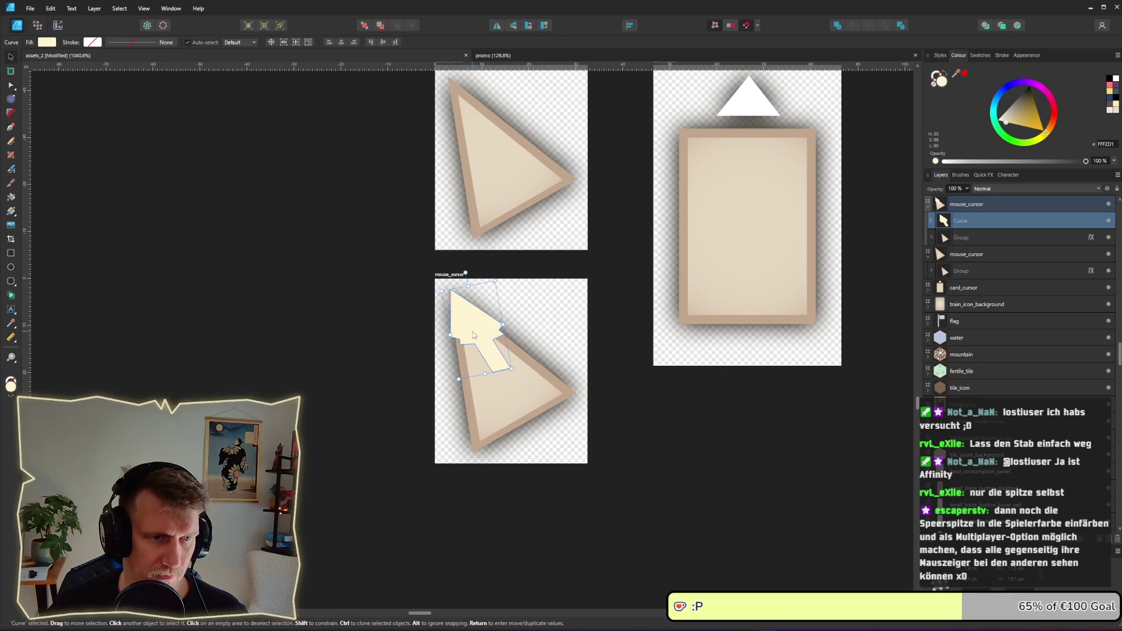
{"action": "left_click_drag", "start_coordinate": [518, 377], "coordinate": [587, 455]}
{"action": "left_click_drag", "start_coordinate": [493, 269], "coordinate": [482, 269]}
{"action": "left_click_drag", "start_coordinate": [506, 384], "coordinate": [503, 379]}
{"action": "left_click_drag", "start_coordinate": [583, 434], "coordinate": [575, 432]}
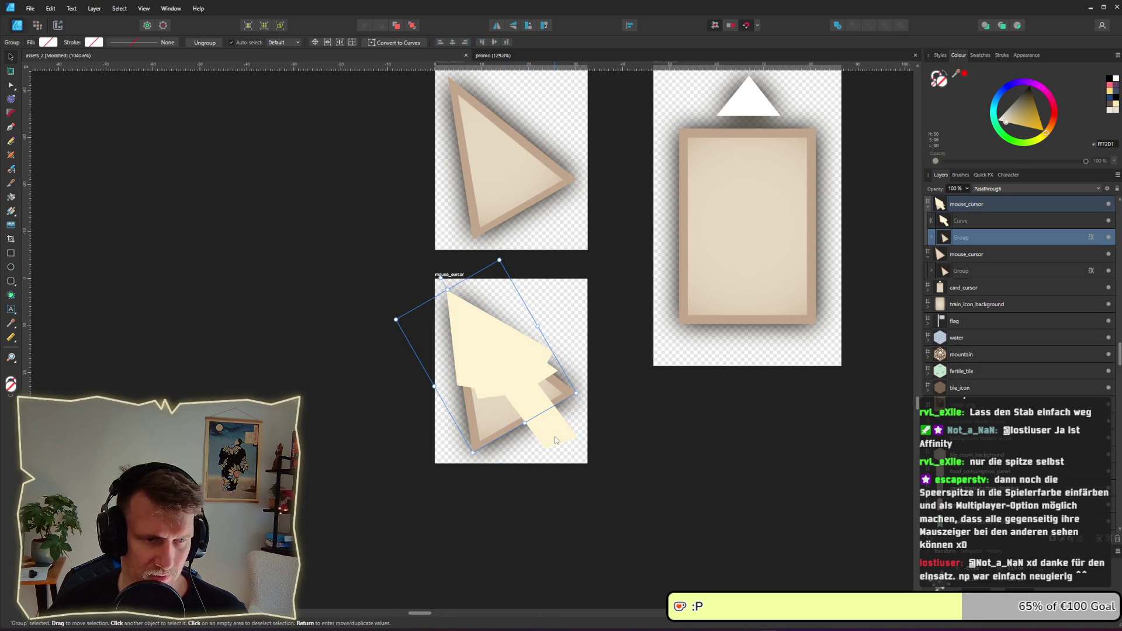
- Expand the triangle cursor's group in Layers and open the context menu of its first curve
{"action": "left_click", "coordinate": [497, 423]}
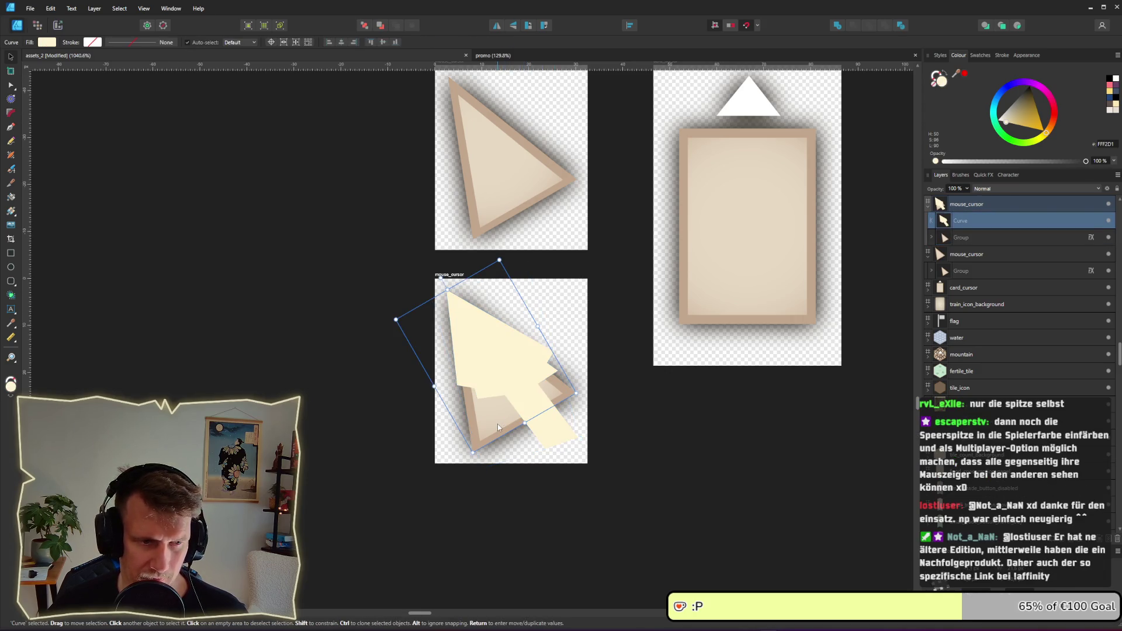
{"action": "left_click", "coordinate": [931, 237]}
{"action": "left_click", "coordinate": [967, 256]}
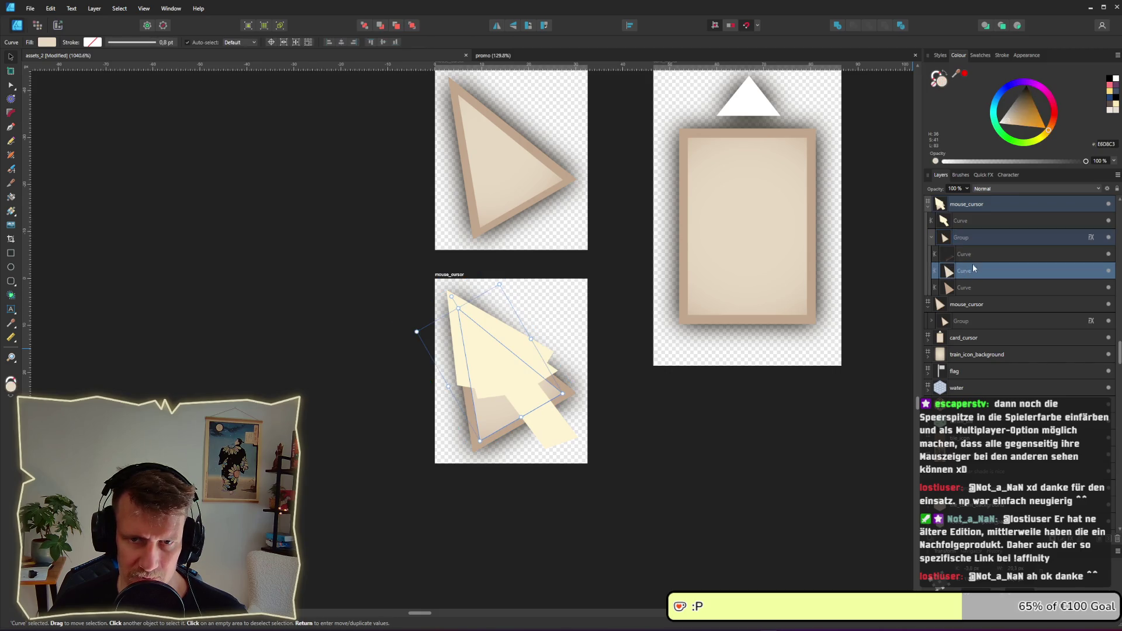
{"action": "right_click", "coordinate": [973, 261]}
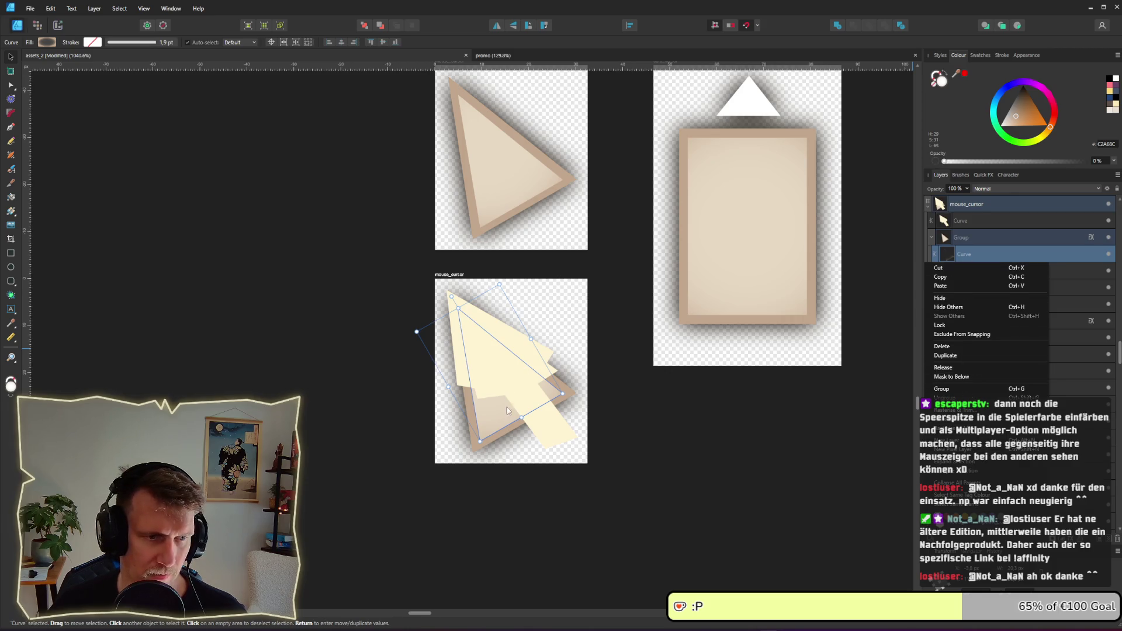
- Save the cursor curves' looks as new styles and apply Style 47 to the cursor curve
{"action": "right_click", "coordinate": [500, 425]}
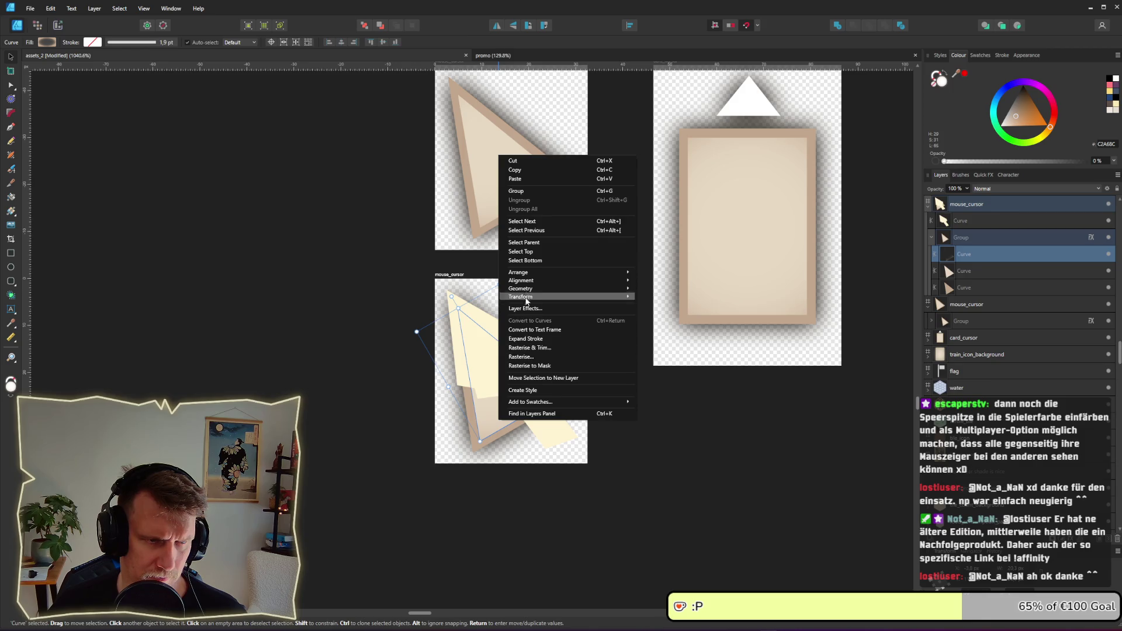
{"action": "left_click", "coordinate": [530, 390]}
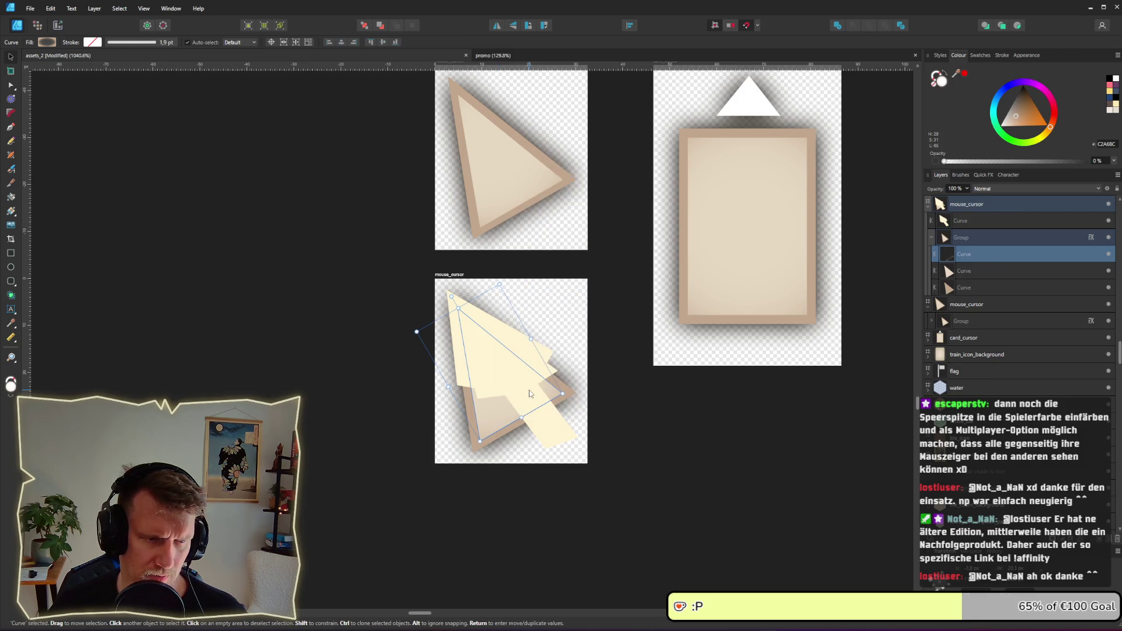
{"action": "left_click", "coordinate": [993, 55]}
{"action": "left_click", "coordinate": [940, 55]}
{"action": "scroll", "coordinate": [1066, 269], "scroll_direction": "down", "scroll_amount": 2}
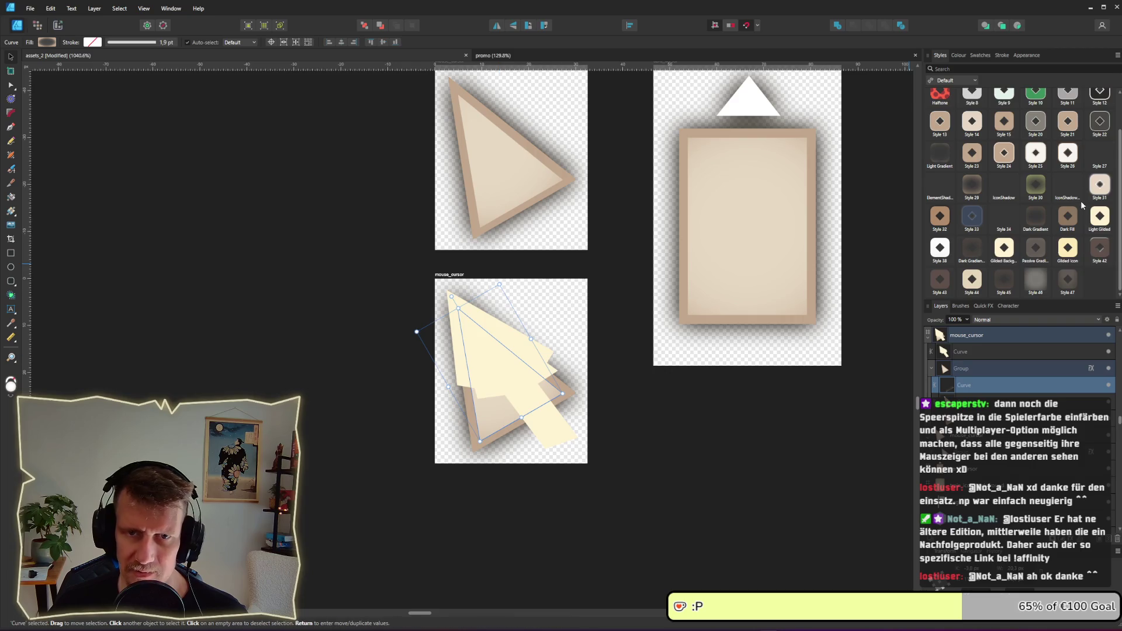
{"action": "scroll", "coordinate": [1074, 223], "scroll_direction": "up", "scroll_amount": 2}
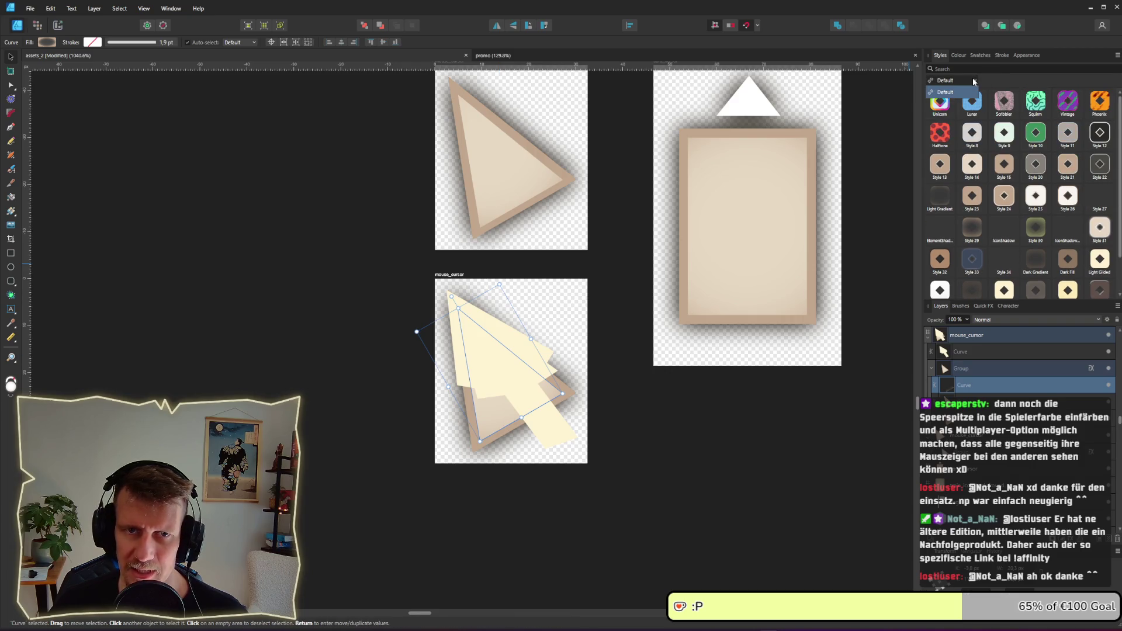
{"action": "scroll", "coordinate": [972, 146], "scroll_direction": "down", "scroll_amount": 2}
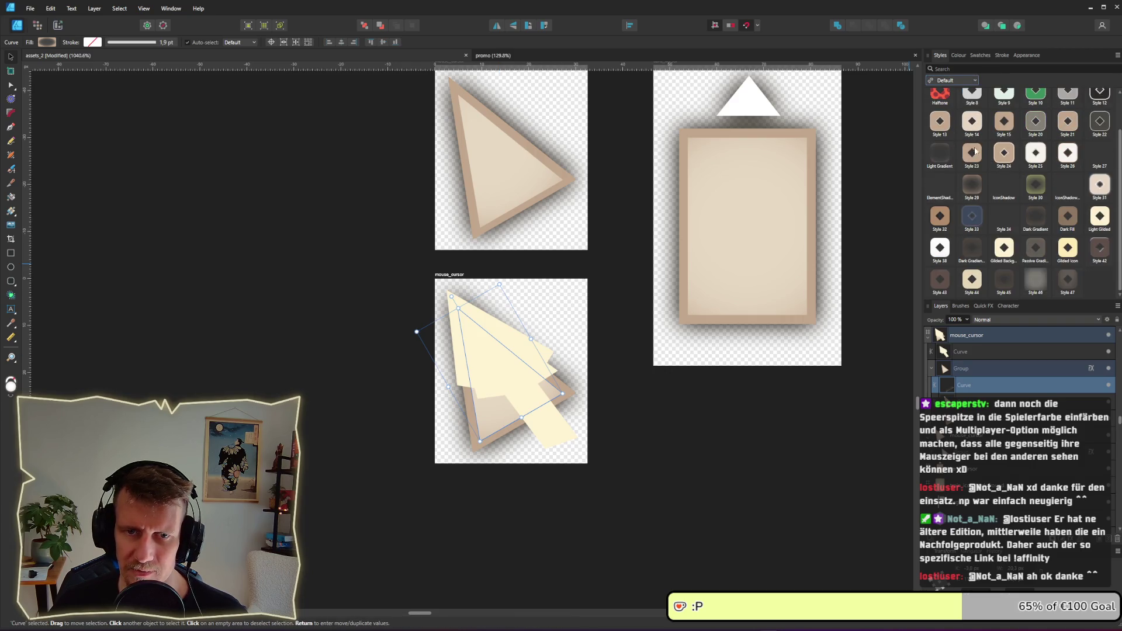
{"action": "right_click", "coordinate": [483, 413]}
{"action": "left_click", "coordinate": [506, 380]}
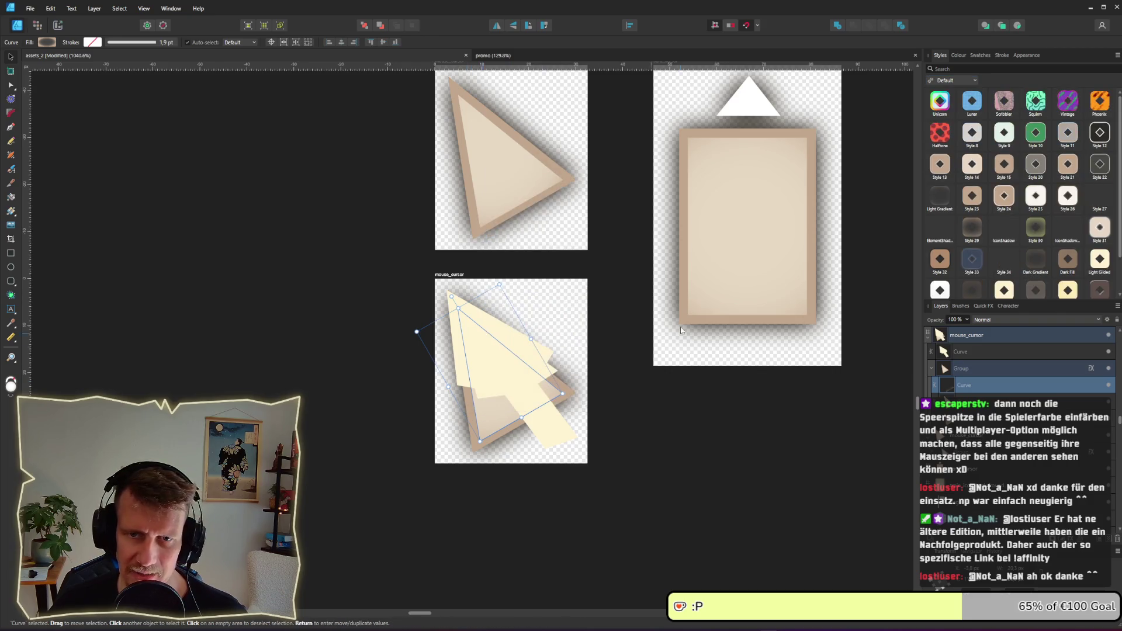
{"action": "left_click", "coordinate": [1073, 283]}
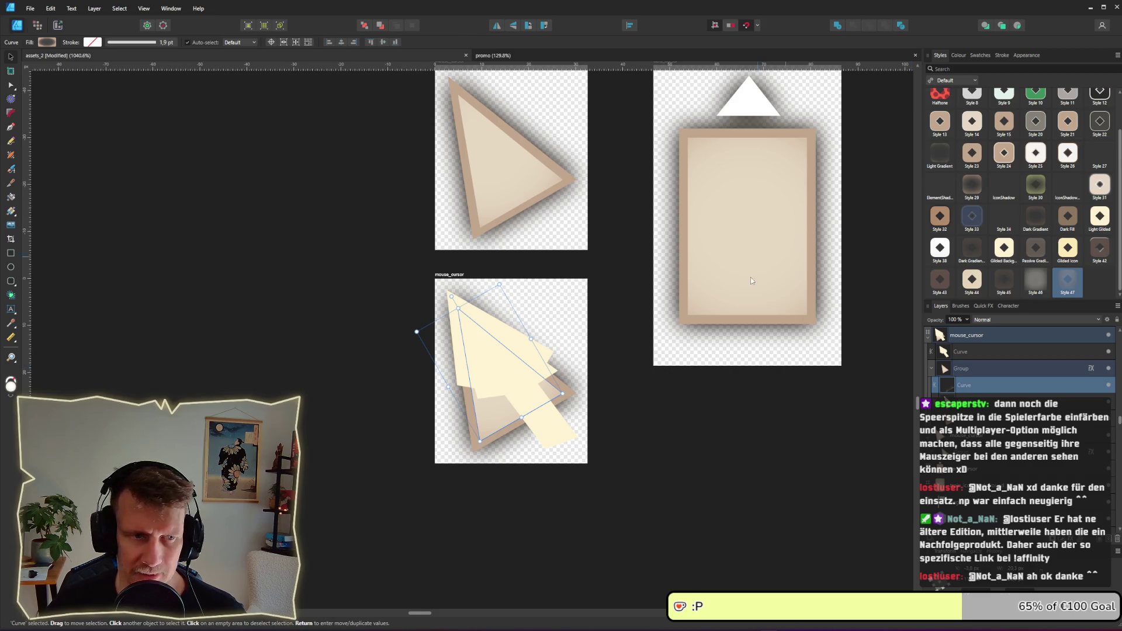
- Ungroup the triangle, give the cream arrow the Light Gradient style, and shrink the large arrow curve
{"action": "left_click", "coordinate": [512, 371]}
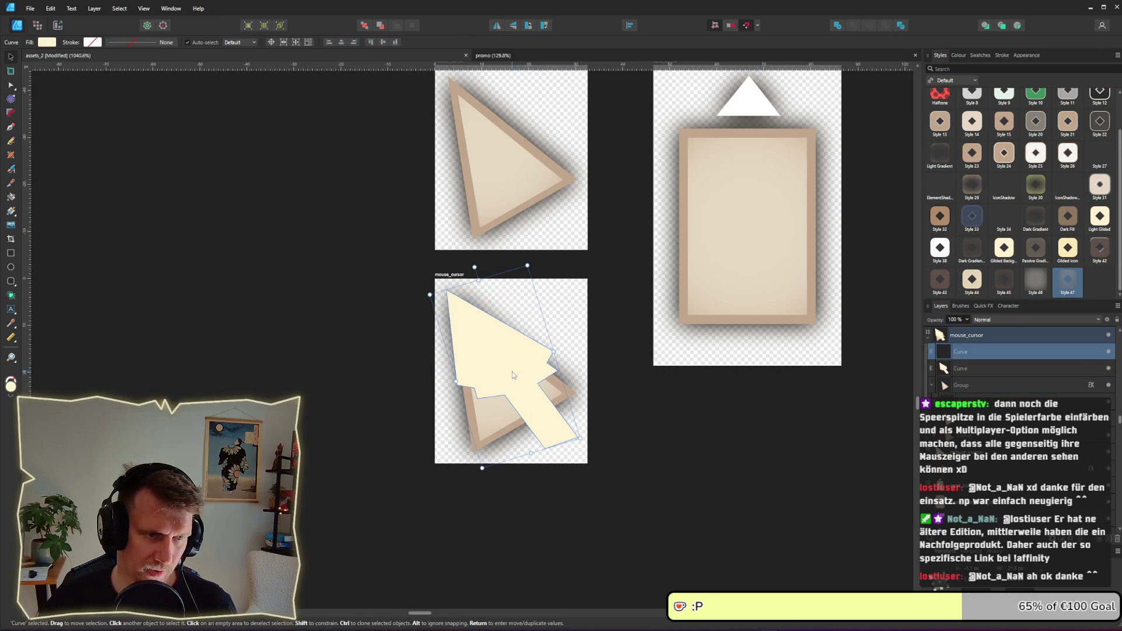
{"action": "key", "text": "ctrl+shift+g"}
{"action": "left_click", "coordinate": [947, 151]}
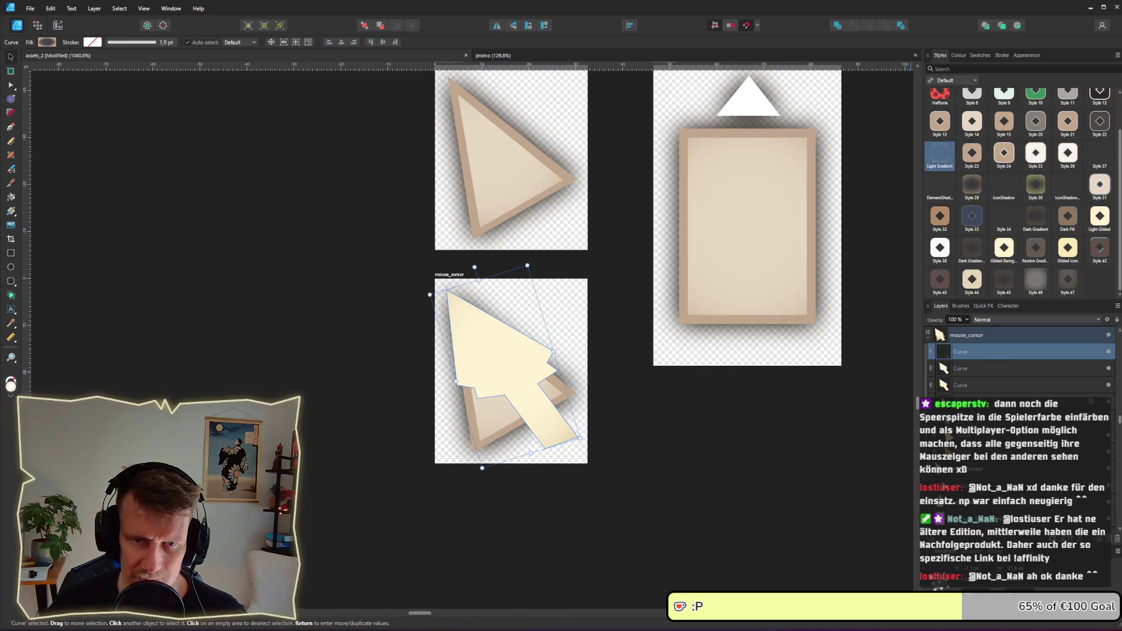
{"action": "left_click", "coordinate": [958, 435]}
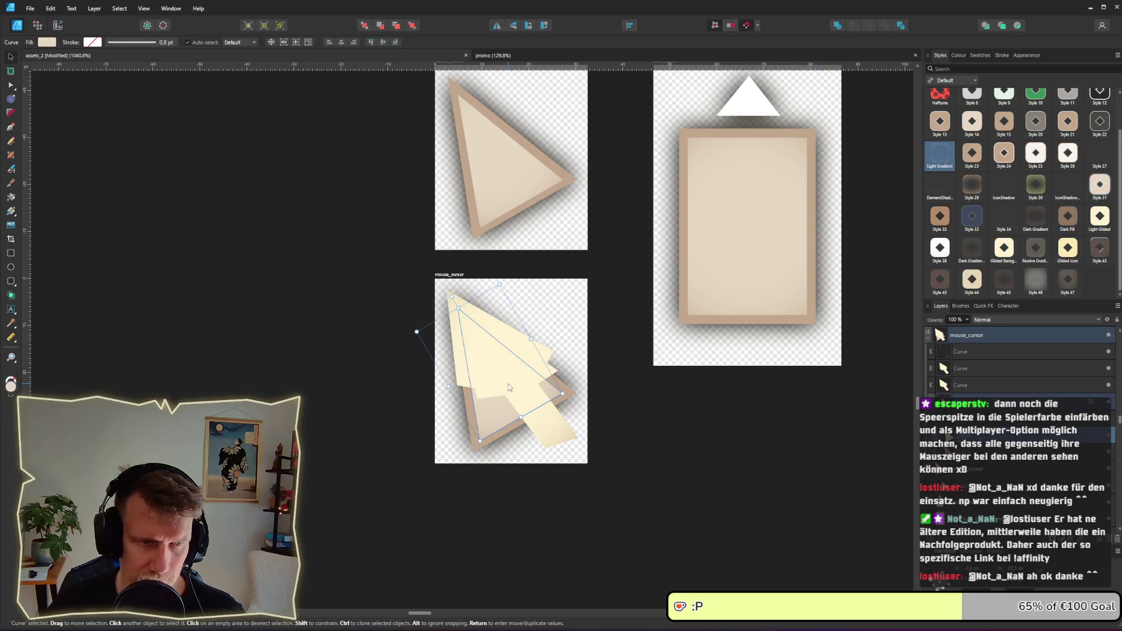
{"action": "left_click", "coordinate": [965, 368]}
{"action": "left_click_drag", "start_coordinate": [580, 437], "coordinate": [560, 422]}
{"action": "scroll", "coordinate": [559, 423], "scroll_direction": "up", "scroll_amount": 2}
{"action": "double_click", "coordinate": [533, 414]}
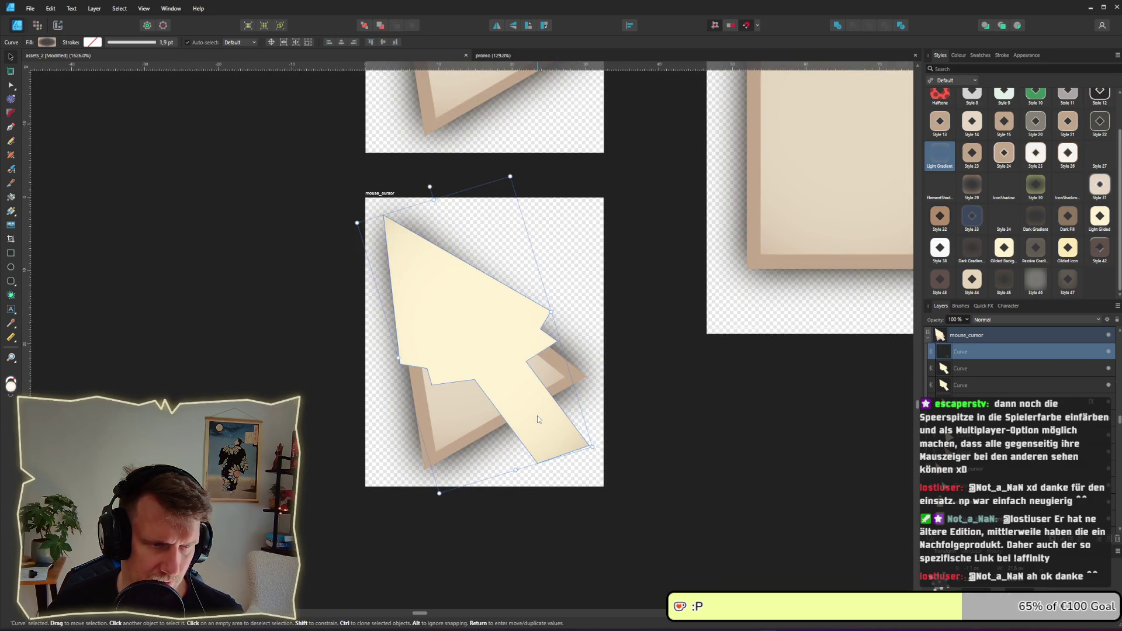
- Fill the outer arrow curve with tan sampled from the canvas via the colour picker
{"action": "left_click", "coordinate": [969, 373]}
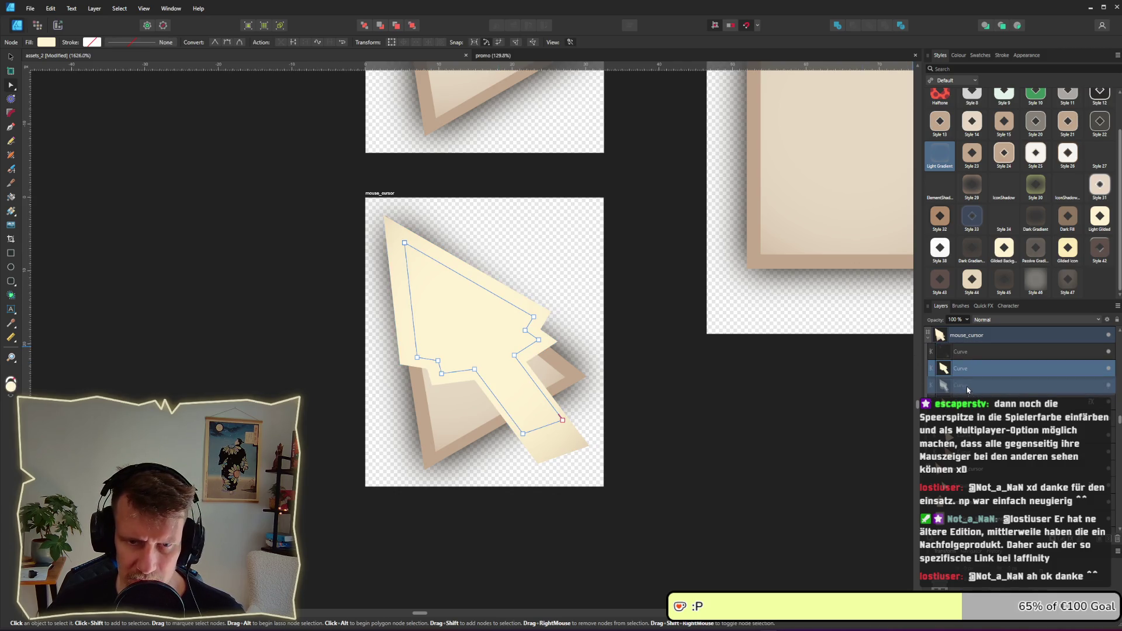
{"action": "left_click", "coordinate": [967, 385]}
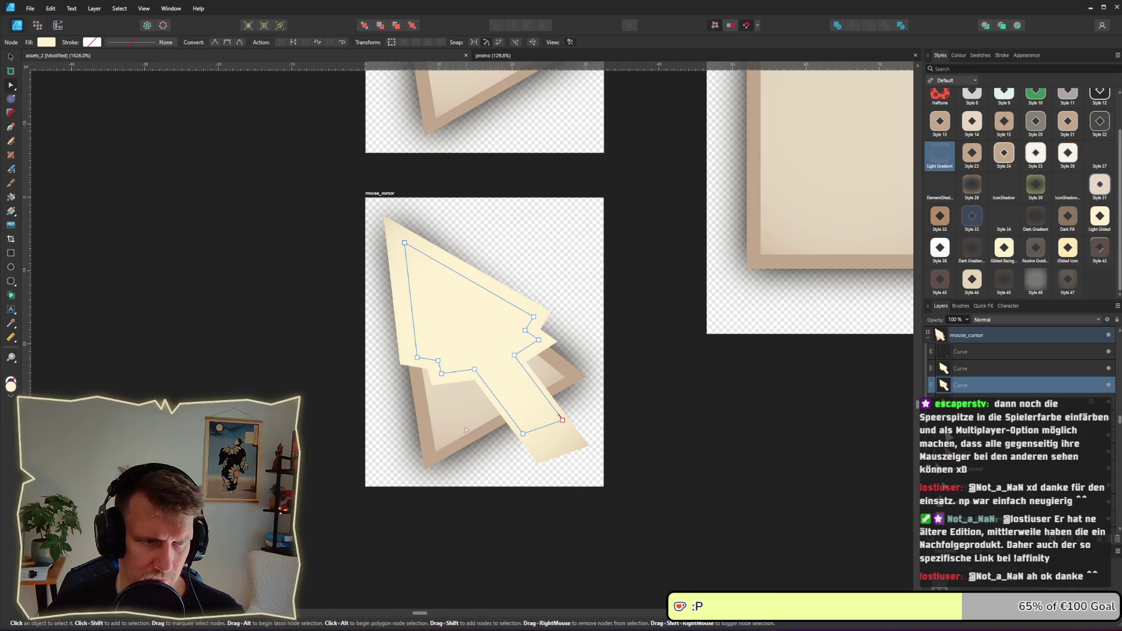
{"action": "left_click", "coordinate": [46, 43]}
{"action": "mouse_move", "coordinate": [125, 59]}
{"action": "left_mouse_down"}
{"action": "mouse_move", "coordinate": [292, 263]}
{"action": "mouse_move", "coordinate": [426, 400]}
{"action": "mouse_move", "coordinate": [512, 408]}
{"action": "left_mouse_up"}
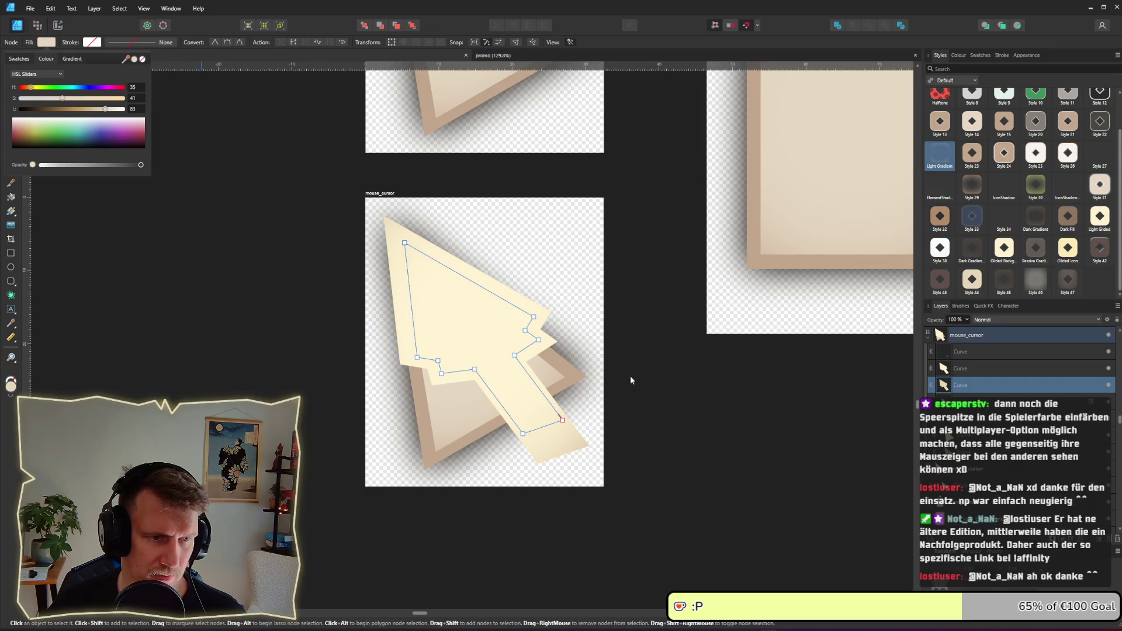
{"action": "left_click", "coordinate": [963, 369]}
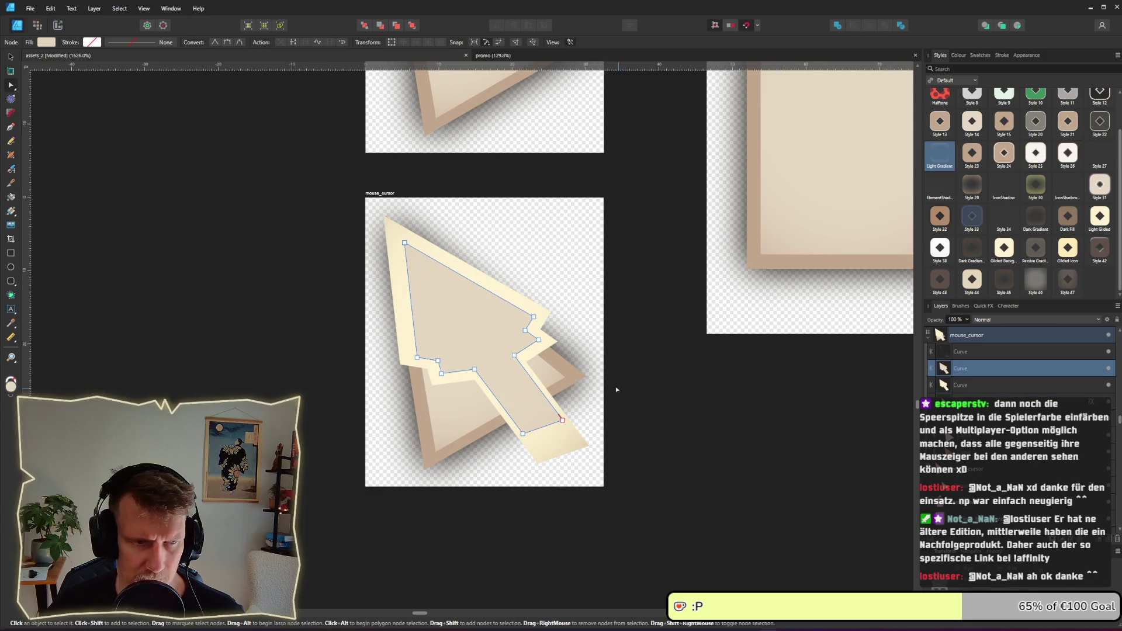
{"action": "left_click", "coordinate": [686, 461]}
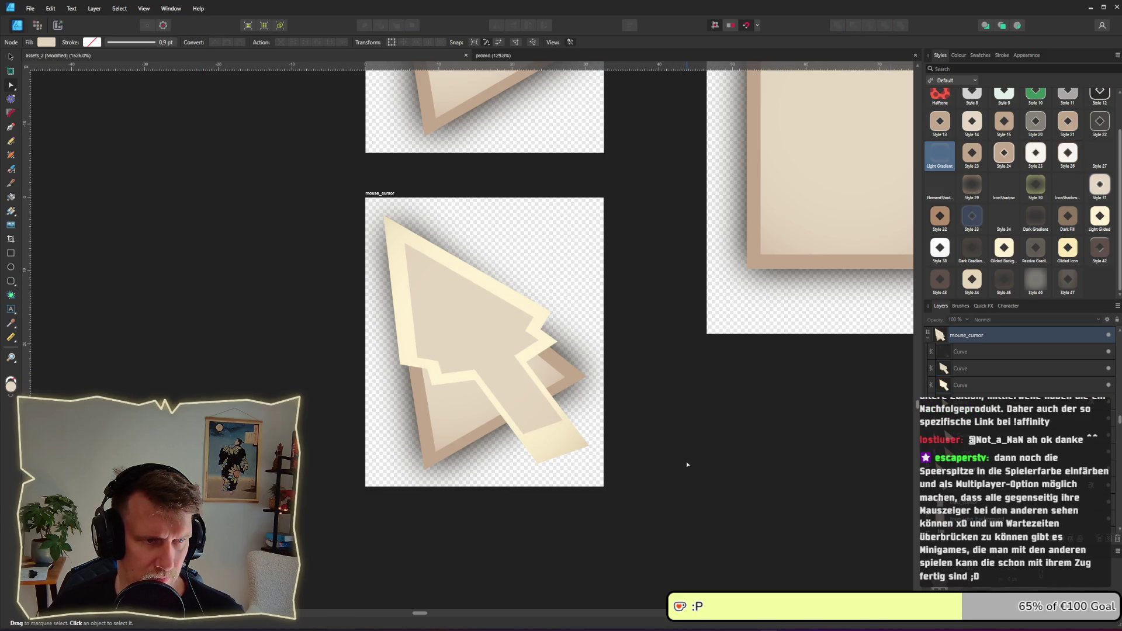
{"action": "left_click", "coordinate": [959, 384]}
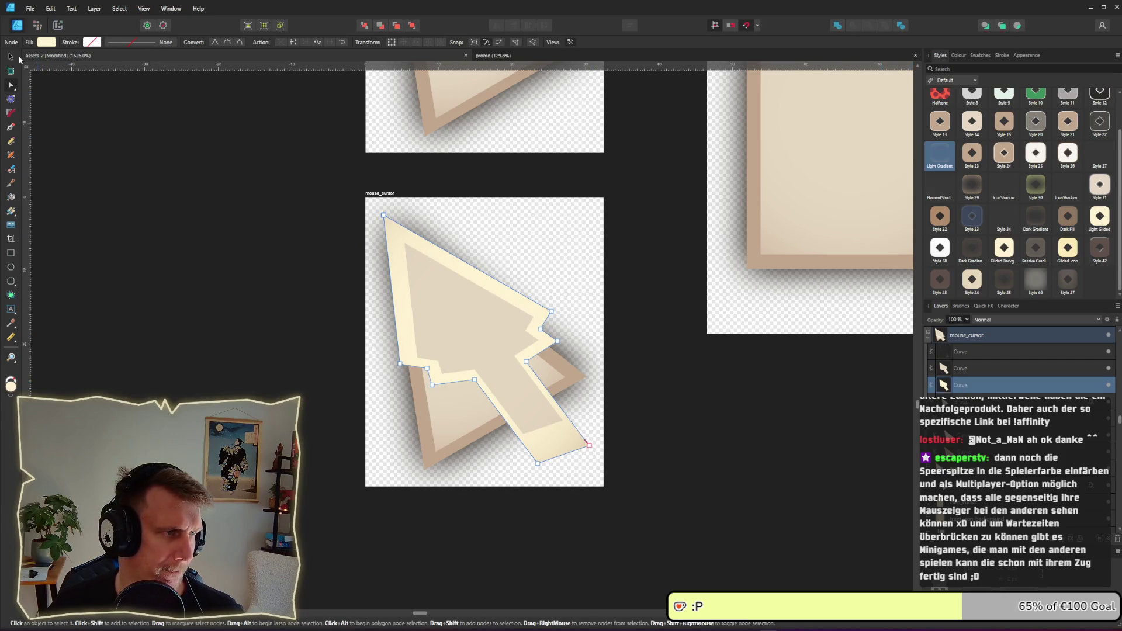
{"action": "left_click", "coordinate": [42, 43]}
{"action": "mouse_move", "coordinate": [126, 60]}
{"action": "left_mouse_down"}
{"action": "mouse_move", "coordinate": [438, 430]}
{"action": "mouse_move", "coordinate": [429, 458]}
{"action": "left_mouse_up"}
- Drag the cream inner curve's shaft and notch nodes so the shaft fits inside the tan outline
{"action": "left_click", "coordinate": [528, 404]}
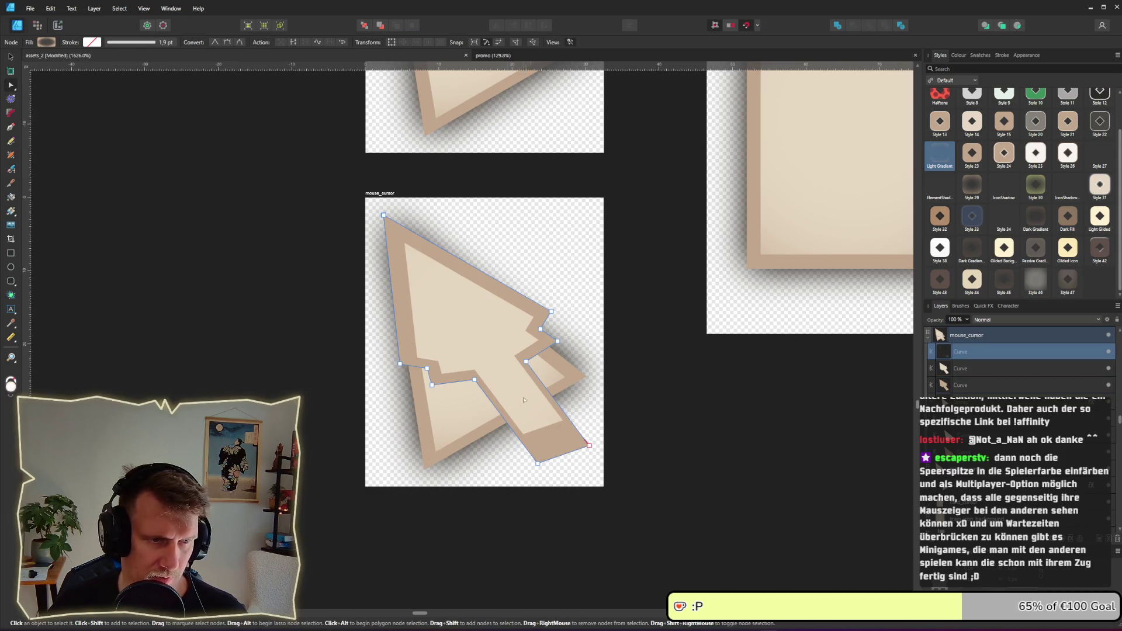
{"action": "scroll", "coordinate": [467, 335], "scroll_direction": "up", "scroll_amount": 2}
{"action": "key", "text": "v"}
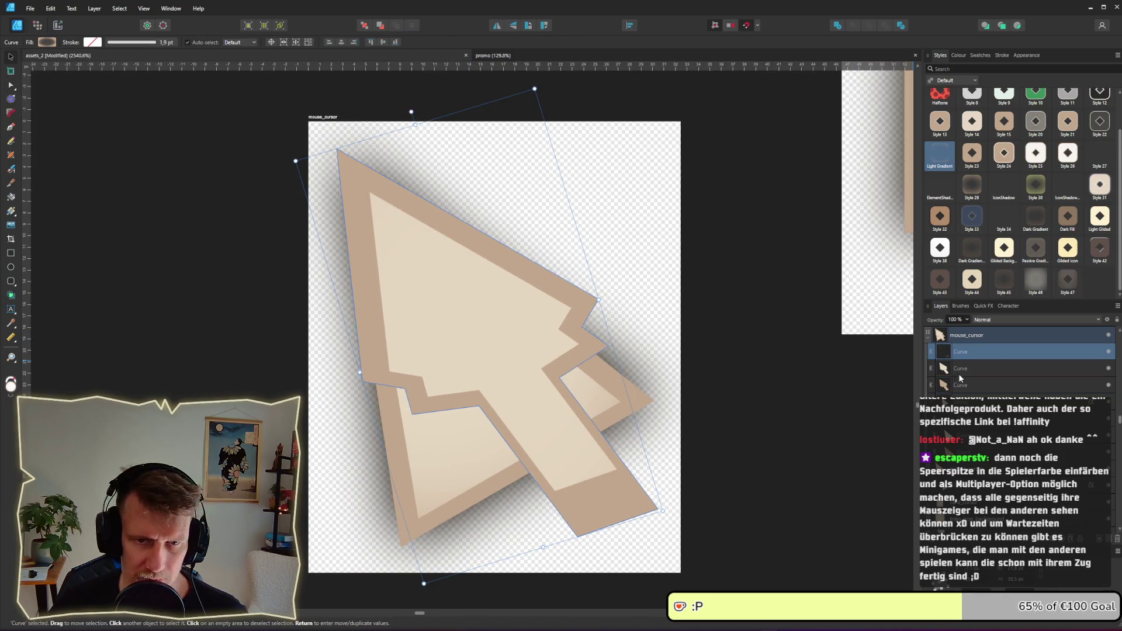
{"action": "left_click", "coordinate": [956, 368]}
{"action": "key", "text": "a"}
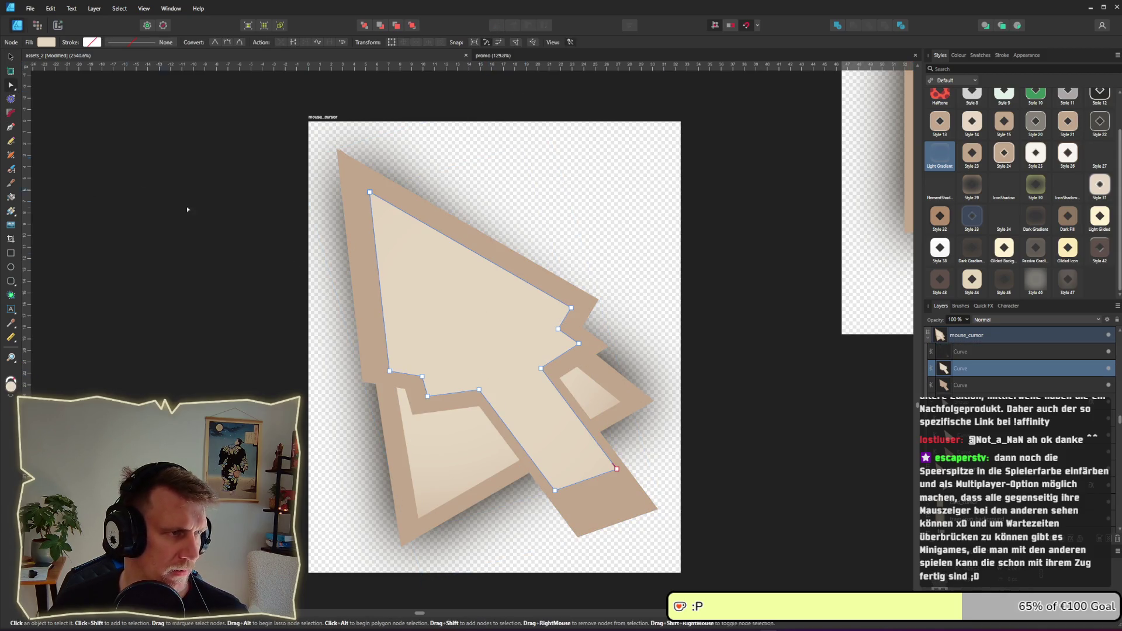
{"action": "left_click_drag", "start_coordinate": [554, 490], "coordinate": [582, 518]}
{"action": "left_click_drag", "start_coordinate": [616, 468], "coordinate": [628, 500]}
{"action": "left_click_drag", "start_coordinate": [522, 344], "coordinate": [591, 390]}
{"action": "left_click", "coordinate": [578, 343]}
{"action": "left_click", "coordinate": [479, 389]}
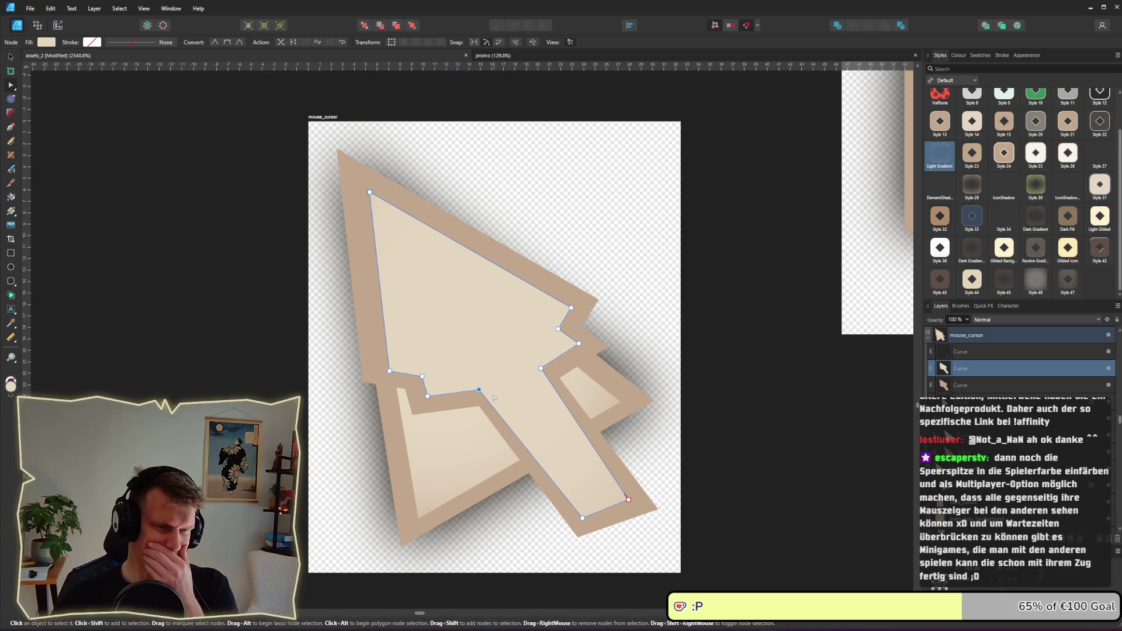
{"action": "left_click_drag", "start_coordinate": [480, 390], "coordinate": [533, 373]}
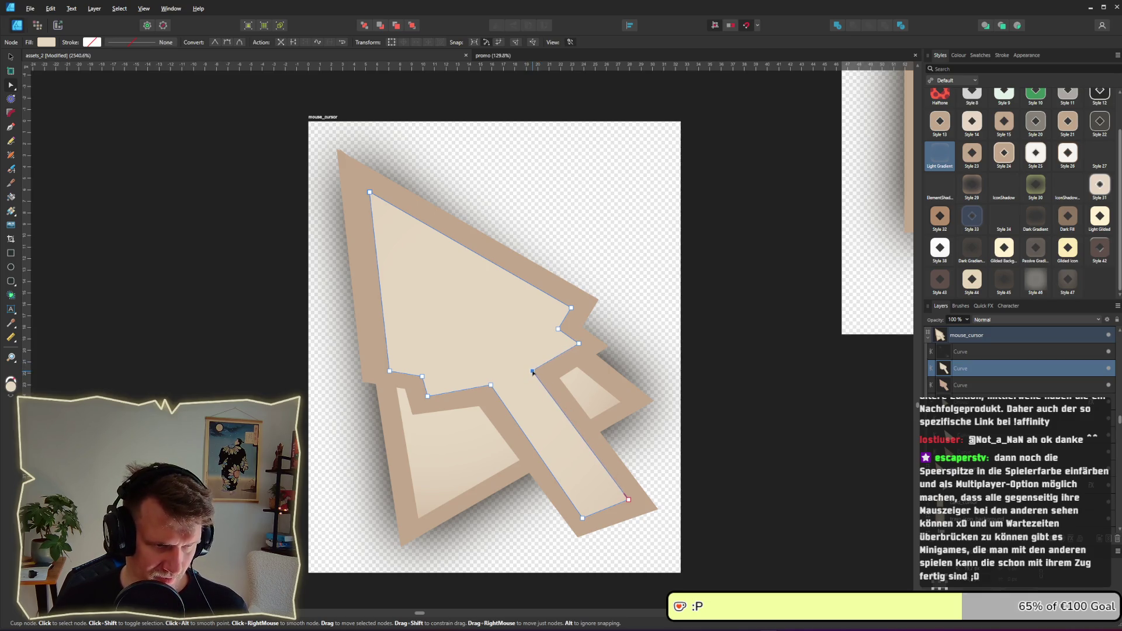
{"action": "left_click", "coordinate": [789, 331]}
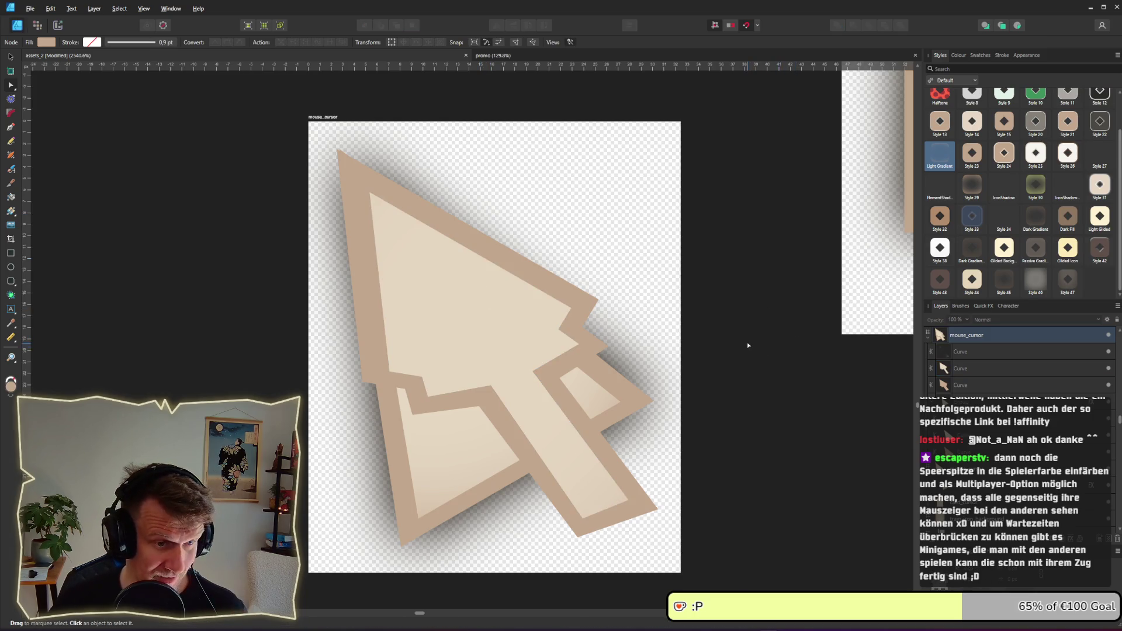
{"action": "scroll", "coordinate": [746, 344], "scroll_direction": "down", "scroll_amount": 4}
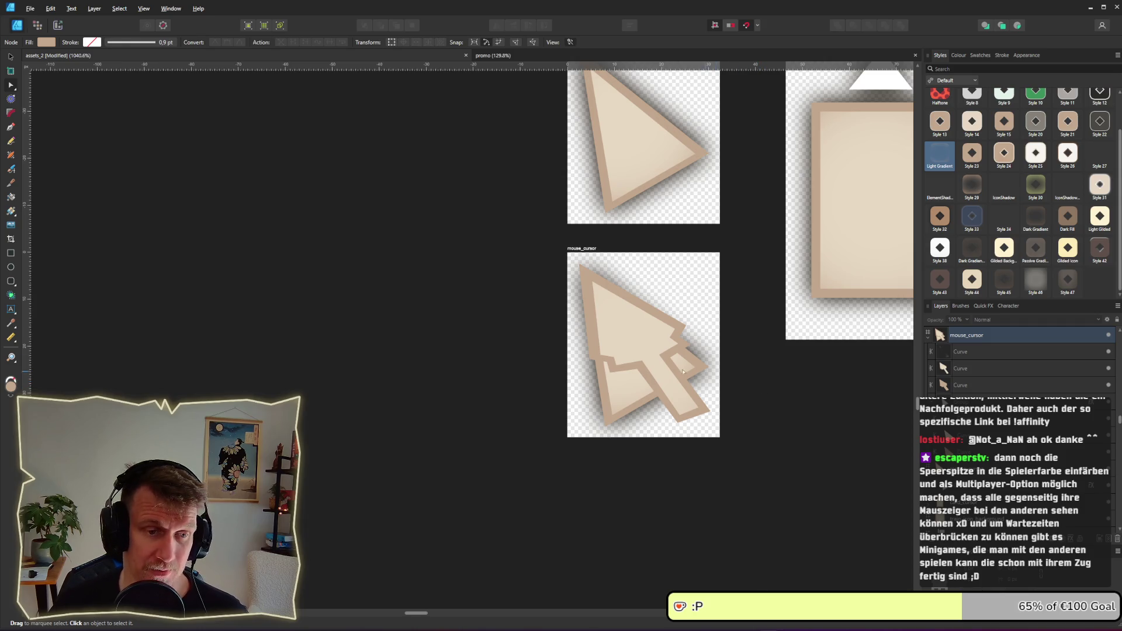
- Select the mouse_cursor group and drill into the arrow's bottom, top and middle curves
{"action": "left_click", "coordinate": [10, 56]}
{"action": "left_click", "coordinate": [624, 403]}
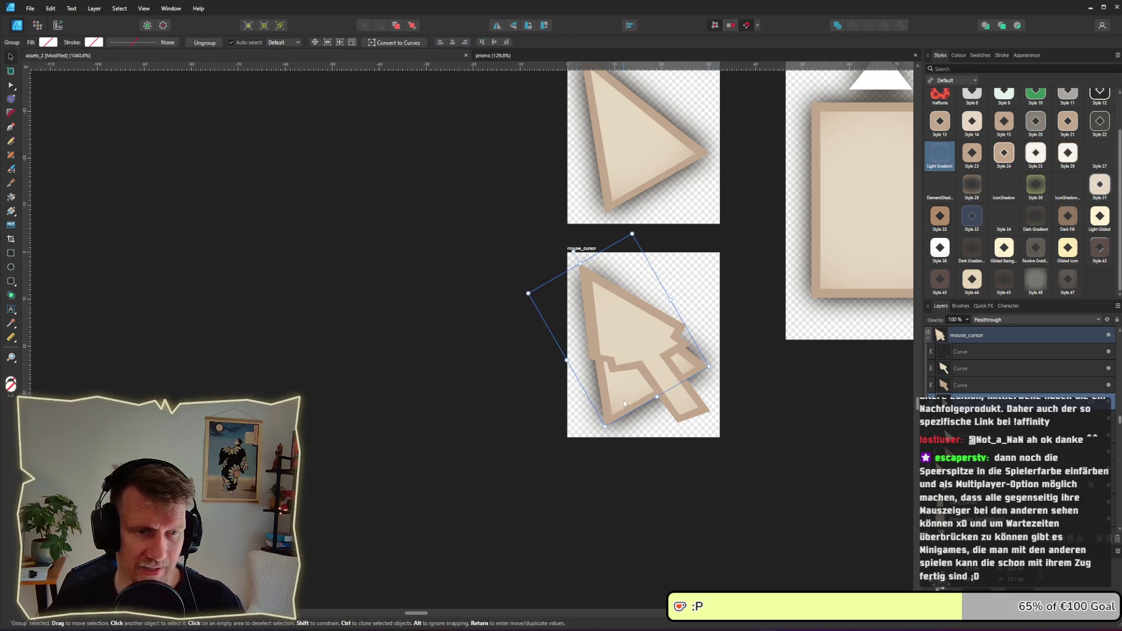
{"action": "double_click", "coordinate": [624, 403]}
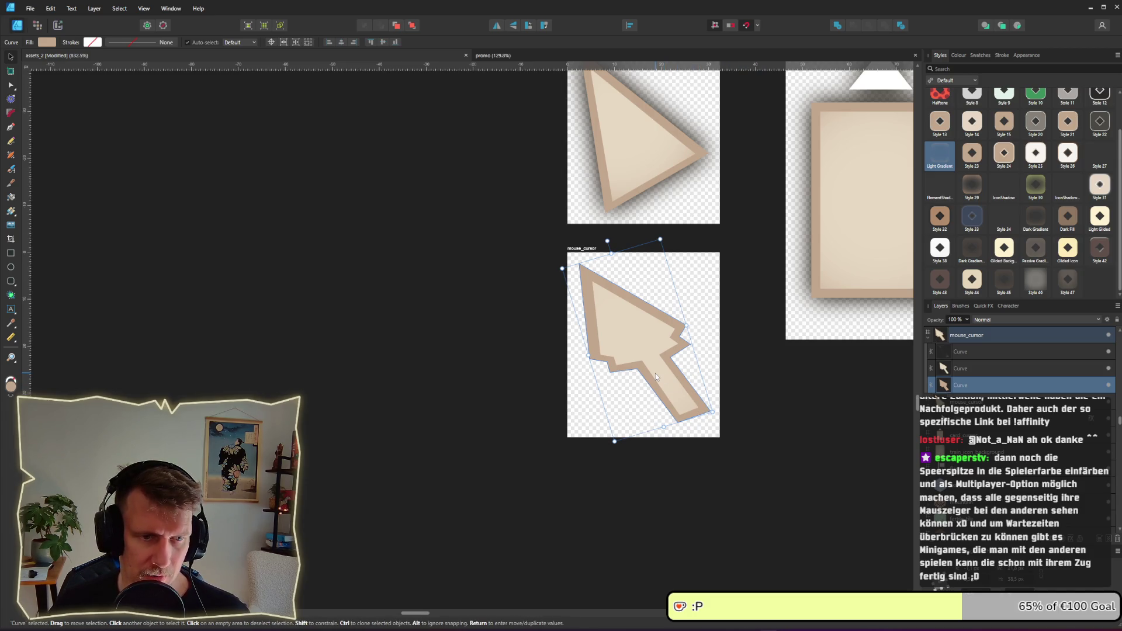
{"action": "scroll", "coordinate": [655, 373], "scroll_direction": "down", "scroll_amount": 5}
{"action": "scroll", "coordinate": [654, 383], "scroll_direction": "up", "scroll_amount": 10}
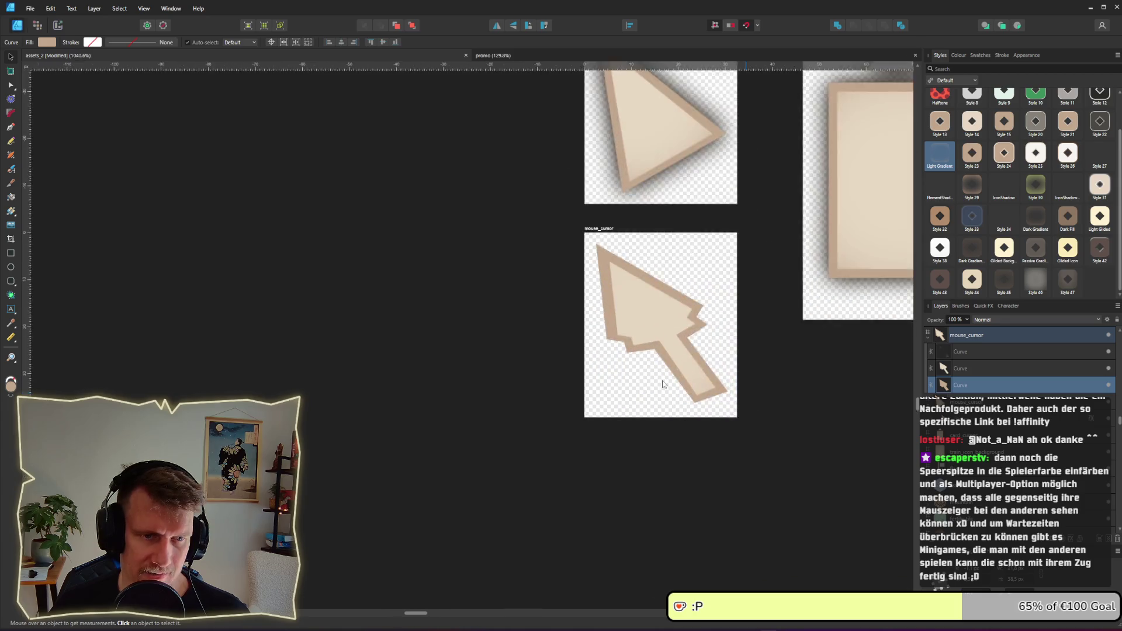
{"action": "double_click", "coordinate": [678, 286]}
{"action": "key", "text": "v"}
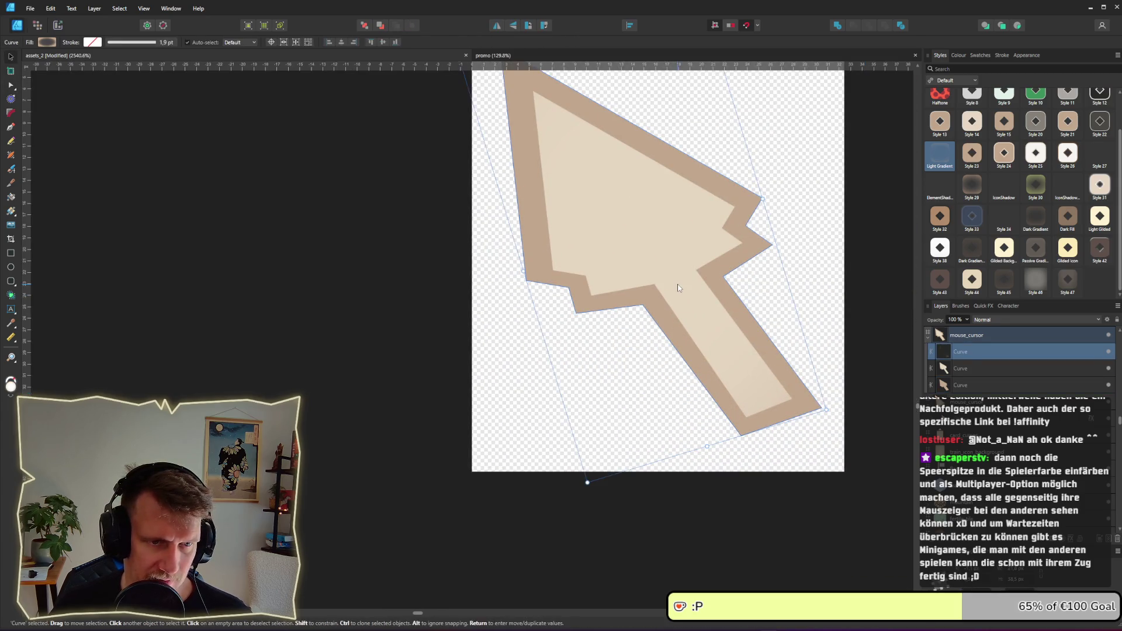
{"action": "left_click", "coordinate": [964, 368]}
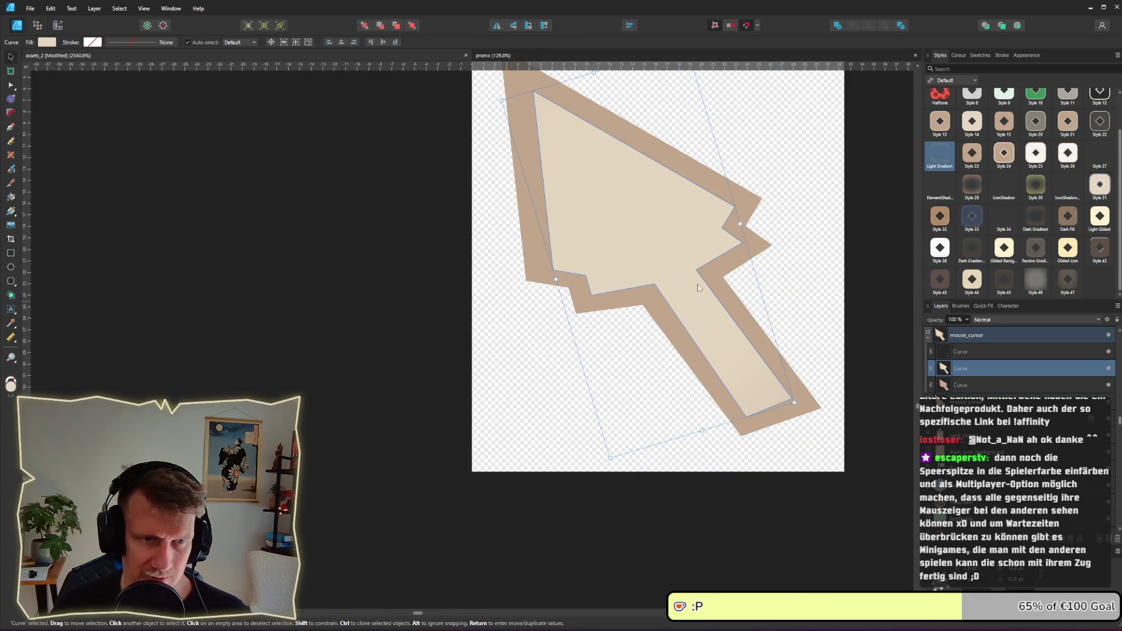
- Use the Node Tool to nudge the arrow's inner-corner node and the shaft's bottom corner node up and right
{"action": "left_click", "coordinate": [11, 85]}
{"action": "scroll", "coordinate": [643, 281], "scroll_direction": "up", "scroll_amount": 2}
{"action": "left_click", "coordinate": [664, 289]}
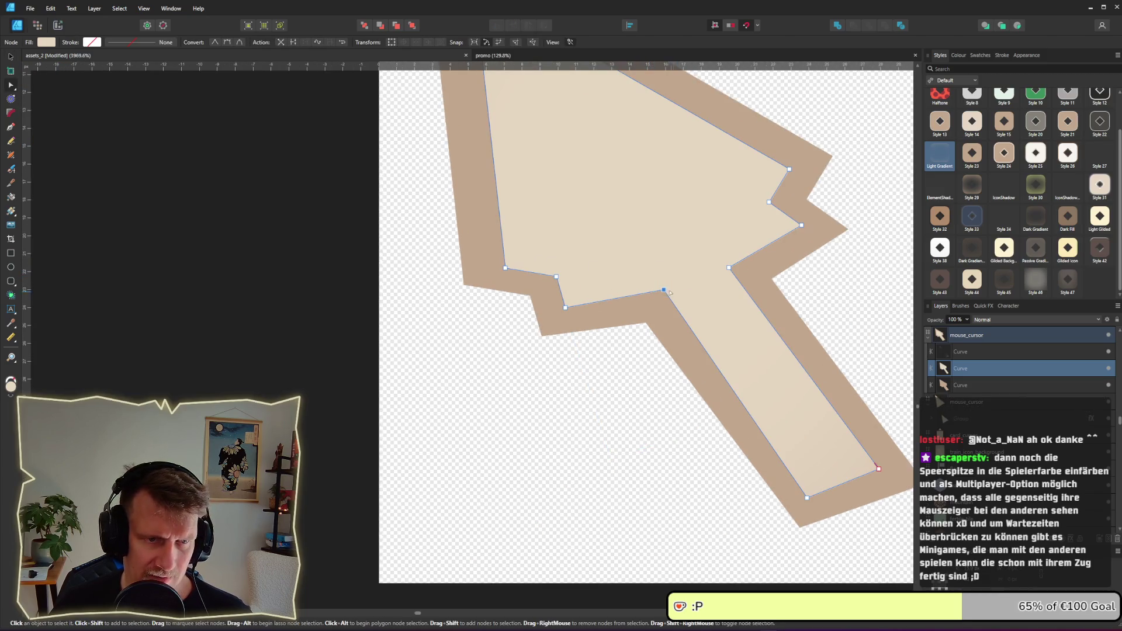
{"action": "left_click_drag", "start_coordinate": [658, 295], "coordinate": [653, 299]}
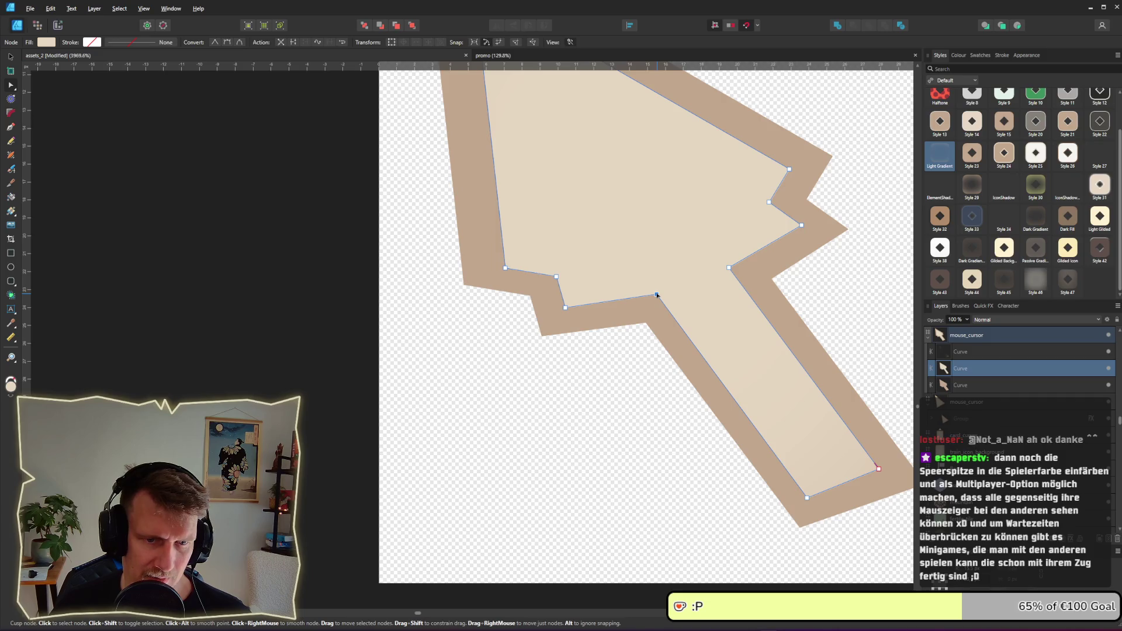
{"action": "left_click", "coordinate": [819, 506]}
{"action": "left_click", "coordinate": [807, 498]}
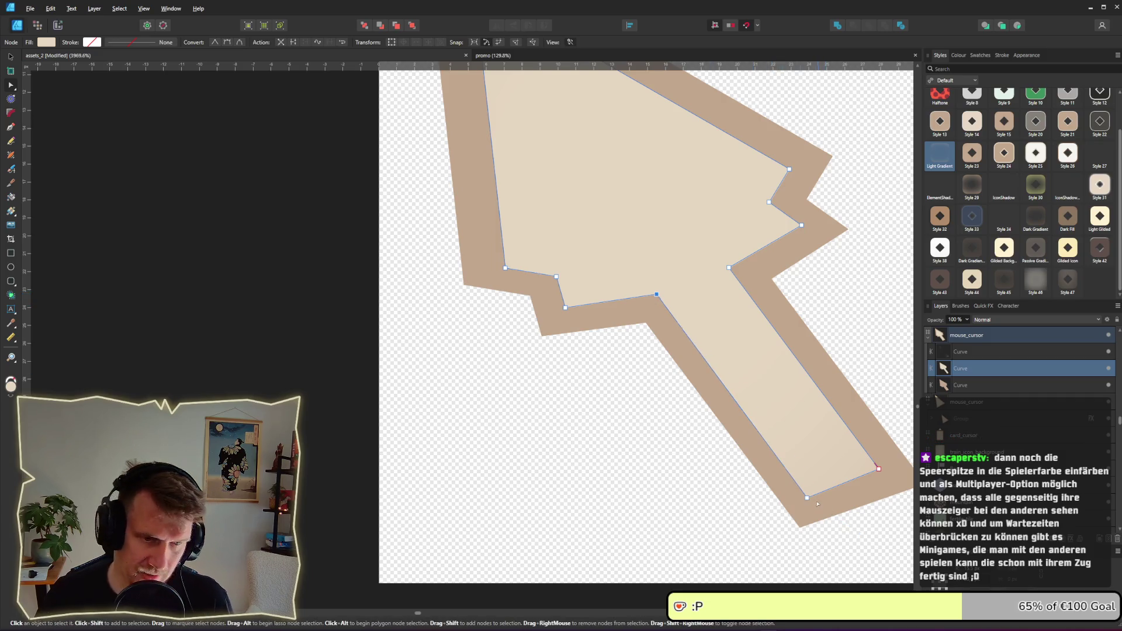
{"action": "left_click_drag", "start_coordinate": [807, 498], "coordinate": [815, 494]}
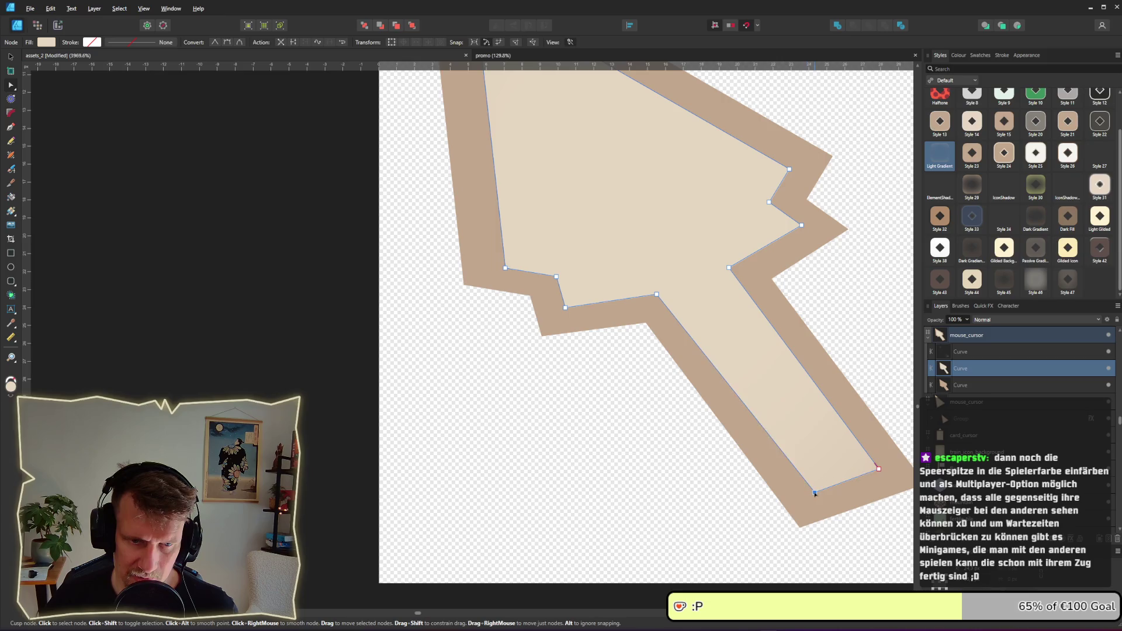
{"action": "key", "text": "Escape"}
- Select the triangle cursor group and open its Outer Shadow effect (70% opacity, 7 px radius)
{"action": "scroll", "coordinate": [695, 397], "scroll_direction": "down", "scroll_amount": 5}
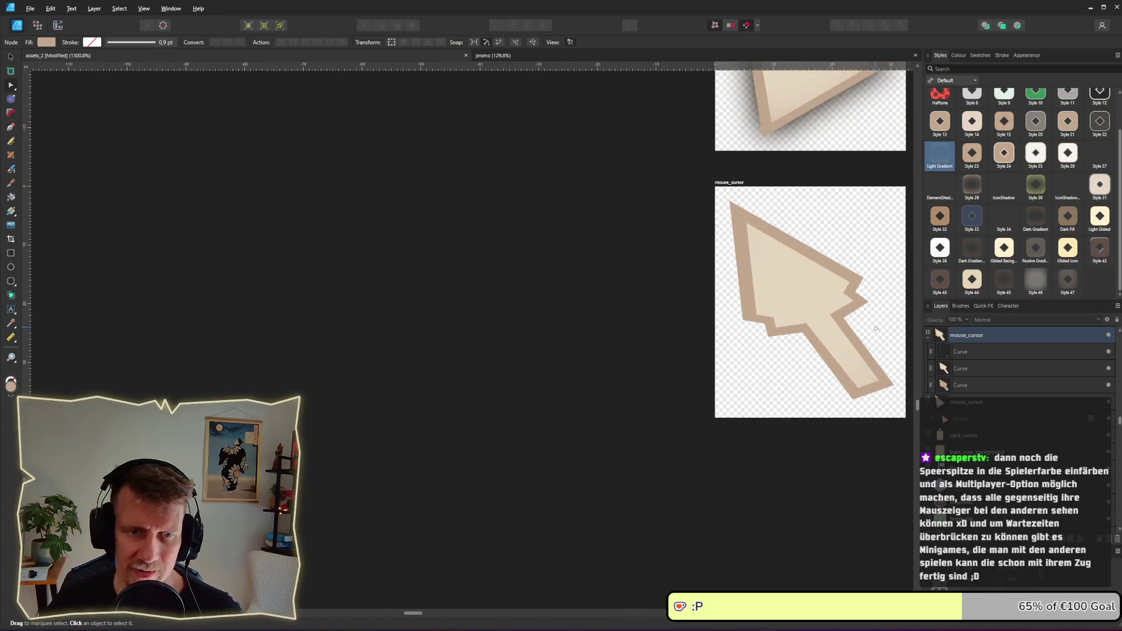
{"action": "scroll", "coordinate": [696, 398], "scroll_direction": "down", "scroll_amount": 3}
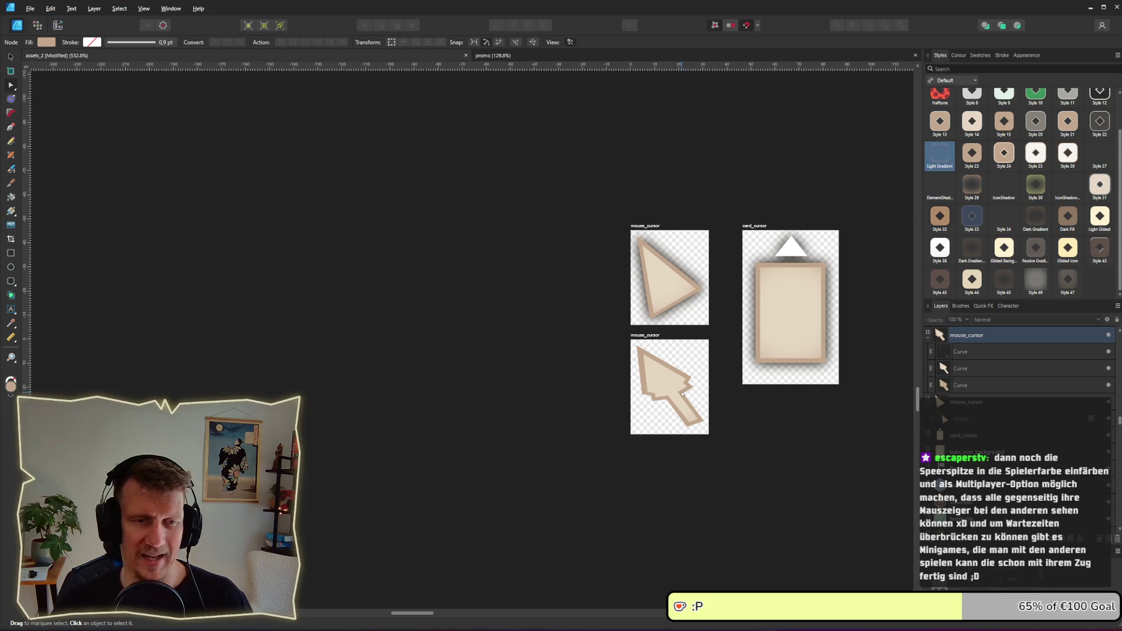
{"action": "key", "text": "v"}
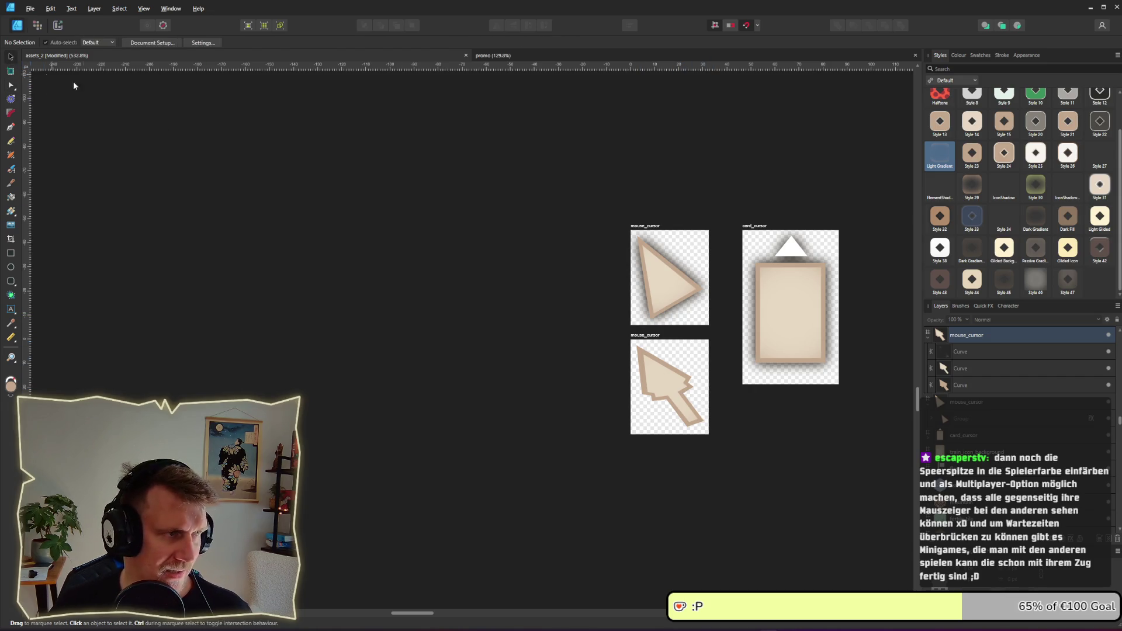
{"action": "left_click", "coordinate": [640, 352]}
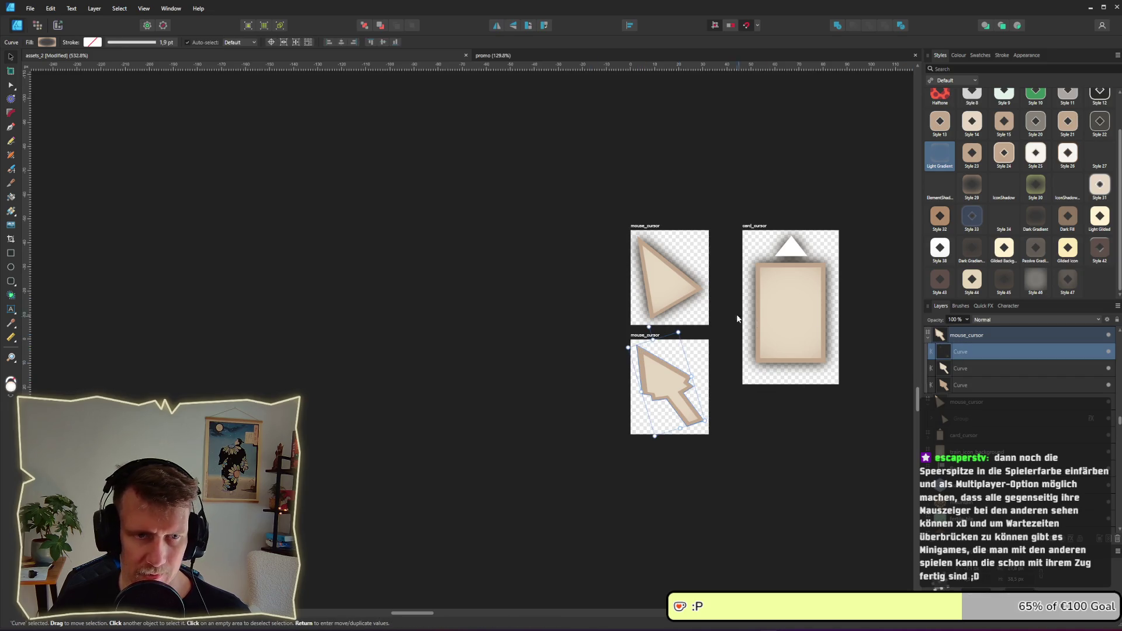
{"action": "left_click", "coordinate": [690, 283]}
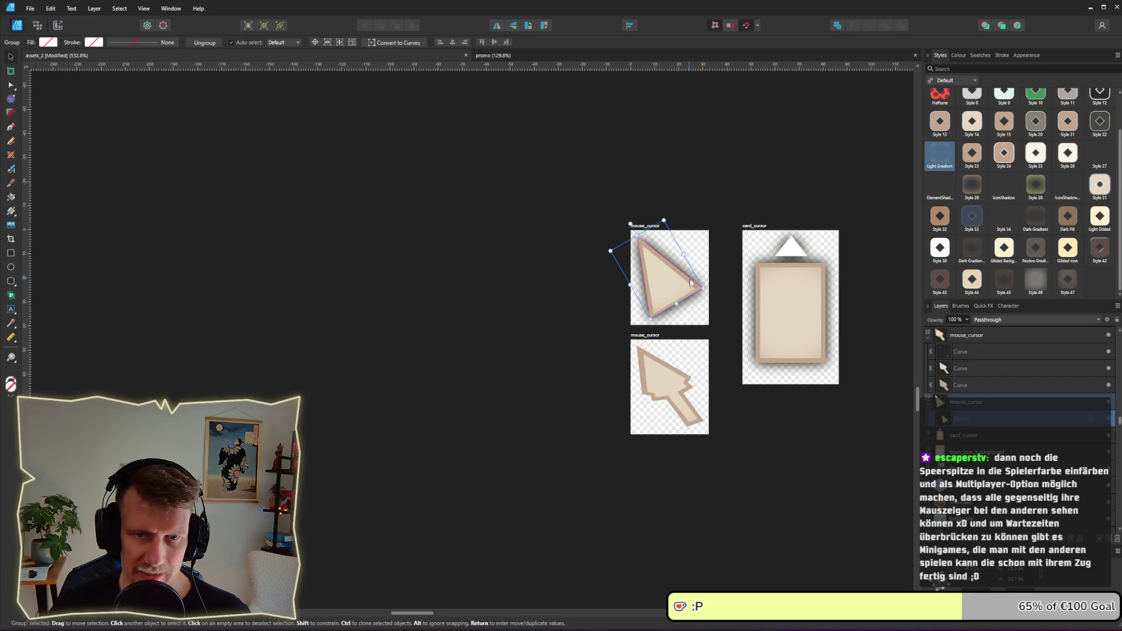
{"action": "left_click", "coordinate": [1090, 420]}
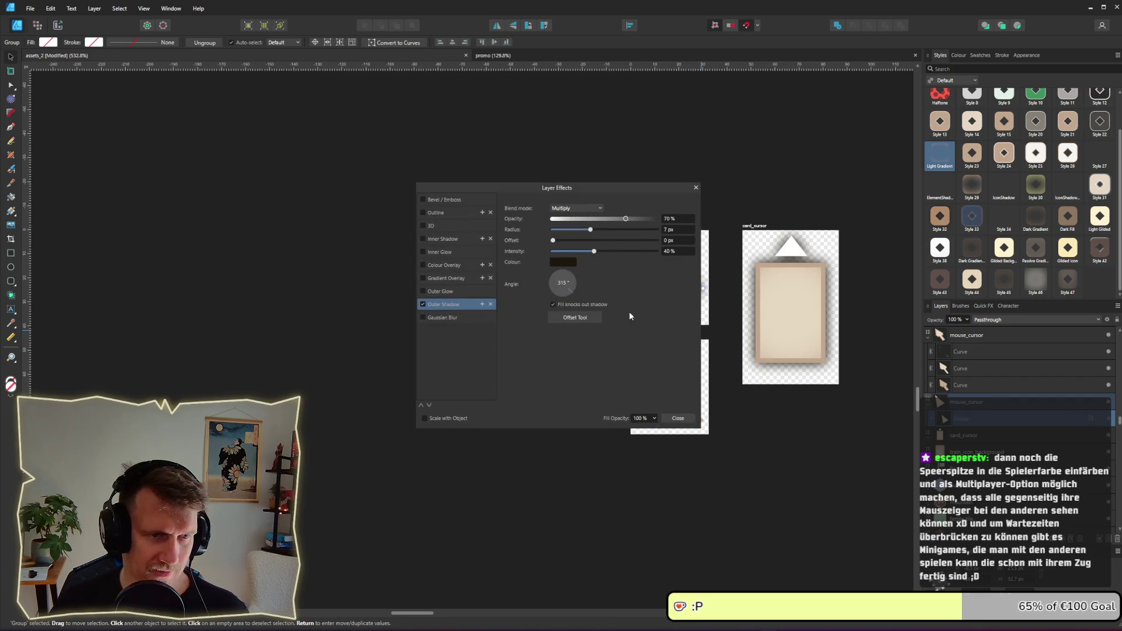